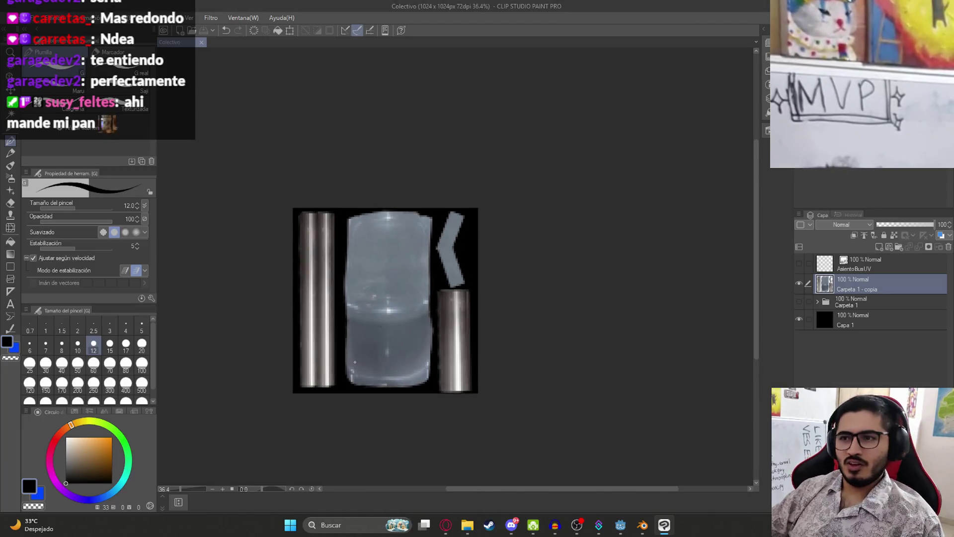
# Switch from Clip Studio Paint back to the Blender scene with the bus chair.
pyautogui.click(642, 530)
pyautogui.scroll(-5, 466, 318)
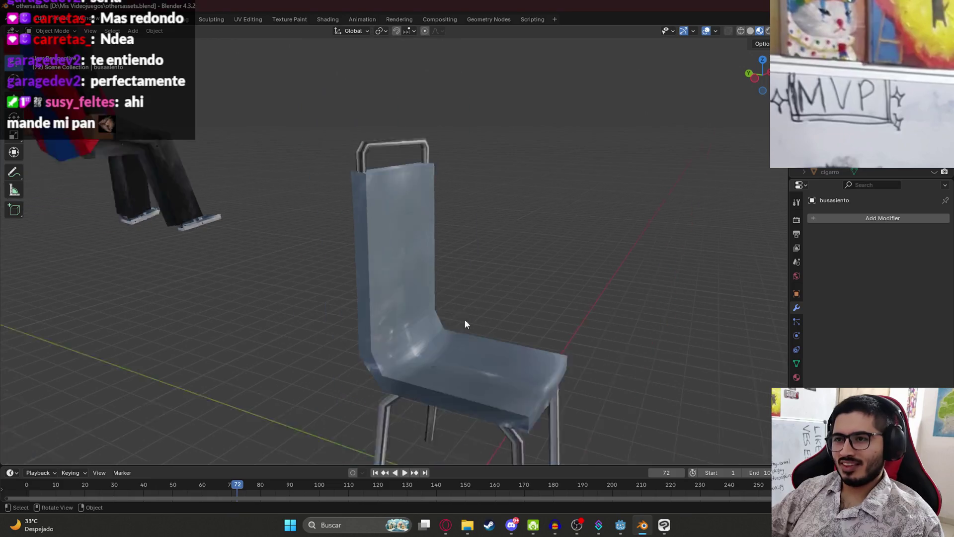
# Load AsientoBusTexture.png into the chair's Image Texture node in the Shading workspace.
pyautogui.click(442, 373)
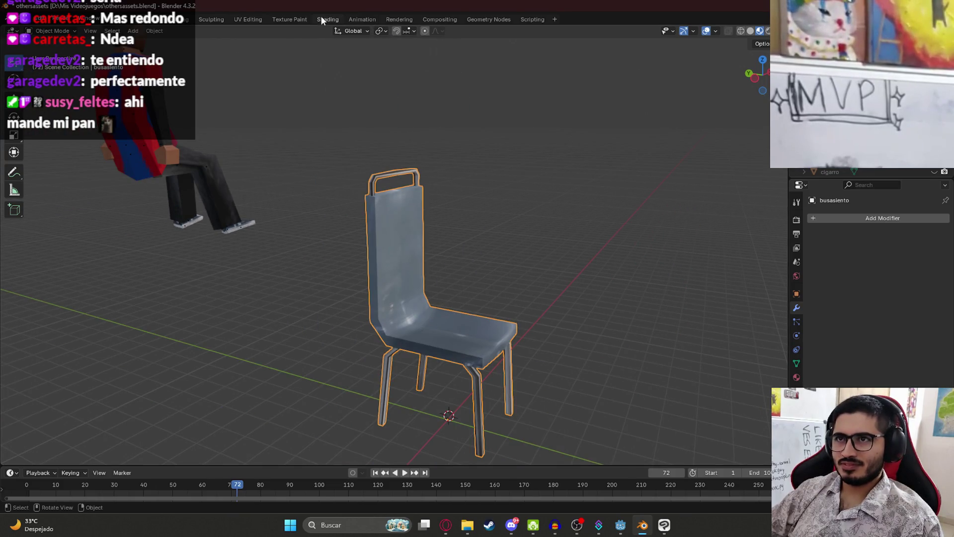
pyautogui.click(326, 20)
pyautogui.click(388, 437)
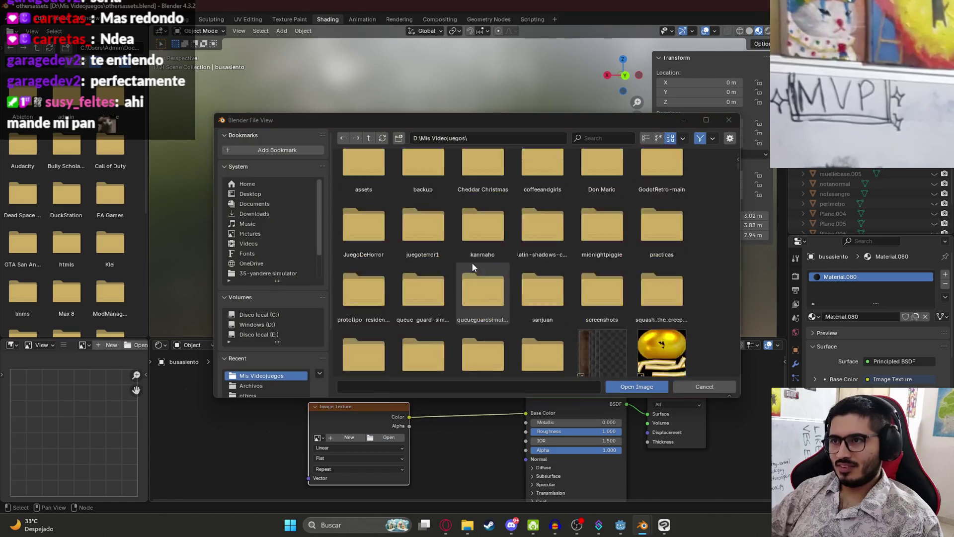
pyautogui.doubleClick(472, 196)
pyautogui.moveTo(471, 200)
pyautogui.mouseDown(button='middle')
pyautogui.moveTo(558, 211)
pyautogui.moveTo(464, 207)
pyautogui.moveTo(443, 192)
pyautogui.moveTo(322, 190)
pyautogui.moveTo(294, 173)
pyautogui.moveTo(302, 181)
pyautogui.moveTo(249, 178)
pyautogui.moveTo(209, 159)
pyautogui.mouseUp(button='middle')
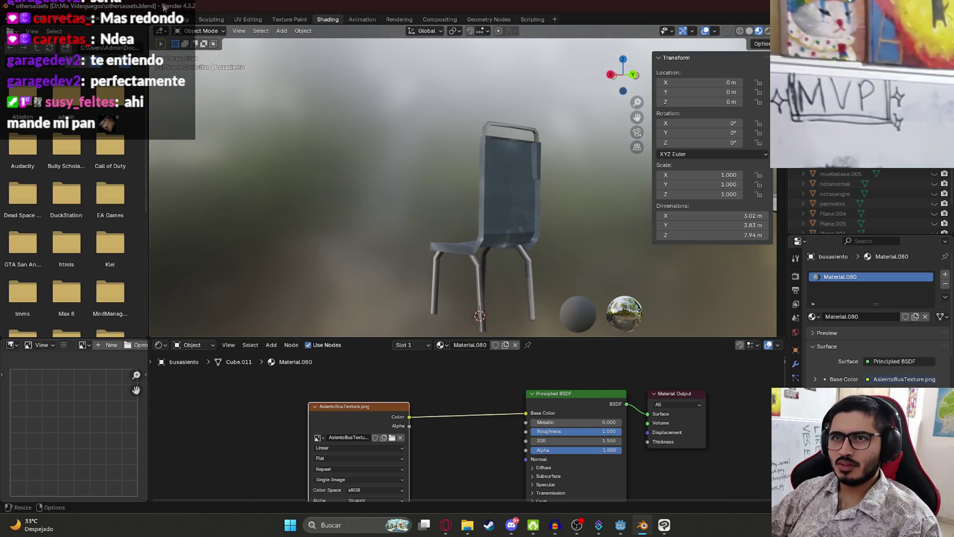
# Back in Layout, save othersassets.blend and check the textured chair beside the character.
pyautogui.click(145, 19)
pyautogui.click(396, 308)
pyautogui.click(517, 285)
pyautogui.moveTo(517, 284)
pyautogui.mouseDown(button='middle')
pyautogui.moveTo(384, 300)
pyautogui.moveTo(376, 323)
pyautogui.moveTo(388, 228)
pyautogui.moveTo(259, 232)
pyautogui.moveTo(354, 228)
pyautogui.moveTo(270, 243)
pyautogui.mouseUp(button='middle')
pyautogui.hotkey('ctrl', 's')
pyautogui.click(308, 235)
pyautogui.click(270, 243)
pyautogui.moveTo(440, 147)
pyautogui.mouseDown(button='middle')
pyautogui.moveTo(377, 185)
pyautogui.moveTo(571, 183)
pyautogui.moveTo(604, 214)
pyautogui.mouseUp(button='middle')
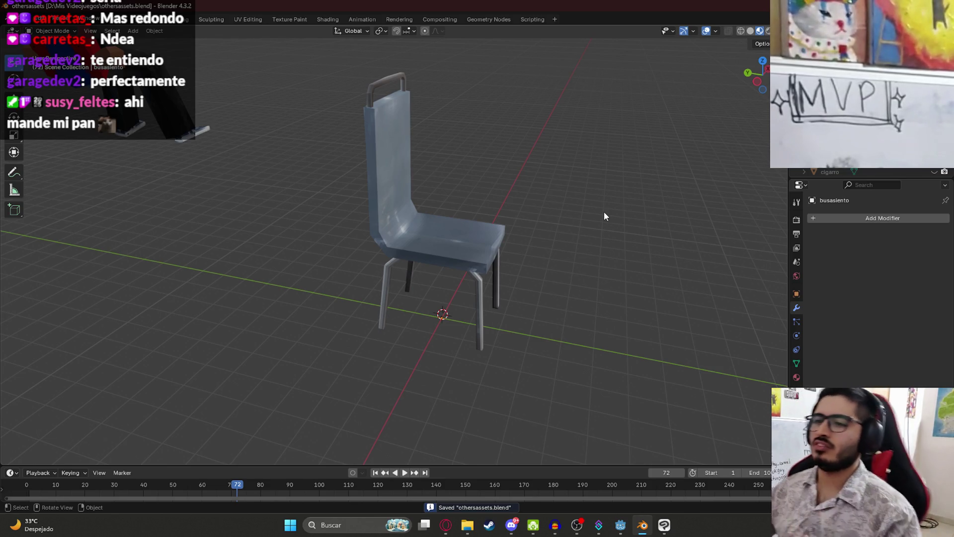
pyautogui.click(425, 217)
# Try Shade Smooth on the chair, undo it, and save the file.
pyautogui.moveTo(425, 217)
pyautogui.mouseDown(button='middle')
pyautogui.moveTo(530, 186)
pyautogui.moveTo(425, 136)
pyautogui.moveTo(377, 152)
pyautogui.moveTo(392, 218)
pyautogui.moveTo(369, 247)
pyautogui.moveTo(394, 213)
pyautogui.moveTo(387, 228)
pyautogui.mouseUp(button='middle')
pyautogui.hotkey('ctrl', 's')
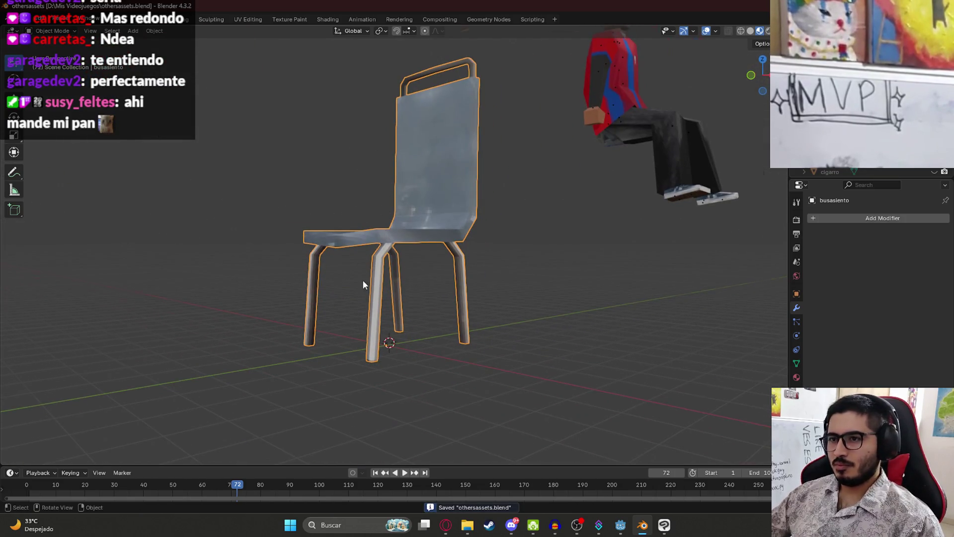
pyautogui.scroll(3, 363, 284)
pyautogui.moveTo(366, 288); pyautogui.dragTo(243, 254, button='middle')
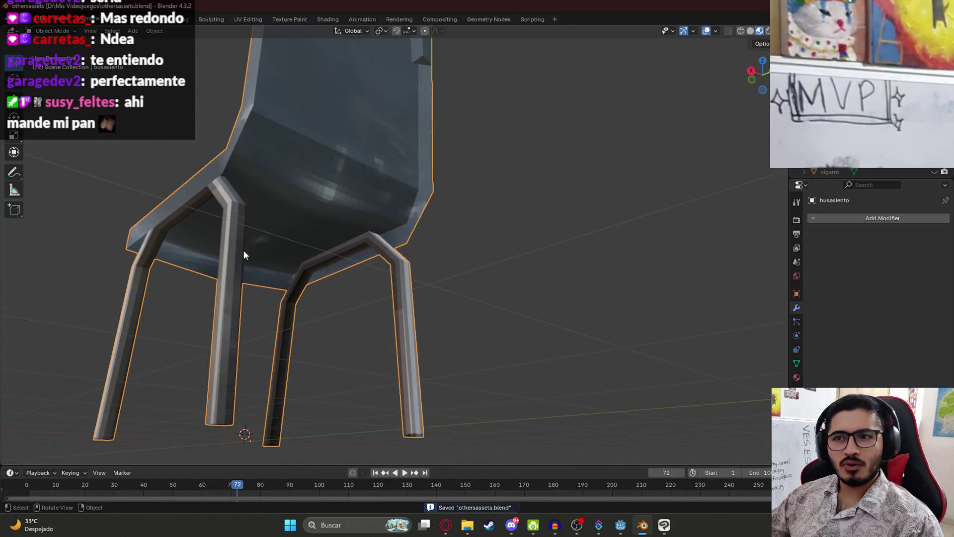
pyautogui.rightClick(243, 252)
pyautogui.click(220, 251)
pyautogui.hotkey('ctrl', 'z')
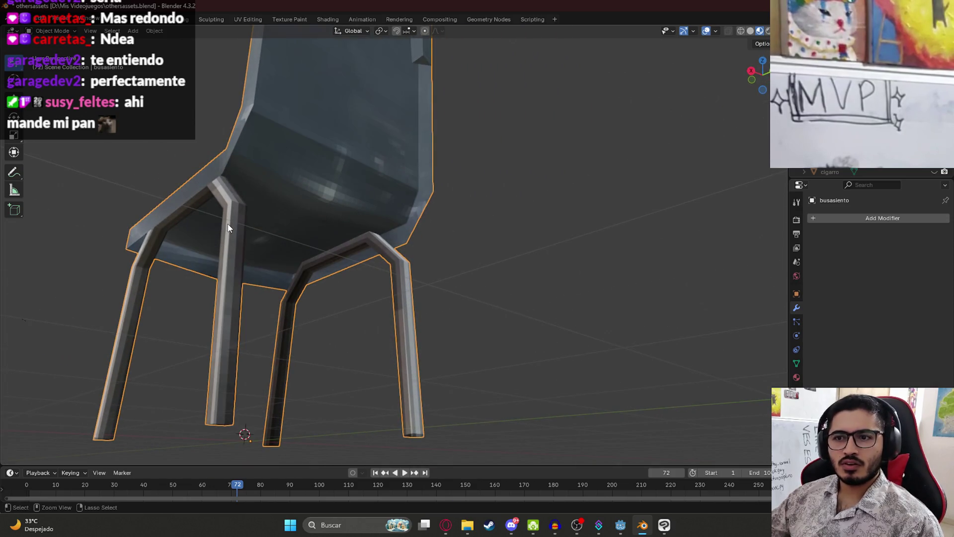
pyautogui.moveTo(185, 229)
pyautogui.mouseDown(button='middle')
pyautogui.moveTo(412, 265)
pyautogui.moveTo(526, 213)
pyautogui.moveTo(380, 175)
pyautogui.mouseUp(button='middle')
pyautogui.scroll(-5, 526, 212)
pyautogui.hotkey('ctrl', 's')
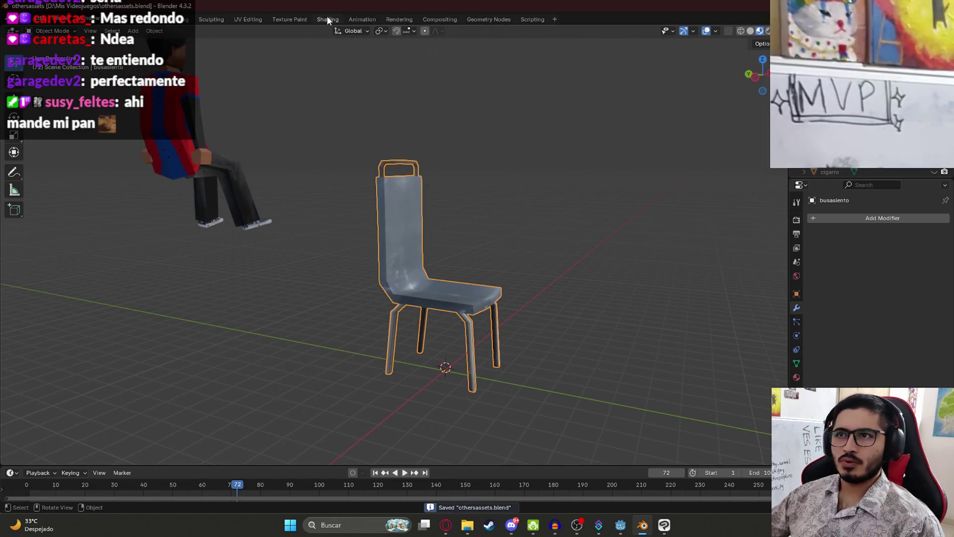
# Duplicate the chair in place and rename the copy busasientogrande.
pyautogui.hotkey('shift', 'd')
pyautogui.press('Escape')
pyautogui.hotkey('alt', 'a')
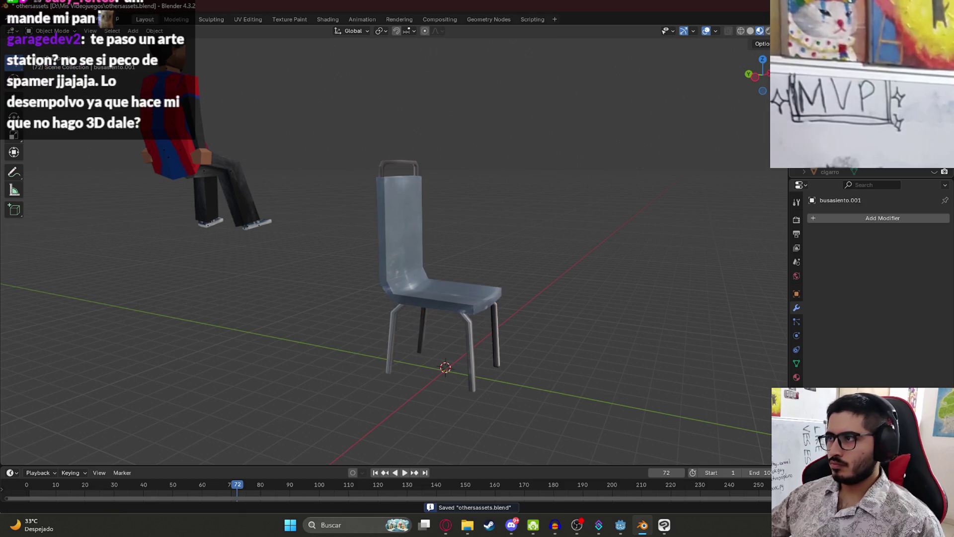
pyautogui.write('busasientogrande')
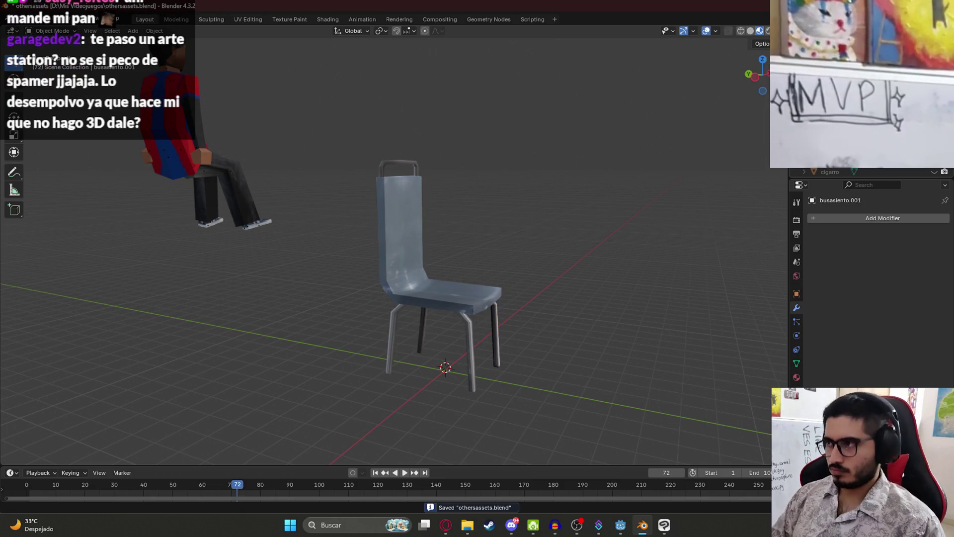
pyautogui.press('Return')
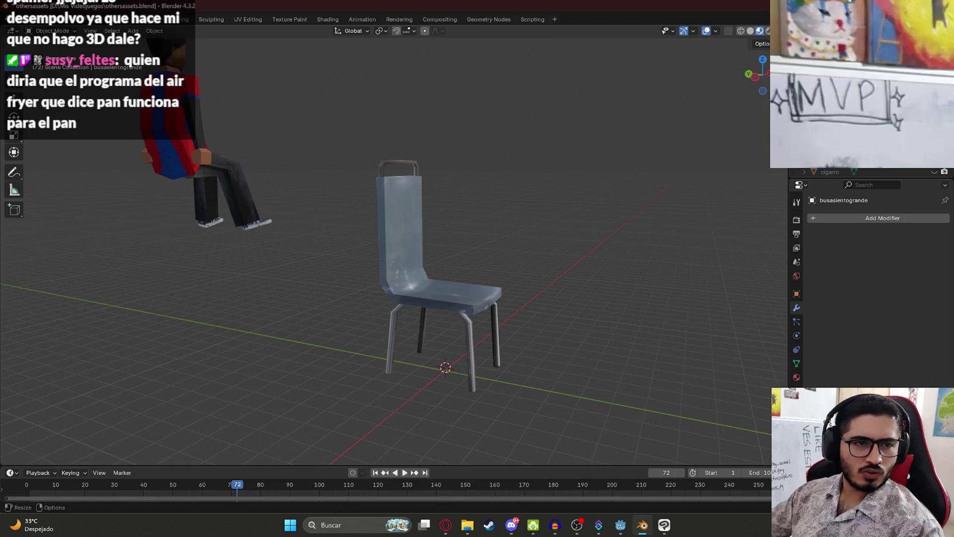
pyautogui.hotkey('alt', 'Tab')
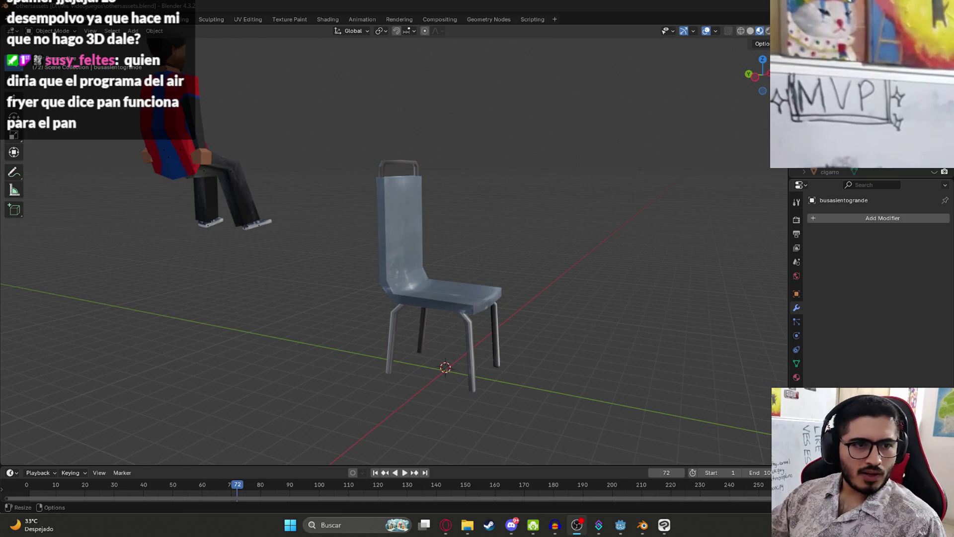
# Bring back the wide white bench mesh for busasientogrande and save the blend file.
pyautogui.moveTo(398, 201); pyautogui.dragTo(434, 201, button='middle')
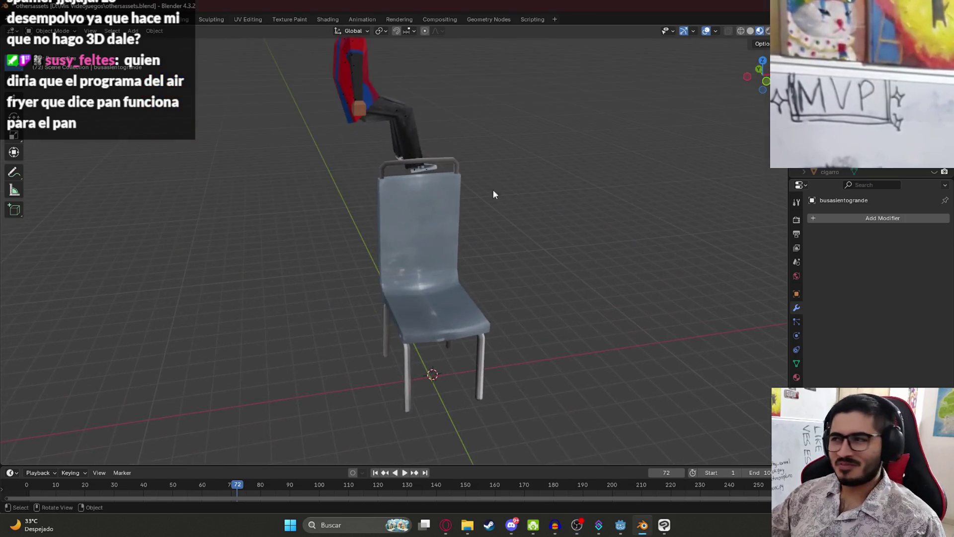
pyautogui.hotkey('ctrl', 'z')
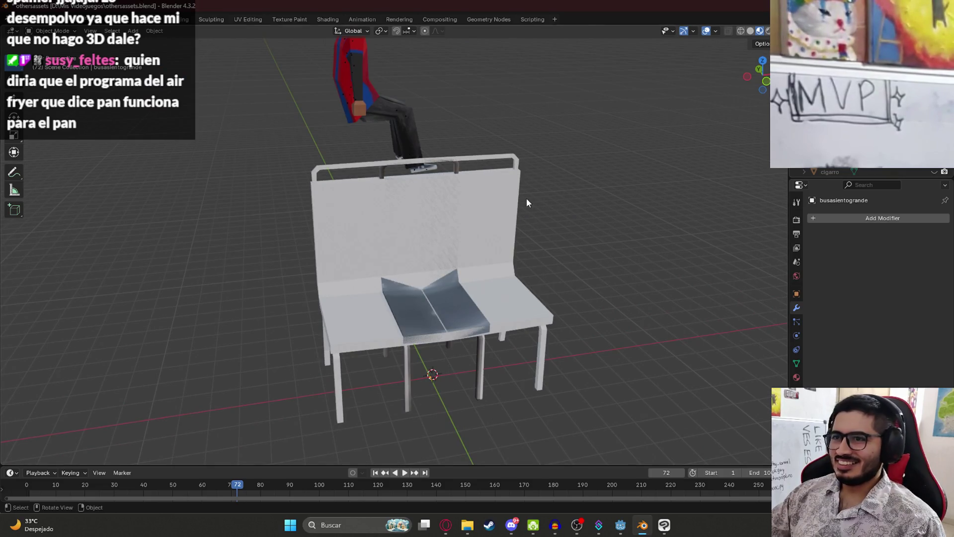
pyautogui.hotkey('ctrl', 's')
pyautogui.click(320, 19)
# Give the bench a new material with an AsientoBusTexture.png Image Texture on Base Color.
pyautogui.moveTo(445, 178)
pyautogui.mouseDown(button='middle')
pyautogui.moveTo(401, 204)
pyautogui.moveTo(472, 278)
pyautogui.mouseUp(button='middle')
pyautogui.click(503, 346)
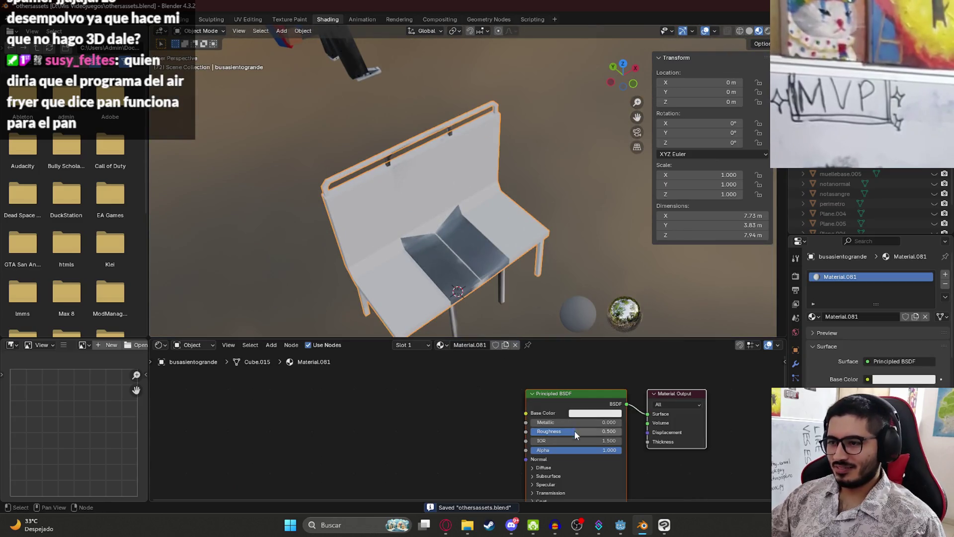
pyautogui.moveTo(526, 413); pyautogui.dragTo(254, 391)
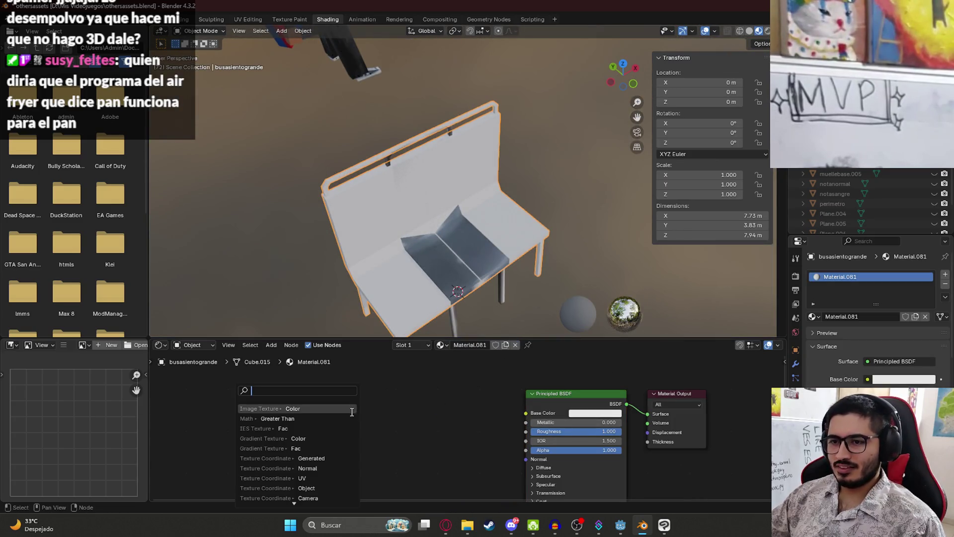
pyautogui.click(324, 409)
pyautogui.click(333, 438)
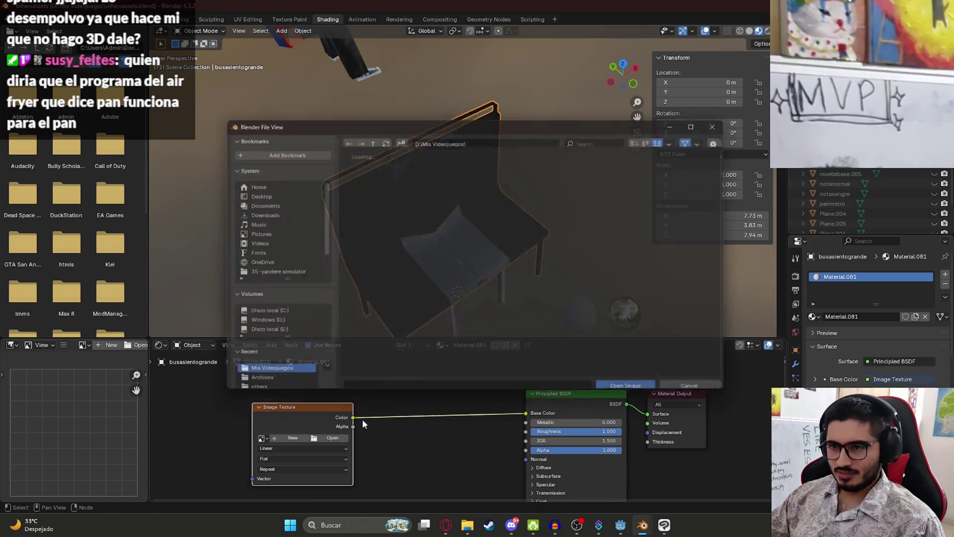
pyautogui.scroll(-5, 518, 293)
pyautogui.scroll(10, 521, 282)
pyautogui.doubleClick(423, 298)
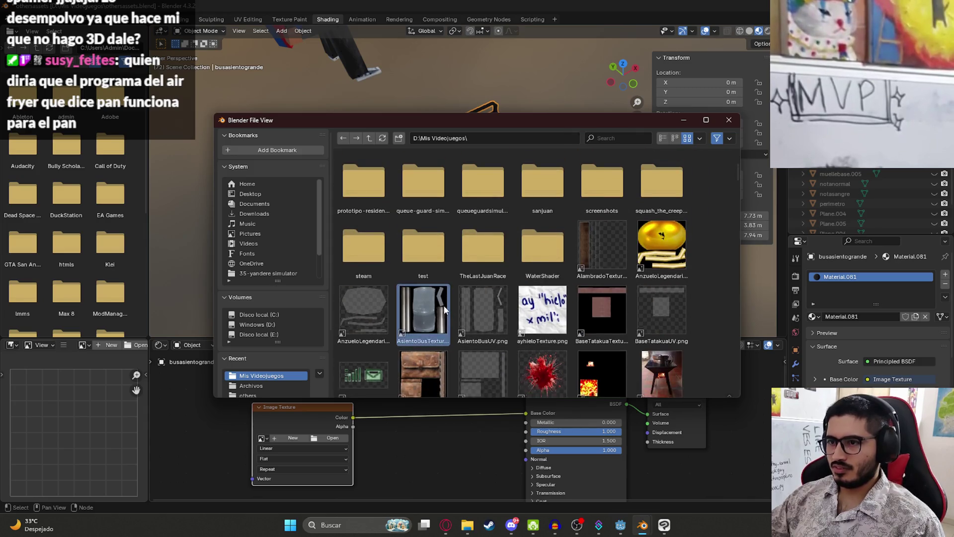
# Return to Layout and save othersassets.blend with the textured bench.
pyautogui.moveTo(547, 256)
pyautogui.mouseDown(button='middle')
pyautogui.moveTo(280, 236)
pyautogui.moveTo(278, 225)
pyautogui.moveTo(516, 240)
pyautogui.moveTo(575, 205)
pyautogui.moveTo(422, 210)
pyautogui.mouseUp(button='middle')
pyautogui.click(438, 263)
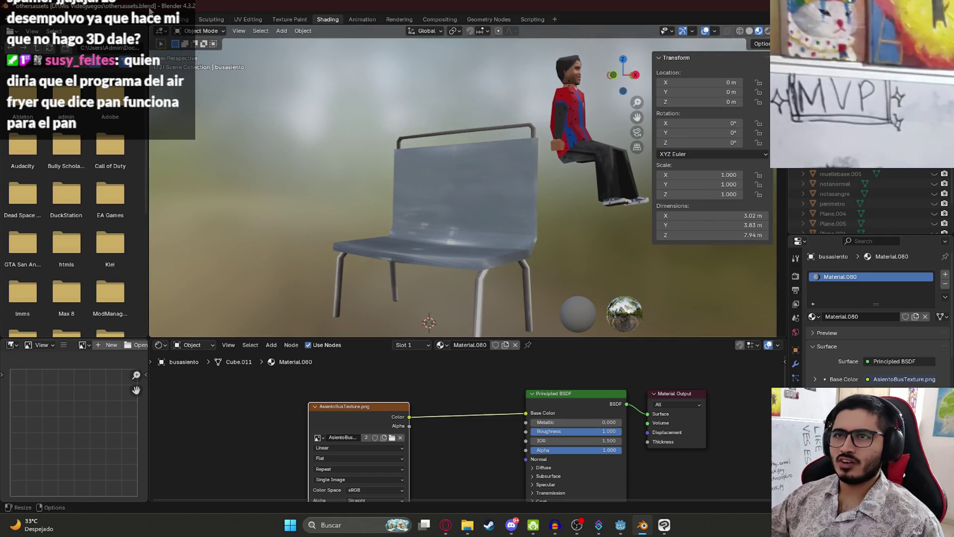
pyautogui.click(146, 19)
pyautogui.click(437, 240)
pyautogui.hotkey('ctrl', 's')
pyautogui.click(450, 313)
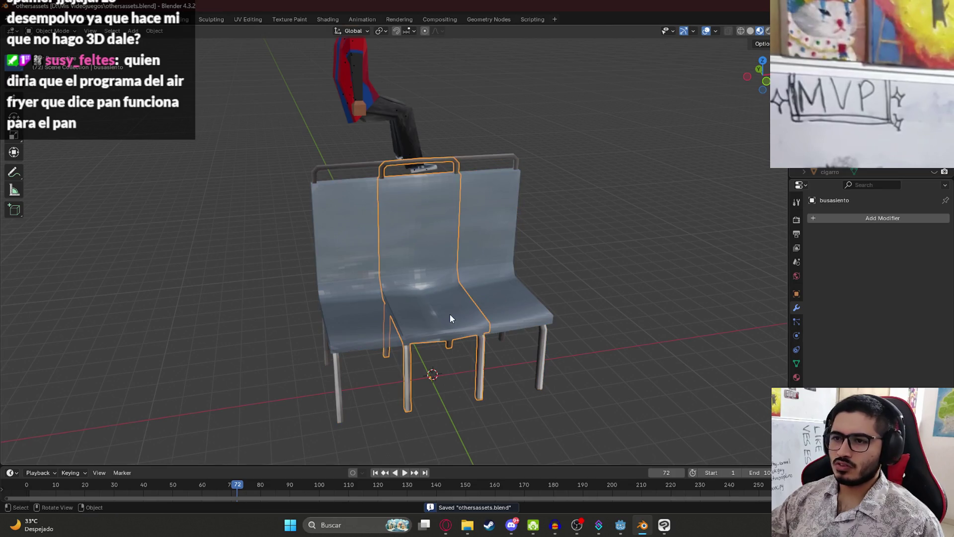
# Move the single chair to the right of the bench and view both seats from the front.
pyautogui.press('g')
pyautogui.click(690, 298)
pyautogui.moveTo(704, 294)
pyautogui.mouseDown(button='middle')
pyautogui.moveTo(577, 318)
pyautogui.moveTo(586, 329)
pyautogui.moveTo(458, 267)
pyautogui.moveTo(441, 288)
pyautogui.moveTo(537, 320)
pyautogui.moveTo(581, 348)
pyautogui.mouseUp(button='middle')
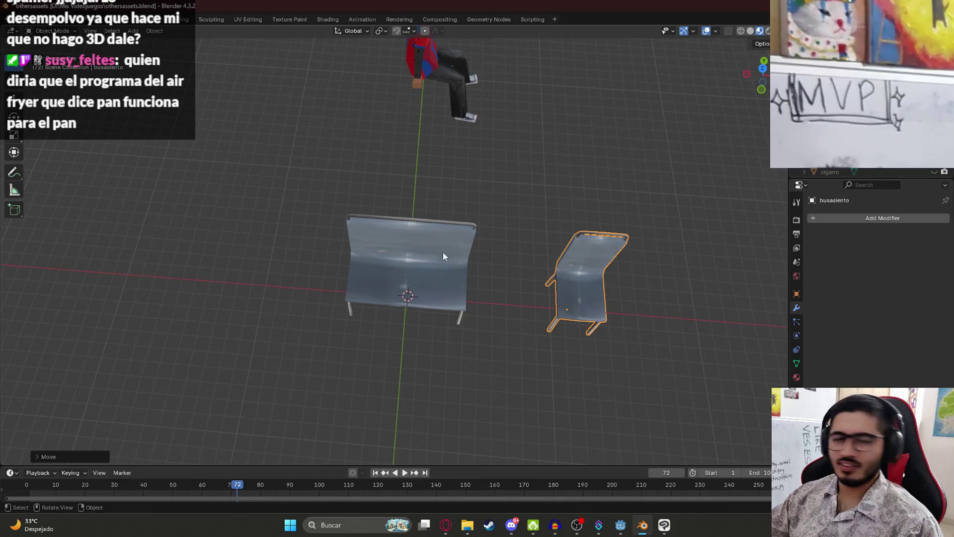
pyautogui.hotkey('alt', 'Tab')
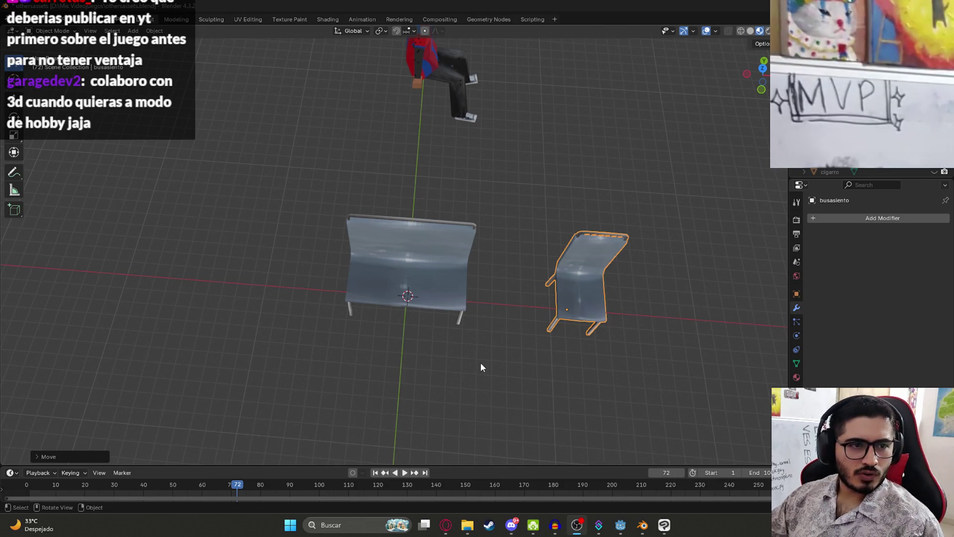
# Open an ArtStation portfolio in a new browser tab and download the motorcycle artwork.
pyautogui.click(451, 528)
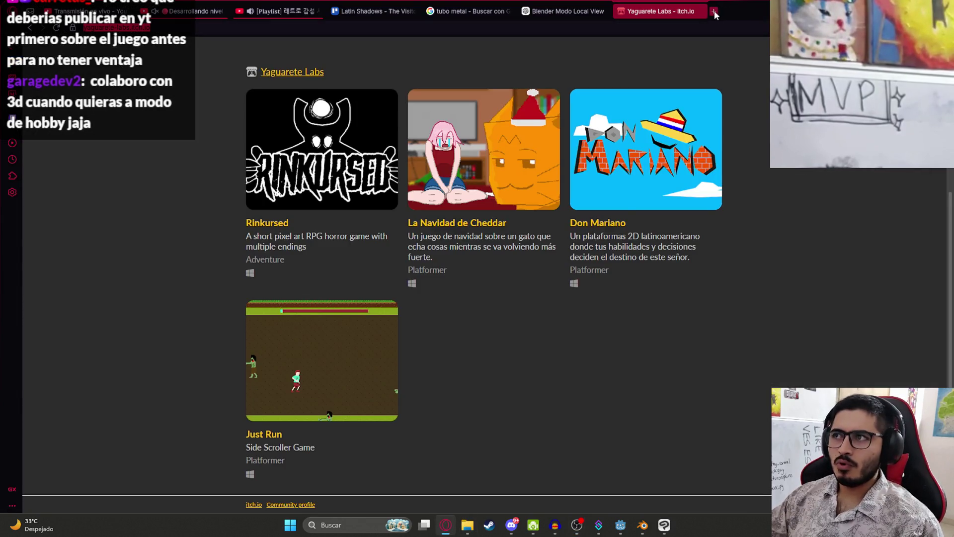
pyautogui.click(714, 14)
pyautogui.click(677, 55)
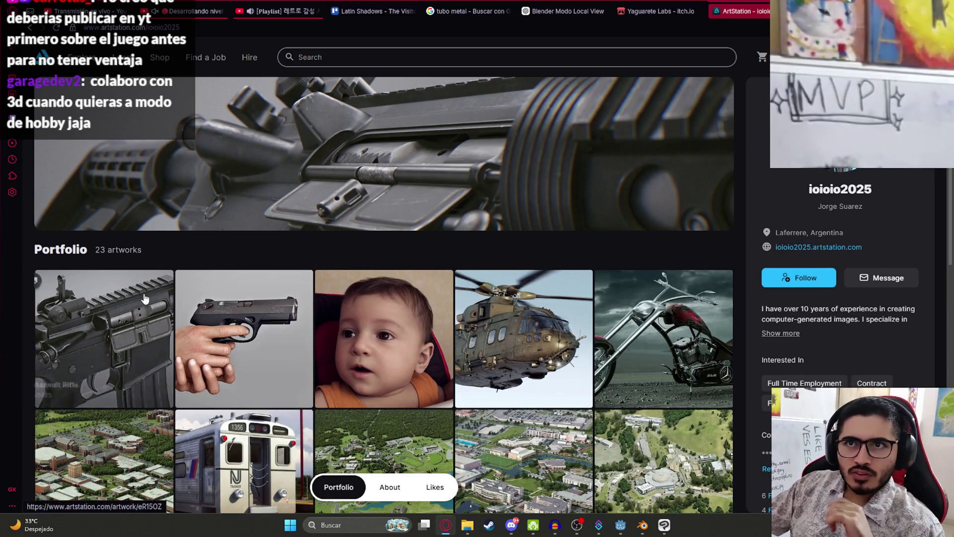
pyautogui.scroll(-5, 136, 312)
pyautogui.scroll(-8, 135, 312)
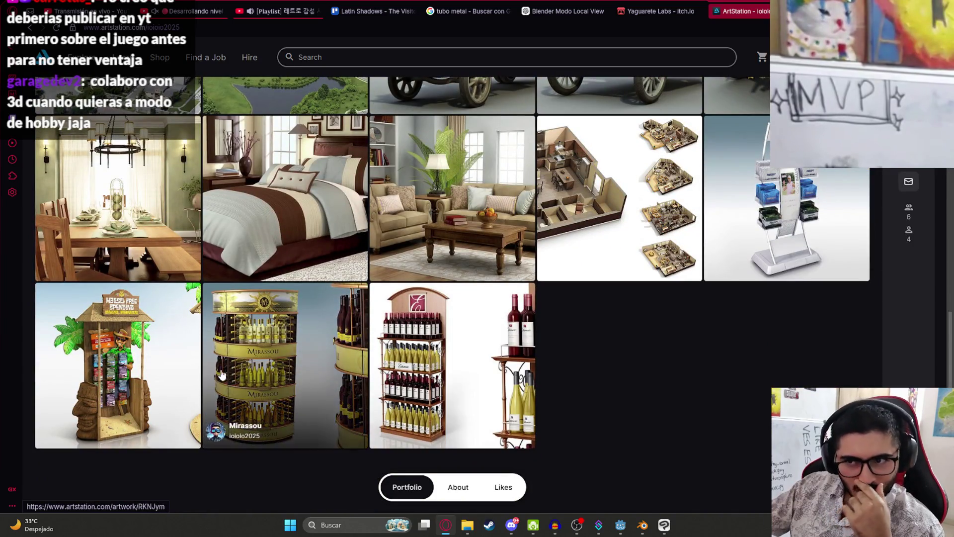
pyautogui.scroll(10, 632, 348)
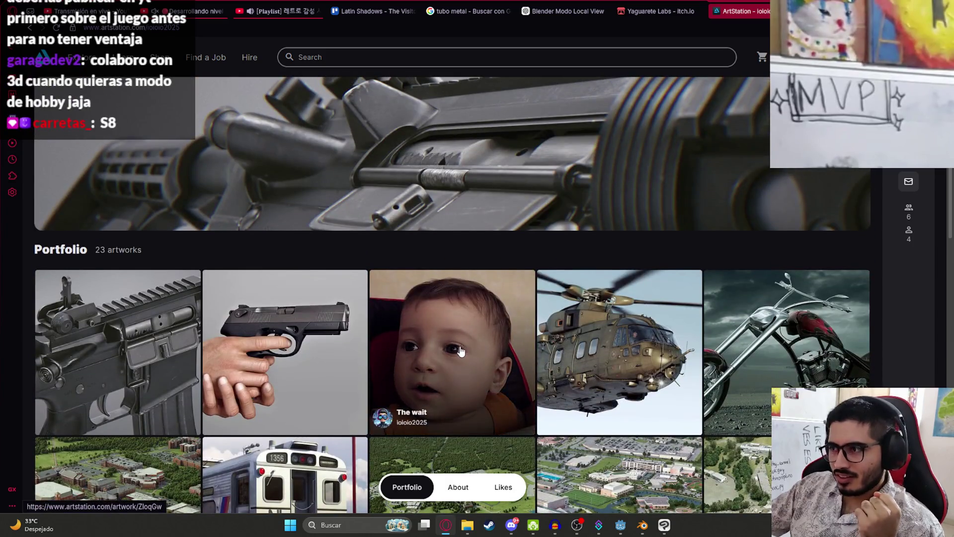
pyautogui.scroll(-5, 666, 353)
pyautogui.scroll(5, 666, 353)
pyautogui.click(734, 305)
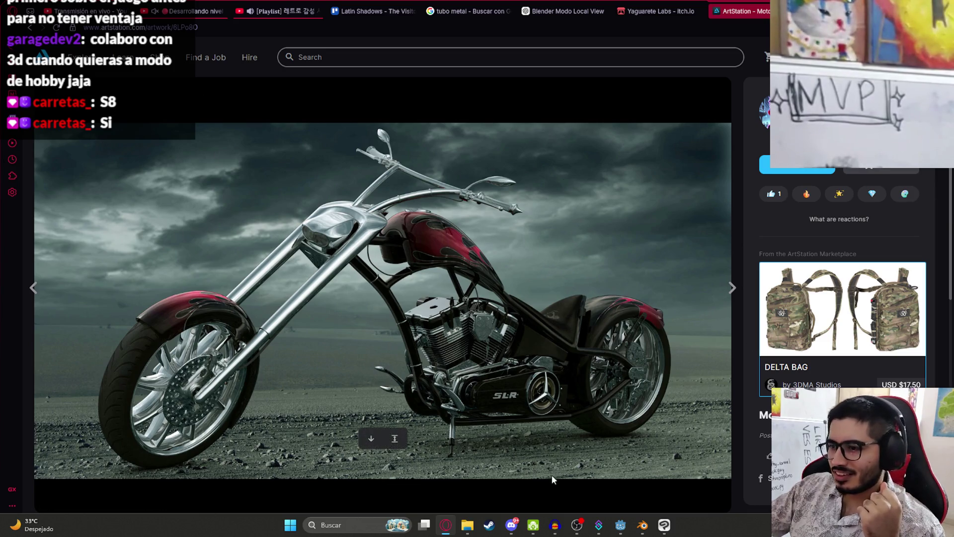
pyautogui.click(373, 438)
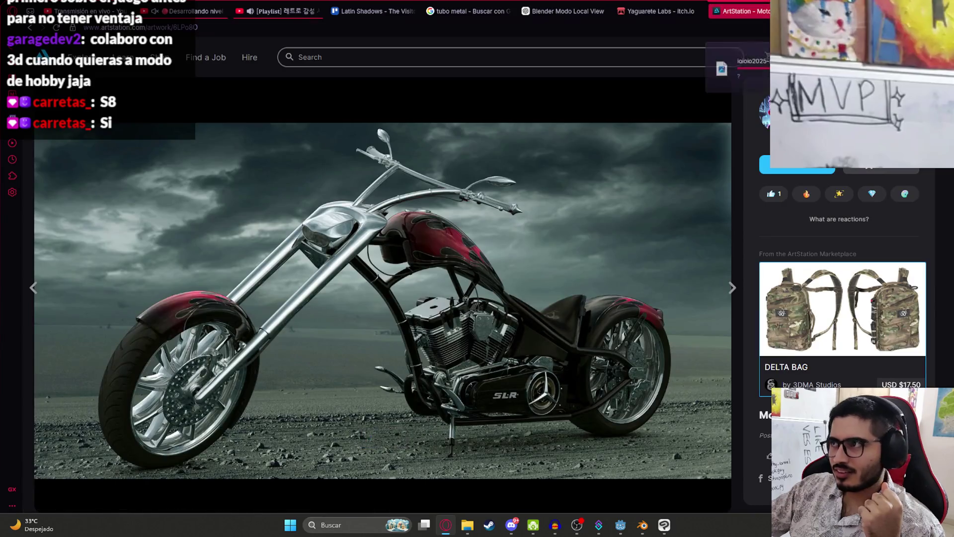
# Browse through the next eight artworks in the gallery, then close the ArtStation tab.
pyautogui.click(734, 288)
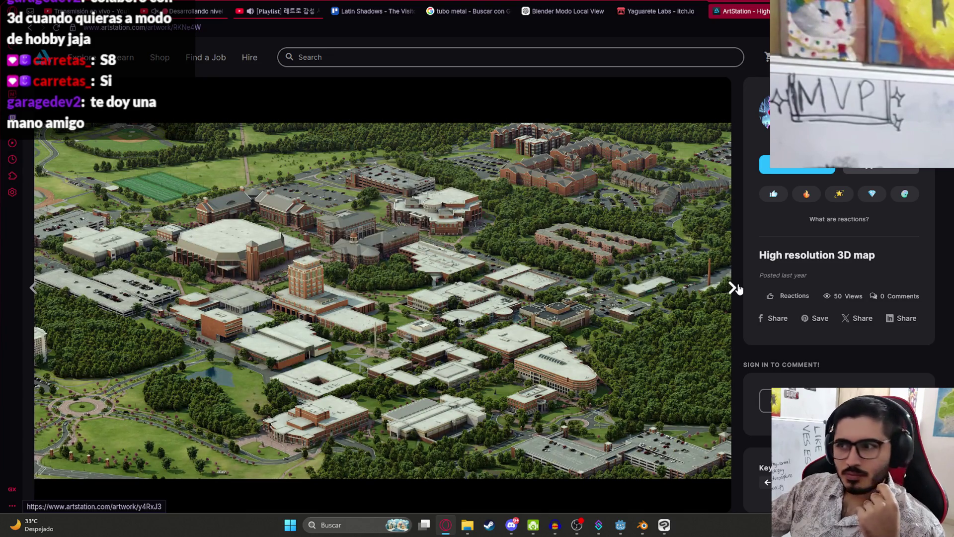
pyautogui.click(733, 288)
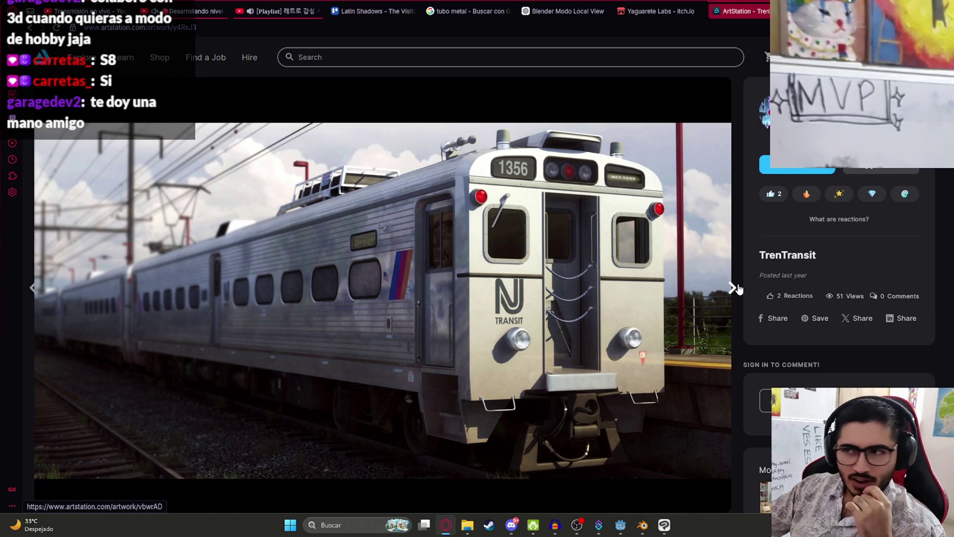
pyautogui.click(735, 288)
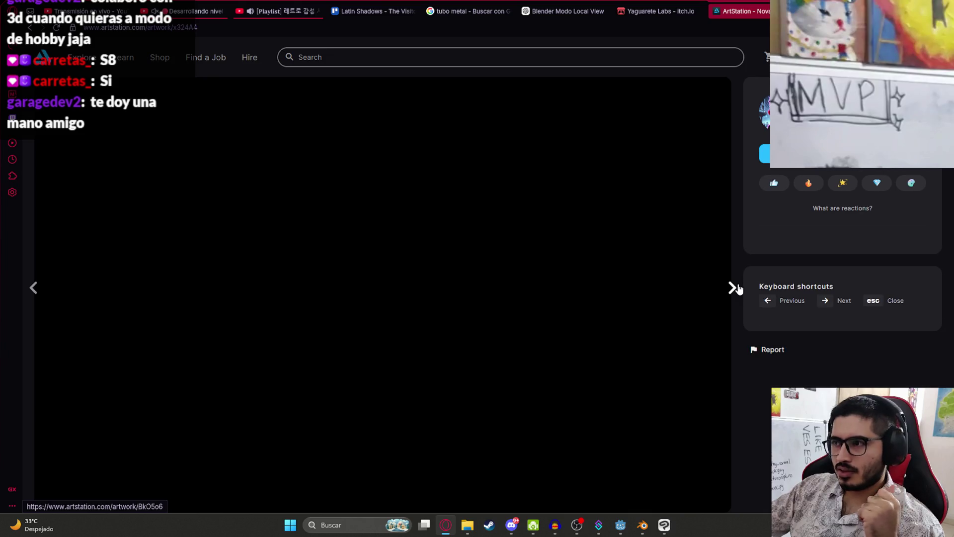
pyautogui.click(733, 288)
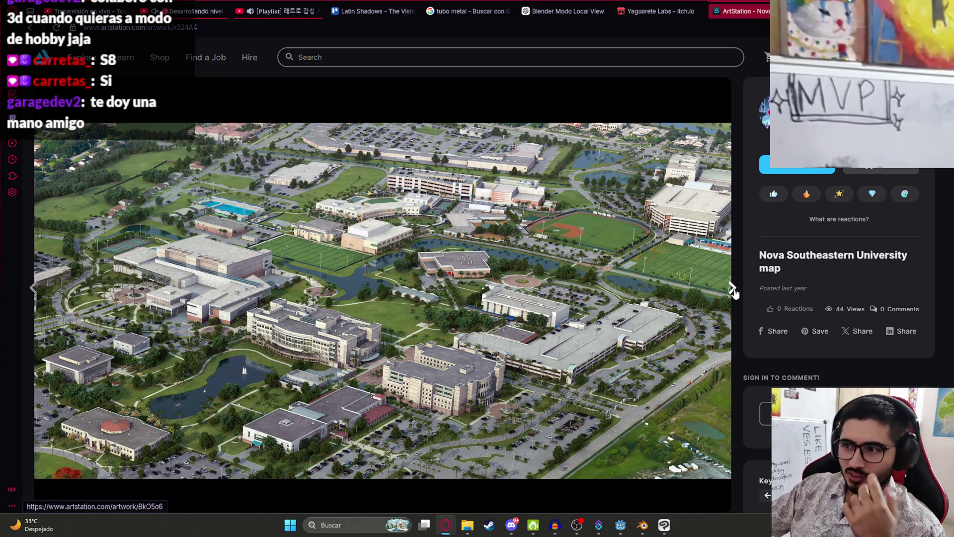
pyautogui.click(733, 289)
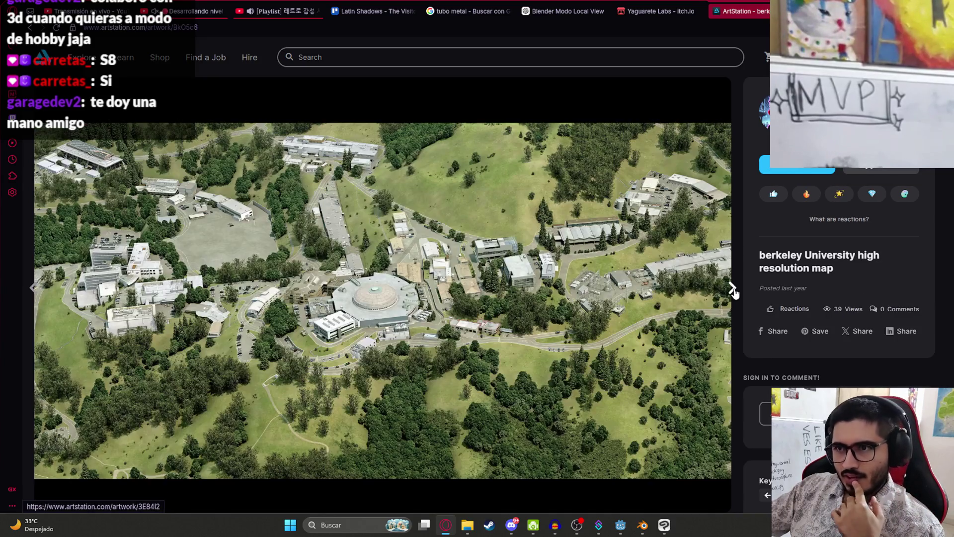
pyautogui.click(733, 291)
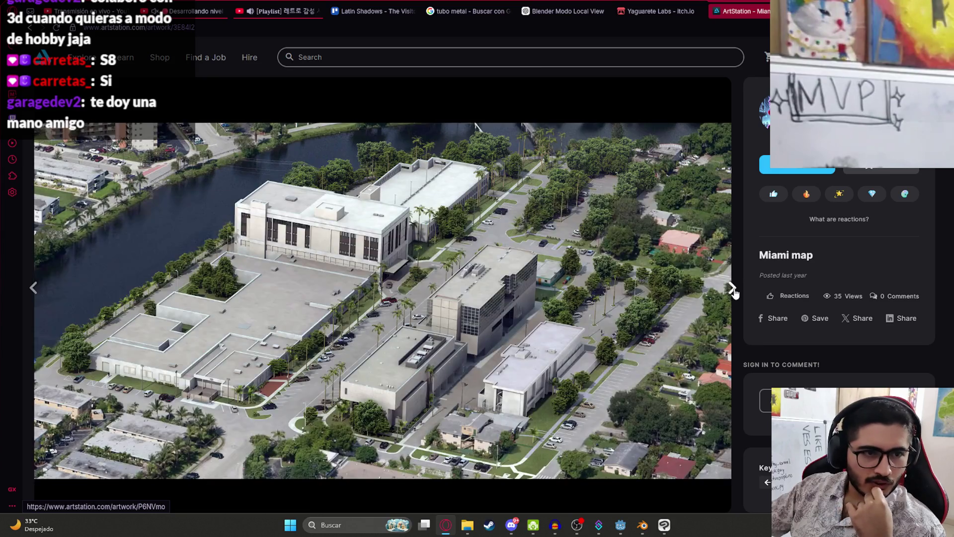
pyautogui.click(733, 290)
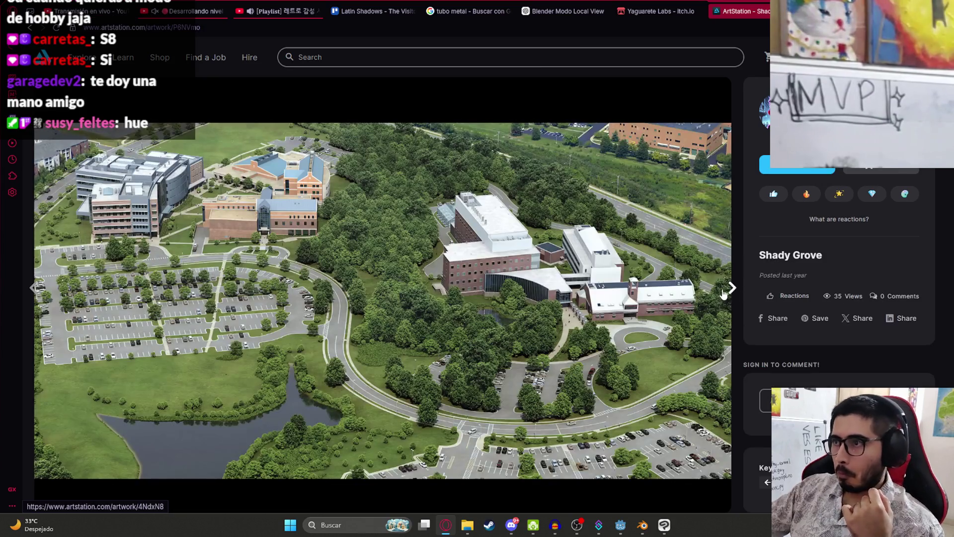
pyautogui.click(729, 286)
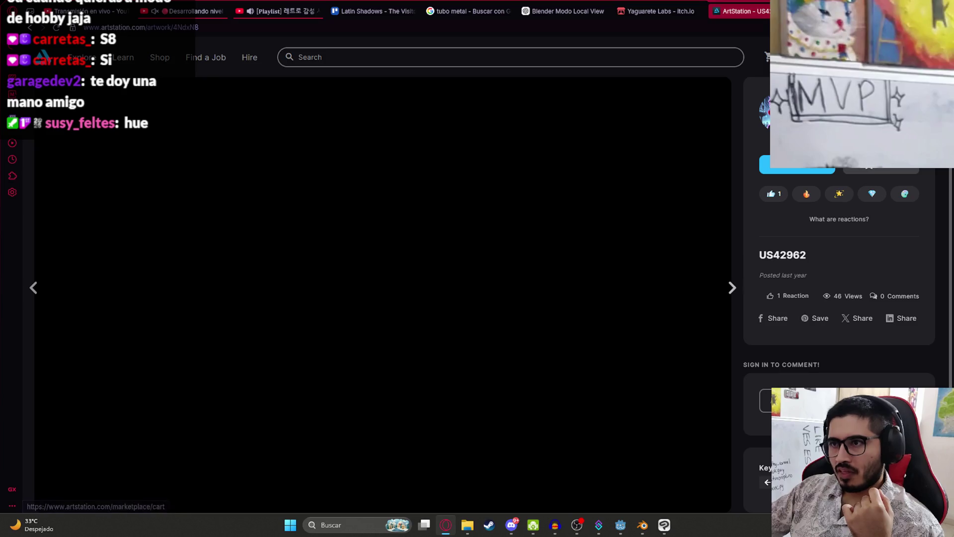
pyautogui.hotkey('ctrl', 'w')
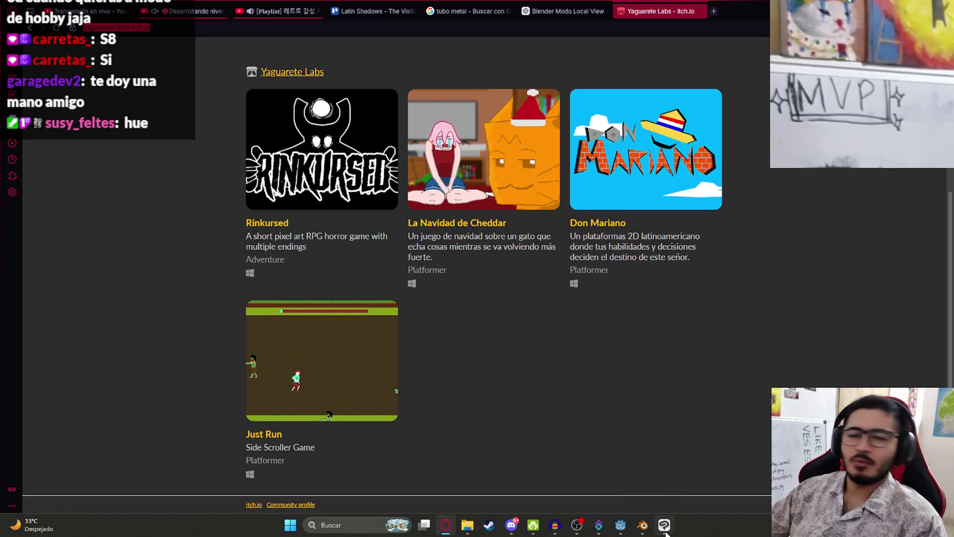
# Glance at Clip Studio Paint, then return to the Blender window.
pyautogui.click(666, 532)
pyautogui.scroll(-2, 425, 229)
pyautogui.scroll(2, 425, 229)
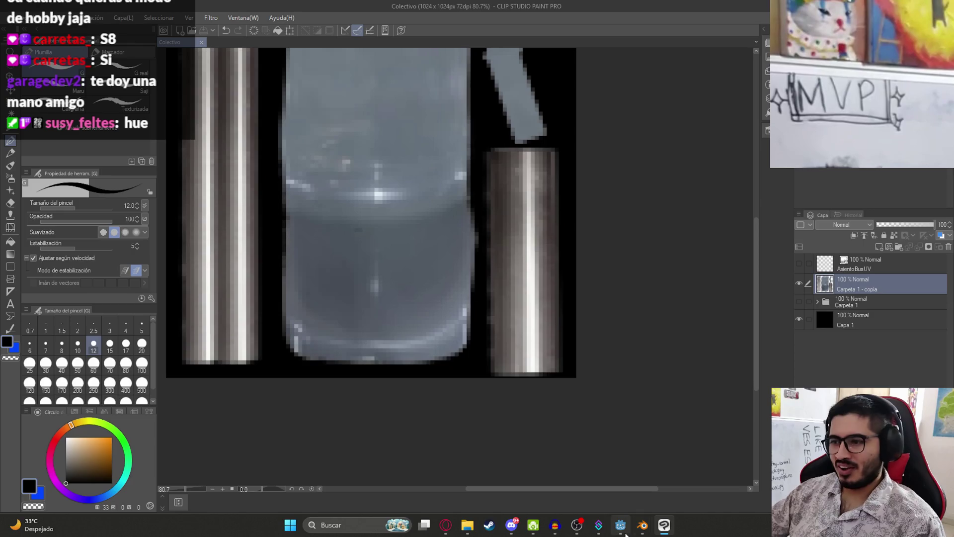
pyautogui.click(642, 525)
pyautogui.scroll(2, 488, 324)
# Reset the single chair's location to the world origin with Alt+G and save.
pyautogui.moveTo(666, 336)
pyautogui.mouseDown(button='middle')
pyautogui.moveTo(583, 360)
pyautogui.moveTo(425, 294)
pyautogui.moveTo(450, 267)
pyautogui.moveTo(459, 272)
pyautogui.mouseUp(button='middle')
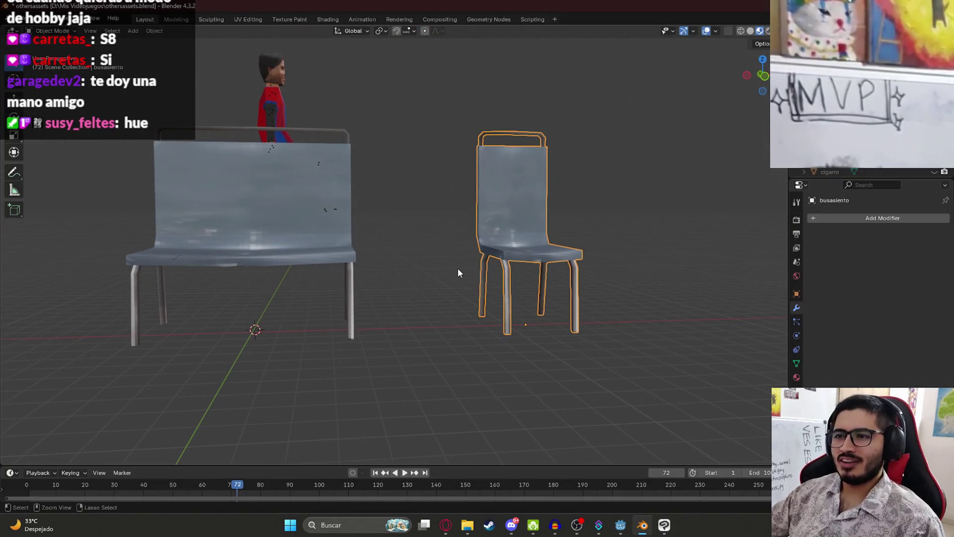
pyautogui.hotkey('alt', 'g')
pyautogui.hotkey('ctrl', 's')
pyautogui.press('KP_Decimal')
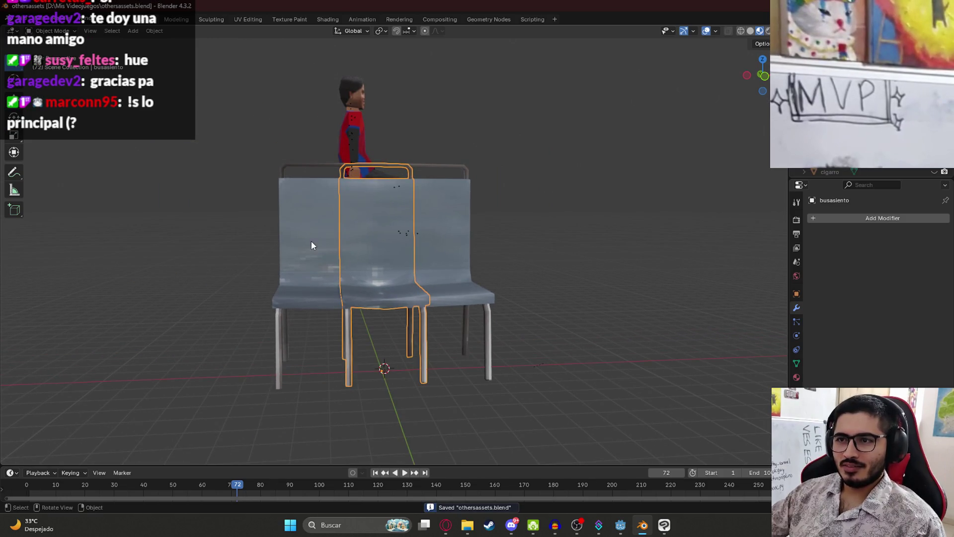
# Select the whole bench and apply its object transform via Ctrl+A.
pyautogui.hotkey('ctrl', 'a')
pyautogui.click(335, 252)
pyautogui.click(325, 255)
pyautogui.hotkey('ctrl', 'a')
pyautogui.click(324, 250)
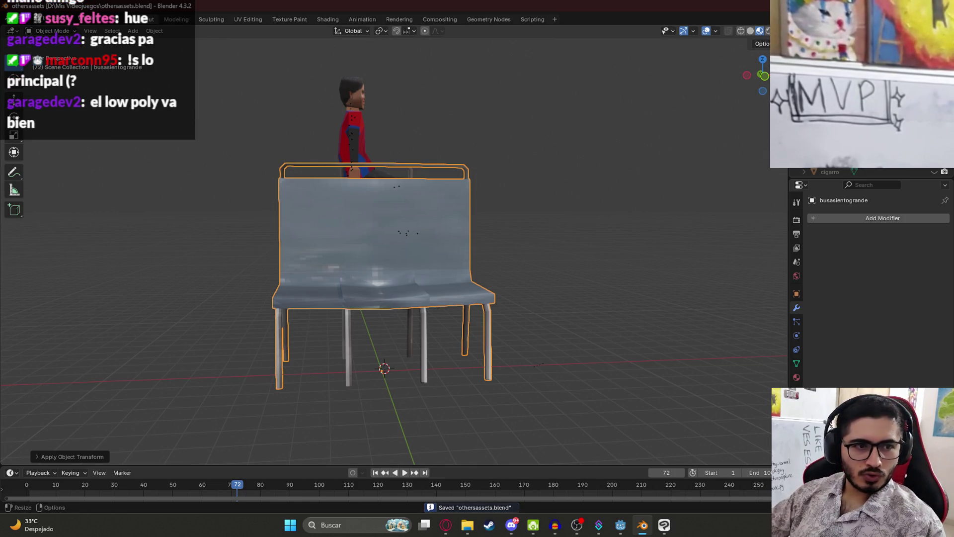
pyautogui.hotkey('alt', 'Tab')
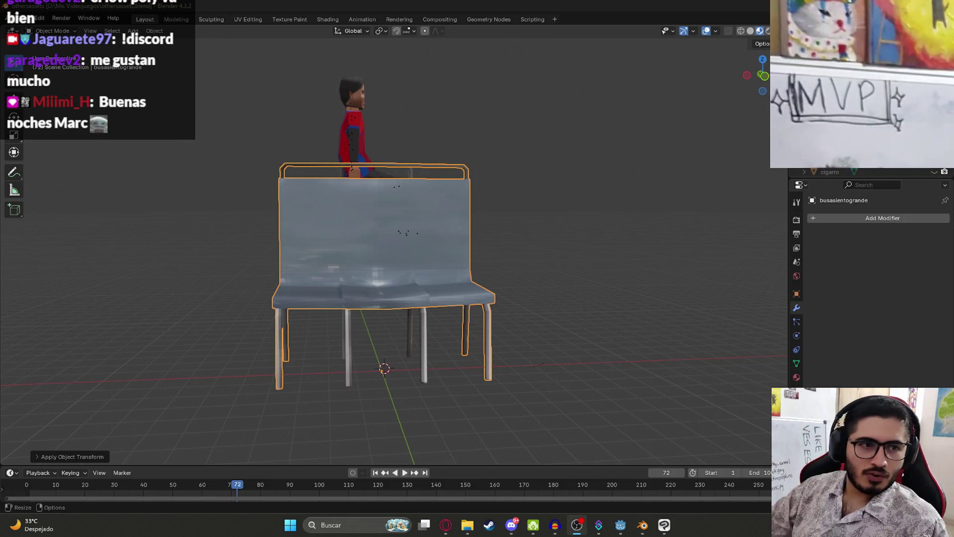
# Save again and inspect the bench in front orthographic view, selecting its middle seat.
pyautogui.scroll(-1, 231, 261)
pyautogui.moveTo(249, 258)
pyautogui.mouseDown(button='middle')
pyautogui.moveTo(252, 274)
pyautogui.moveTo(315, 316)
pyautogui.mouseUp(button='middle')
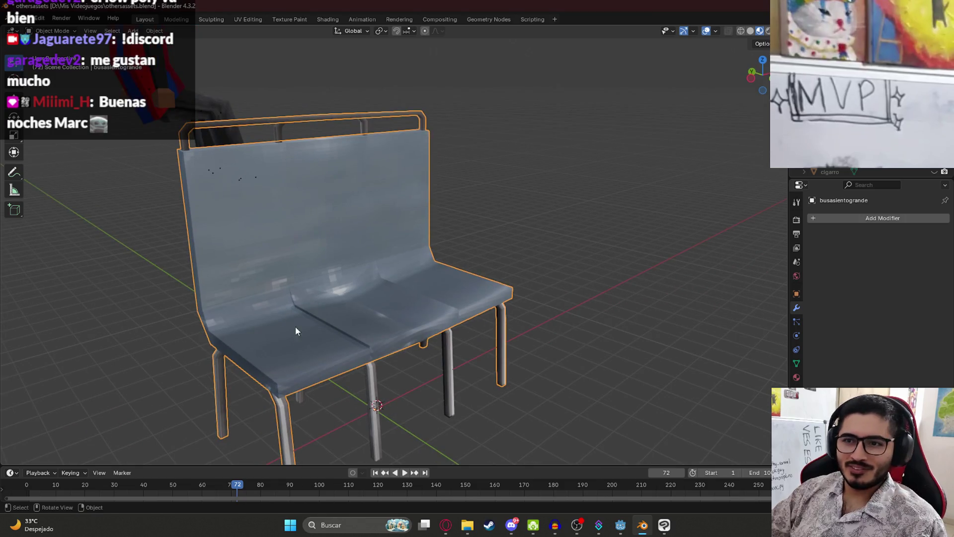
pyautogui.click(382, 306)
pyautogui.hotkey('ctrl', 's')
pyautogui.press('KP_1')
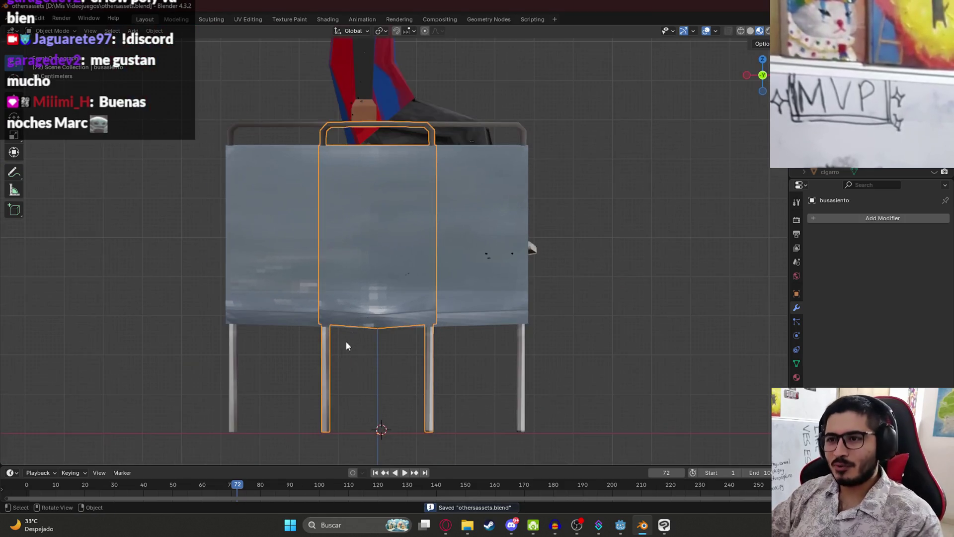
pyautogui.scroll(5, 355, 372)
pyautogui.scroll(-7, 367, 353)
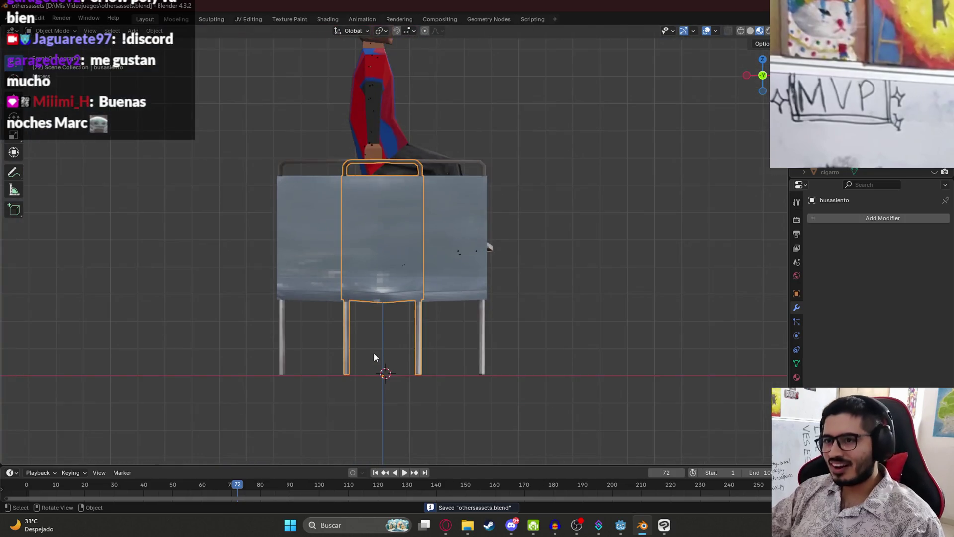
pyautogui.click(464, 291)
pyautogui.scroll(4, 372, 308)
pyautogui.scroll(-6, 383, 312)
pyautogui.click(343, 296)
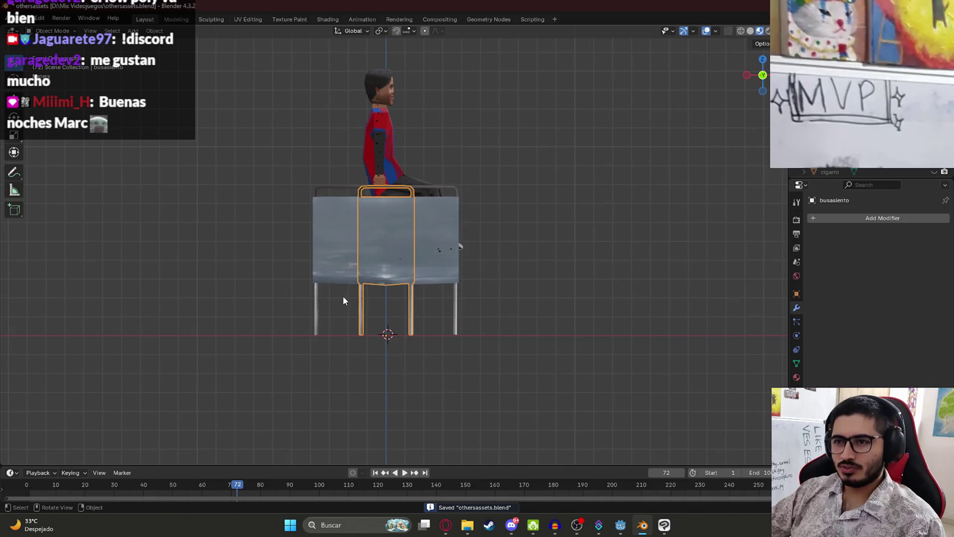
pyautogui.scroll(3, 345, 295)
pyautogui.click(17, 18)
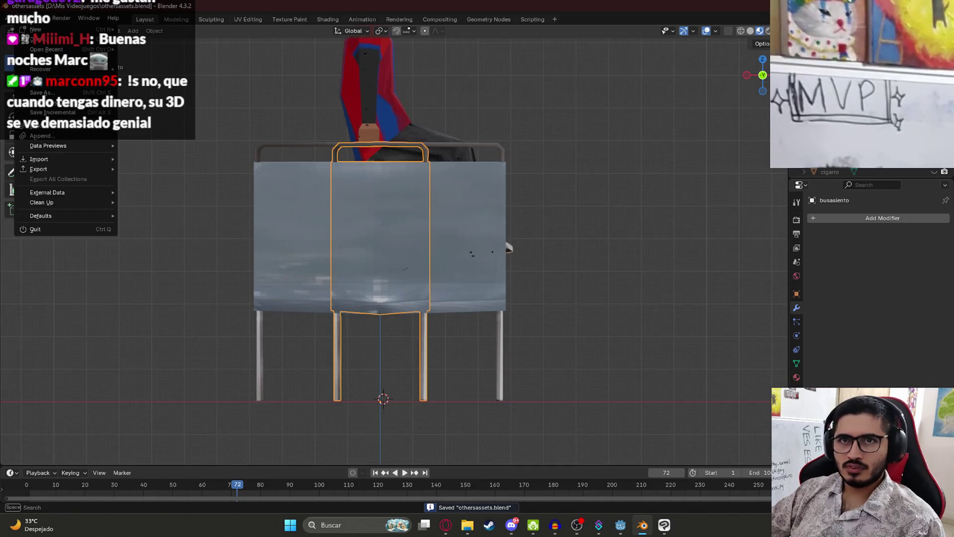
# Start a File > Export > Alembic export, then cancel it.
pyautogui.moveTo(100, 169)
pyautogui.click(173, 177)
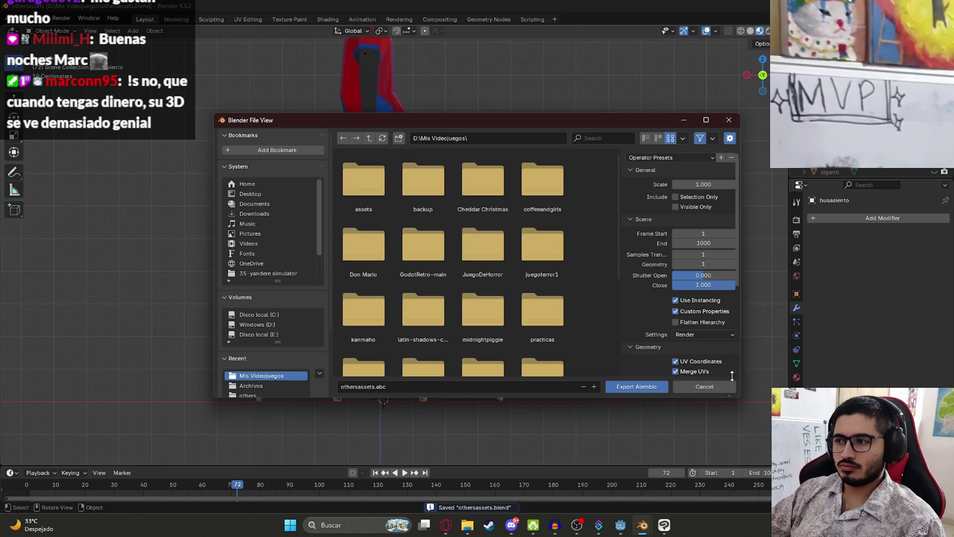
pyautogui.click(705, 387)
pyautogui.scroll(-3, 473, 294)
# Duplicate the bench frame in place as busasientogrande.001 and select the copied inner seat.
pyautogui.click(441, 257)
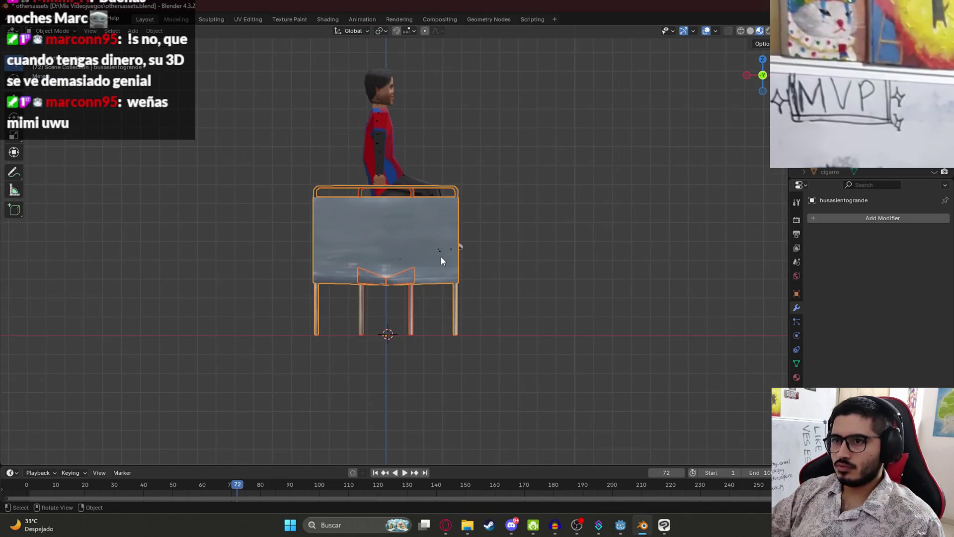
pyautogui.press('ctrl')
pyautogui.click(440, 256)
pyautogui.hotkey('shift', 'd')
pyautogui.rightClick(396, 270)
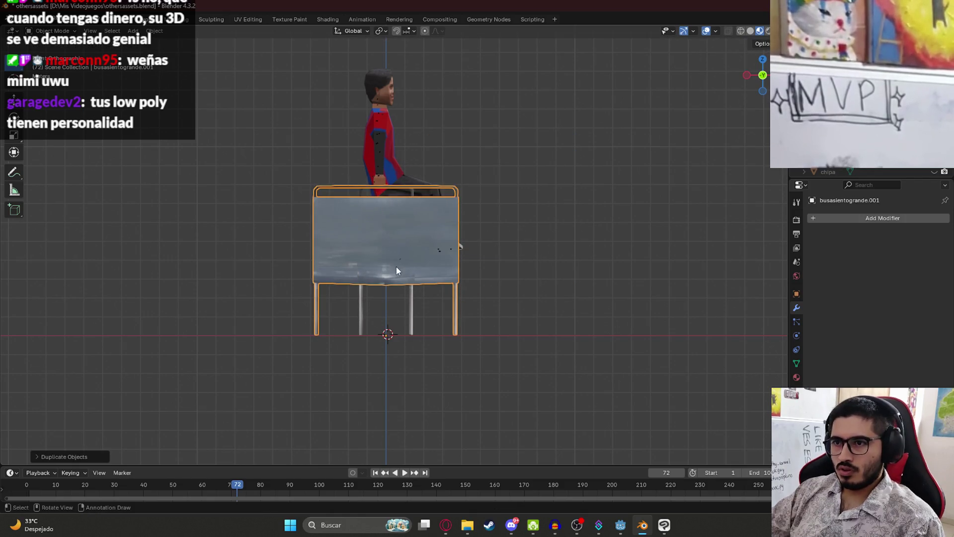
pyautogui.click(411, 306)
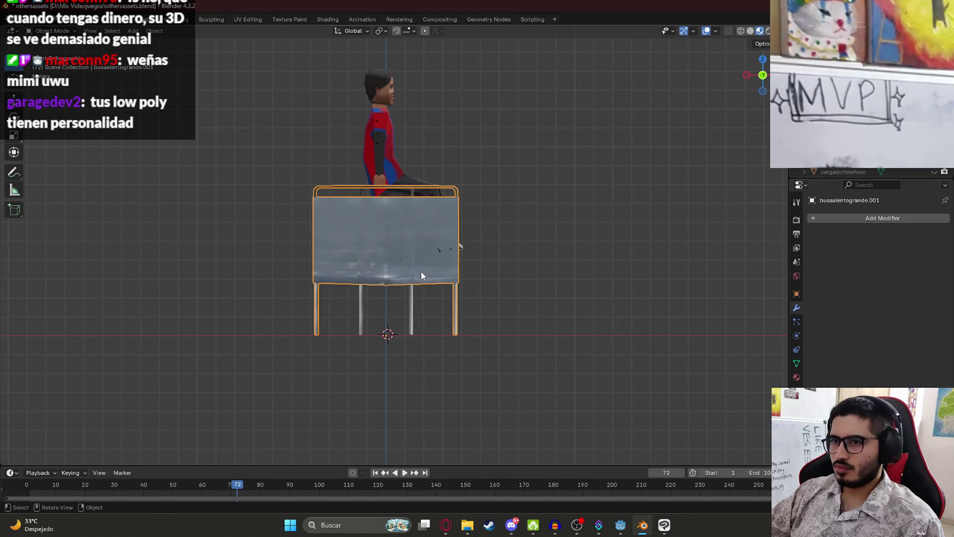
pyautogui.scroll(-4, 422, 311)
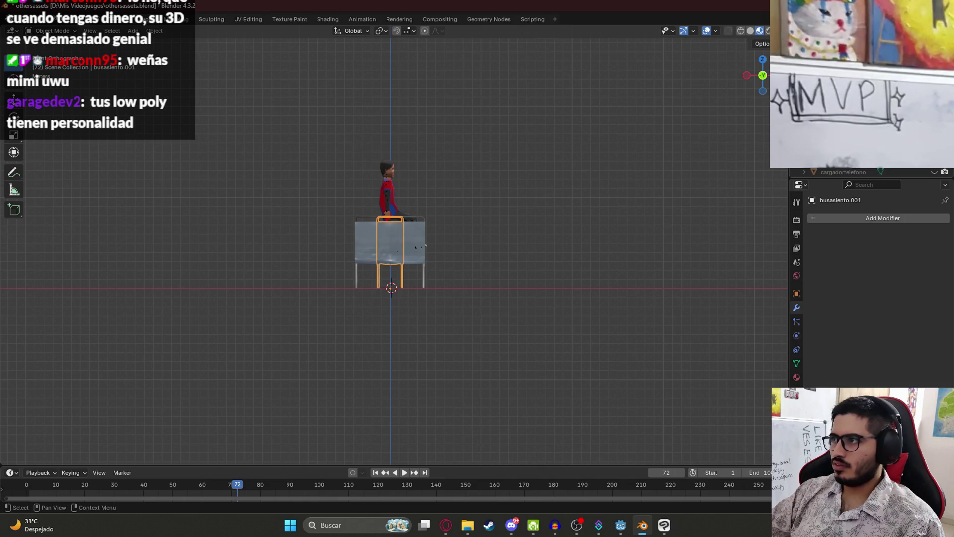
# Unhide the rest of the bus around the isolated chair and move the chair higher.
pyautogui.press('KP_Divide')
pyautogui.press('KP_Divide')
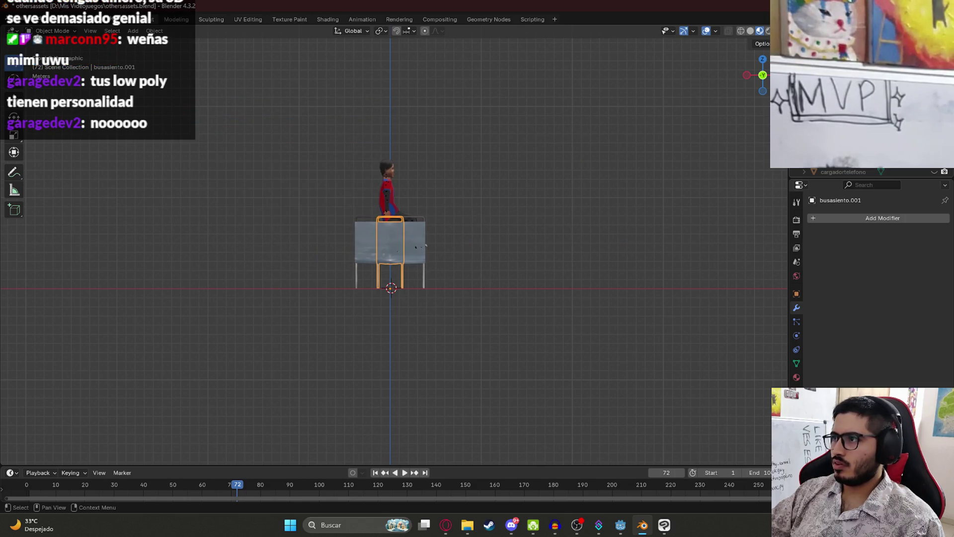
pyautogui.hotkey('alt', 'h')
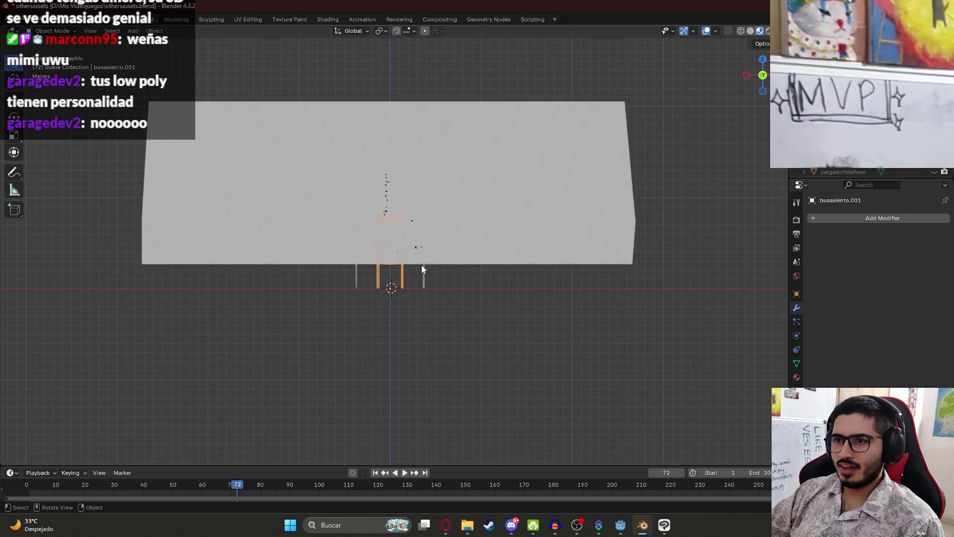
pyautogui.moveTo(421, 282)
pyautogui.mouseDown(button='middle')
pyautogui.moveTo(437, 207)
pyautogui.moveTo(371, 213)
pyautogui.mouseUp(button='middle')
pyautogui.press('g')
pyautogui.click(455, 198)
pyautogui.moveTo(455, 198)
pyautogui.mouseDown(button='middle')
pyautogui.moveTo(506, 216)
pyautogui.moveTo(321, 206)
pyautogui.moveTo(517, 273)
pyautogui.moveTo(521, 288)
pyautogui.moveTo(575, 266)
pyautogui.moveTo(466, 304)
pyautogui.moveTo(324, 279)
pyautogui.mouseUp(button='middle')
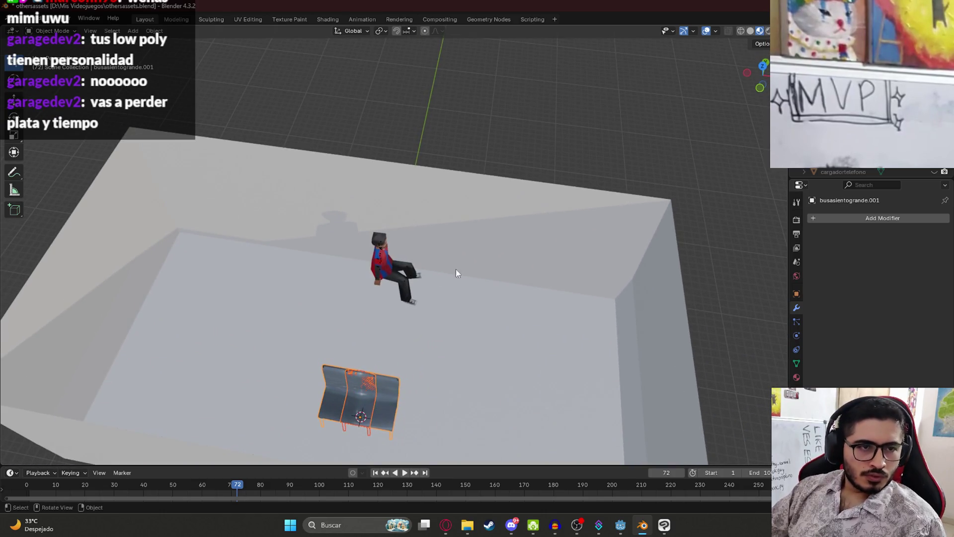
pyautogui.scroll(-3, 514, 297)
pyautogui.scroll(4, 497, 275)
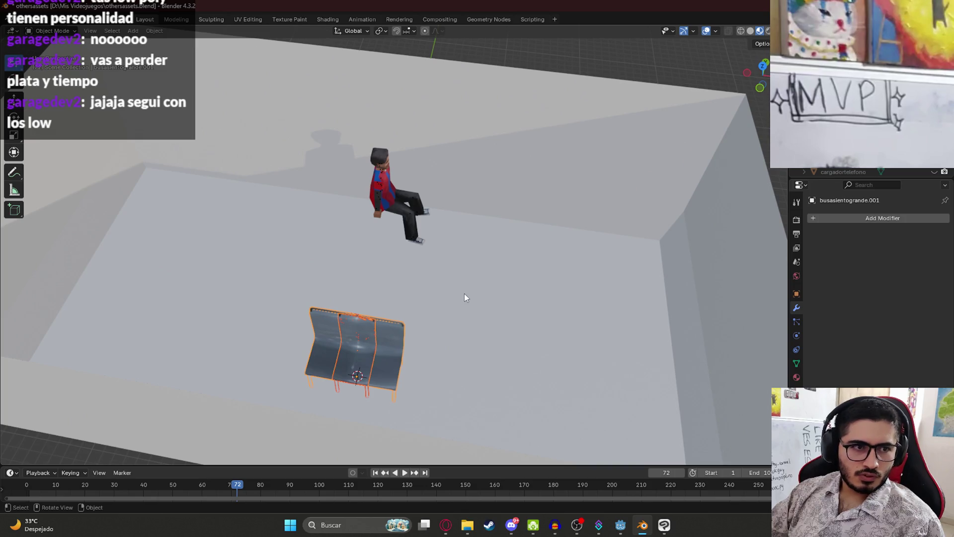
# Rotate the bench 90 degrees (r90) so it stands upright.
pyautogui.moveTo(463, 294); pyautogui.dragTo(478, 283, button='middle')
pyautogui.press('KP_7')
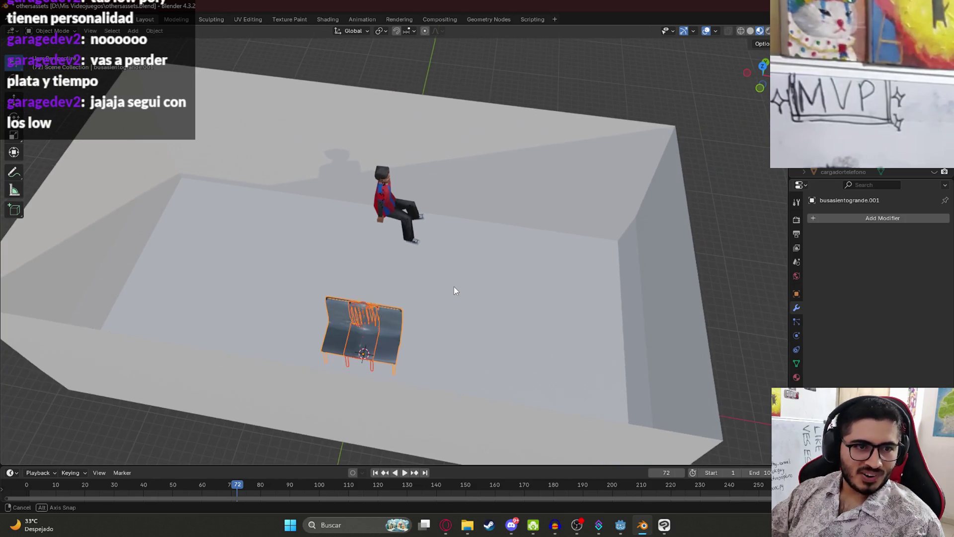
pyautogui.press('KP_8')
pyautogui.press('r')
pyautogui.press('z')
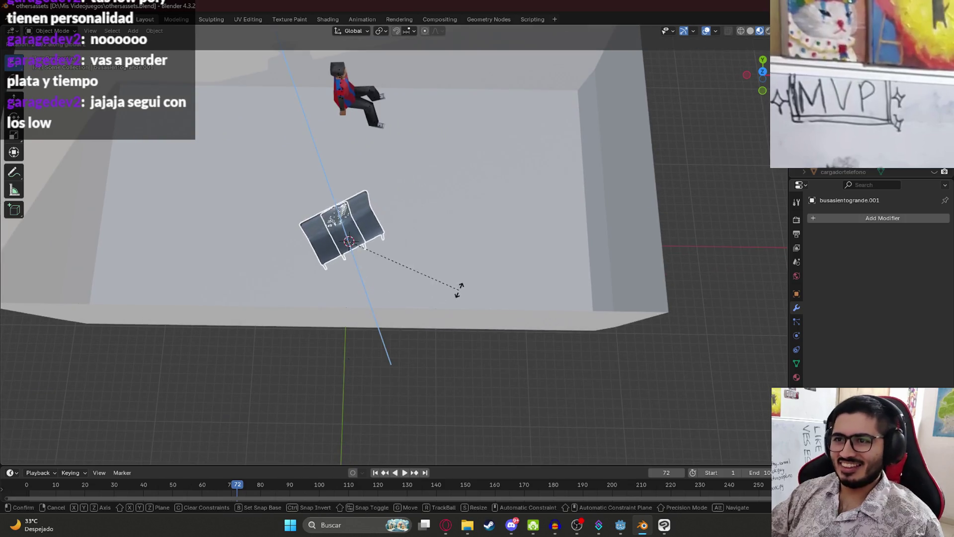
pyautogui.press('Escape')
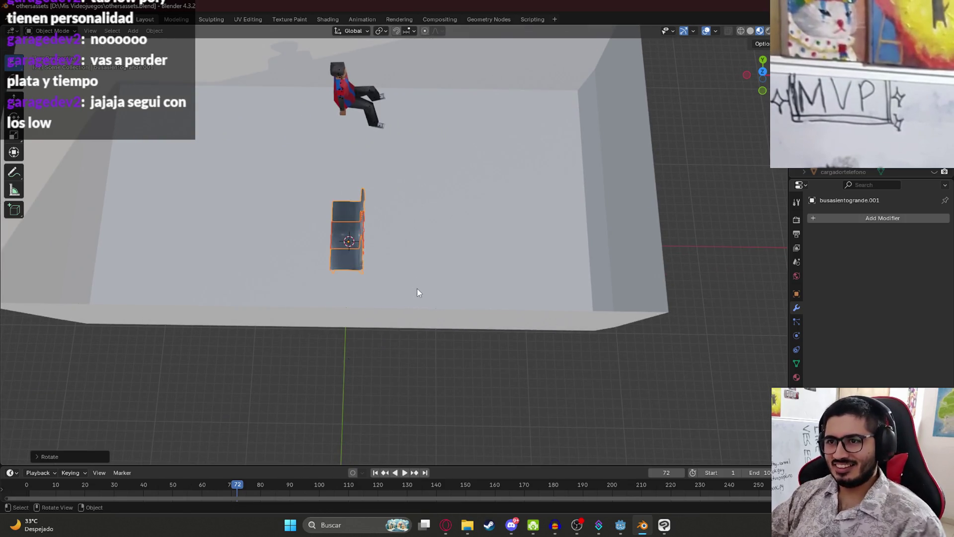
pyautogui.press('r')
pyautogui.press('z')
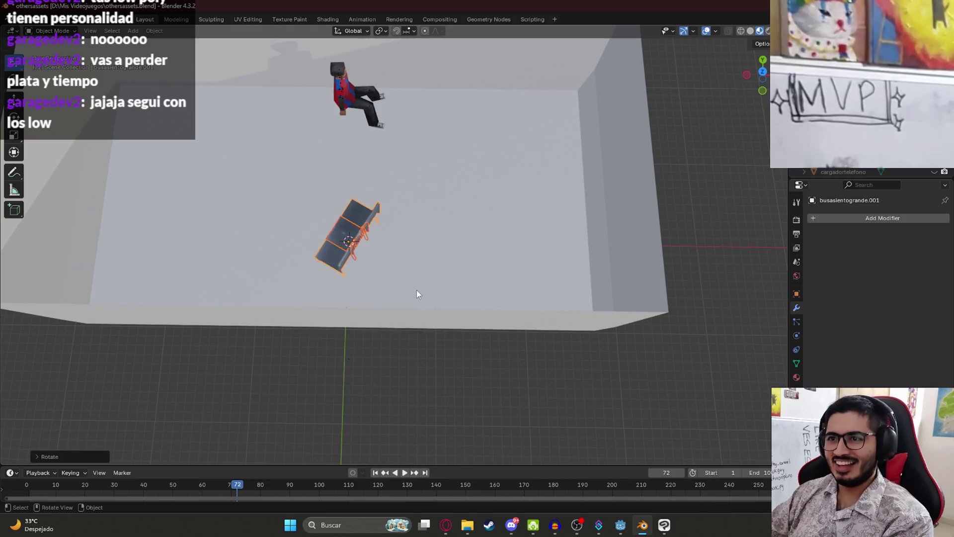
pyautogui.press('Escape')
pyautogui.write('r90')
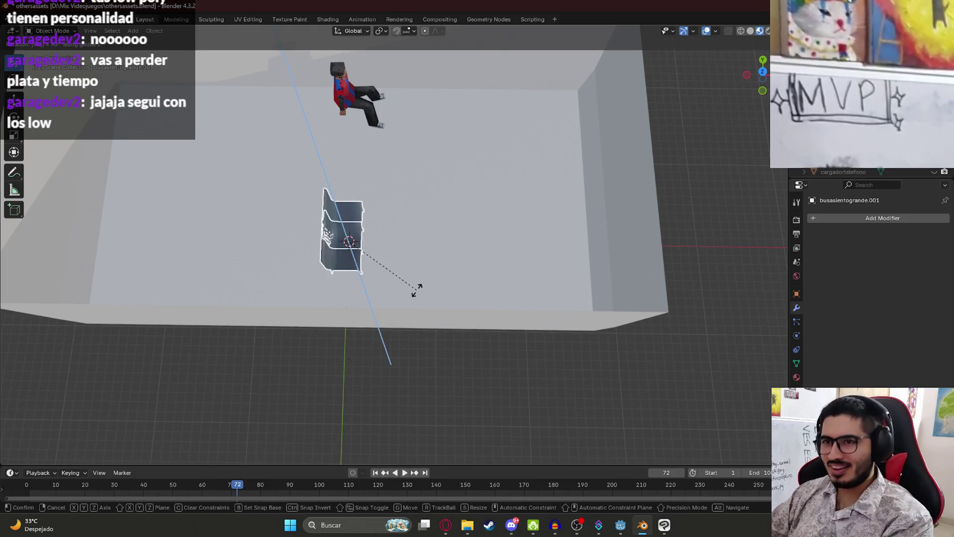
pyautogui.press('Return')
# Duplicate the bench along Y under the character and set the single chair beside it.
pyautogui.moveTo(416, 288)
pyautogui.mouseDown(button='middle')
pyautogui.moveTo(377, 273)
pyautogui.moveTo(392, 293)
pyautogui.mouseUp(button='middle')
pyautogui.click(393, 293)
pyautogui.click(400, 331)
pyautogui.hotkey('shift', 'd')
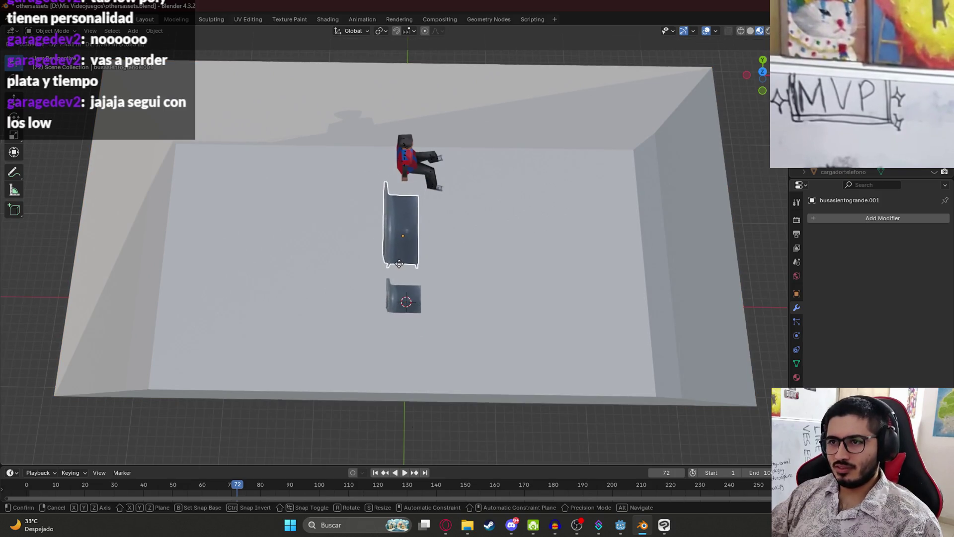
pyautogui.press('y')
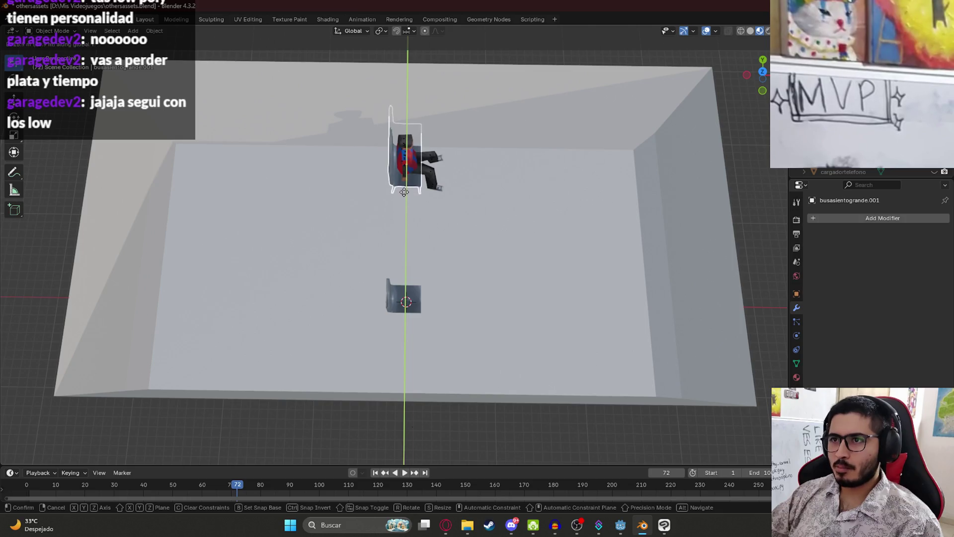
pyautogui.click(400, 222)
pyautogui.click(406, 304)
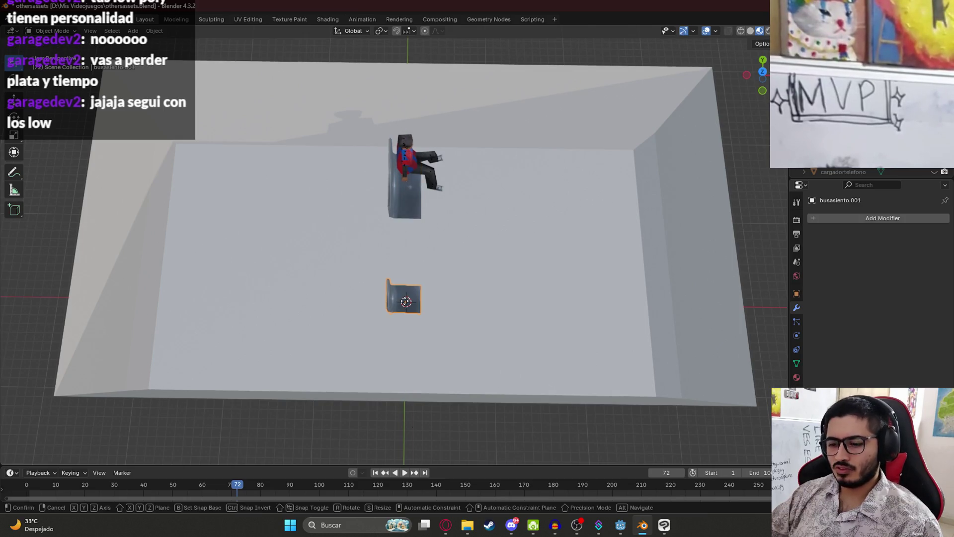
pyautogui.click(401, 222)
# Raise the chair and bench copy together along Z onto the floor.
pyautogui.moveTo(401, 222)
pyautogui.mouseDown(button='middle')
pyautogui.moveTo(377, 214)
pyautogui.moveTo(386, 207)
pyautogui.moveTo(470, 281)
pyautogui.moveTo(478, 264)
pyautogui.moveTo(468, 296)
pyautogui.moveTo(460, 281)
pyautogui.mouseUp(button='middle')
pyautogui.scroll(3, 386, 207)
pyautogui.scroll(3, 463, 289)
pyautogui.keyDown('shift'); pyautogui.click(515, 303); pyautogui.keyUp('shift')
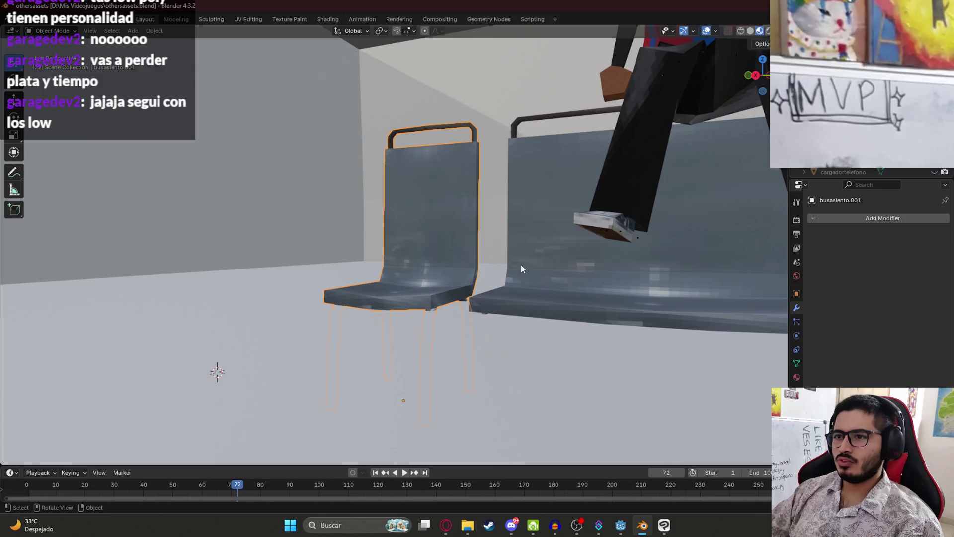
pyautogui.press('g')
pyautogui.press('z')
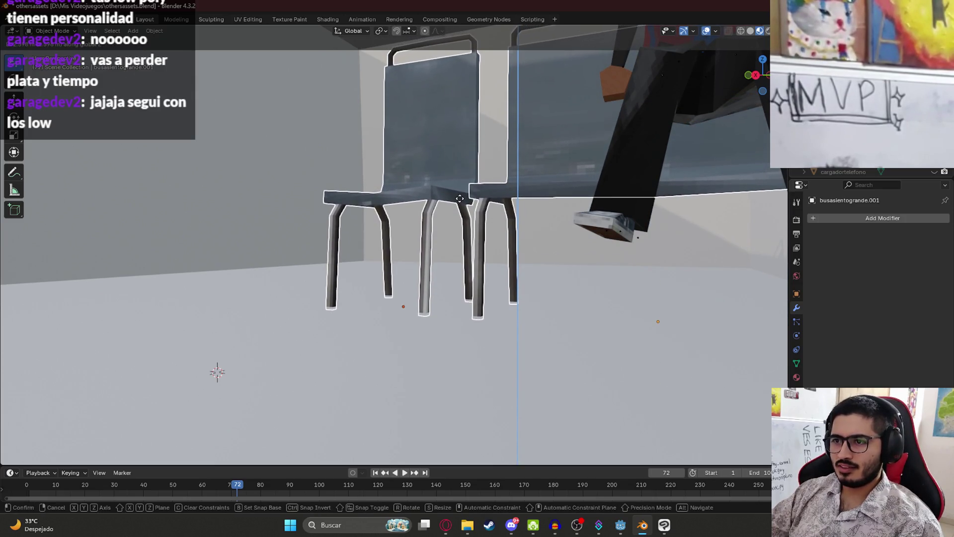
pyautogui.click(460, 196)
pyautogui.moveTo(460, 196); pyautogui.dragTo(472, 236, button='middle')
pyautogui.click(473, 235)
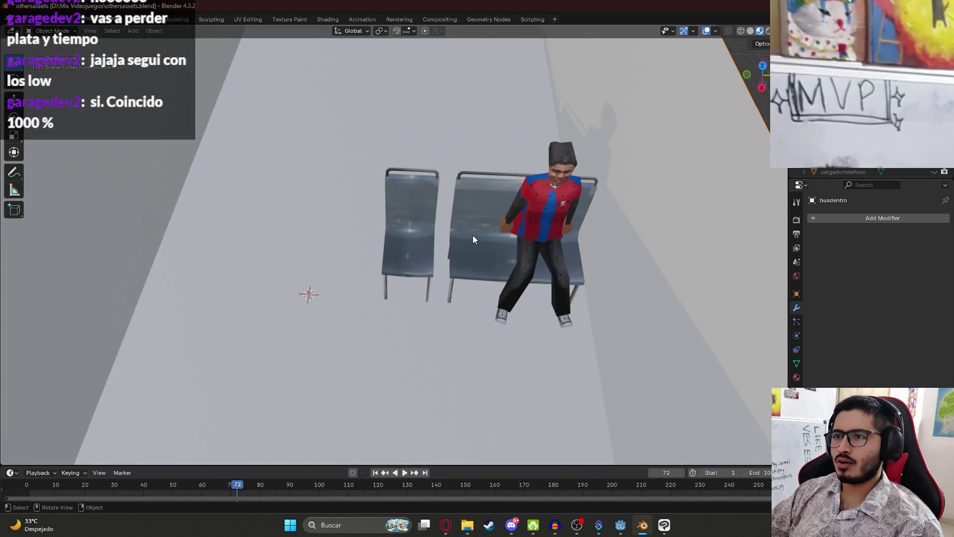
# Move the single chair along Y, a little away from the bench.
pyautogui.press('KP_7')
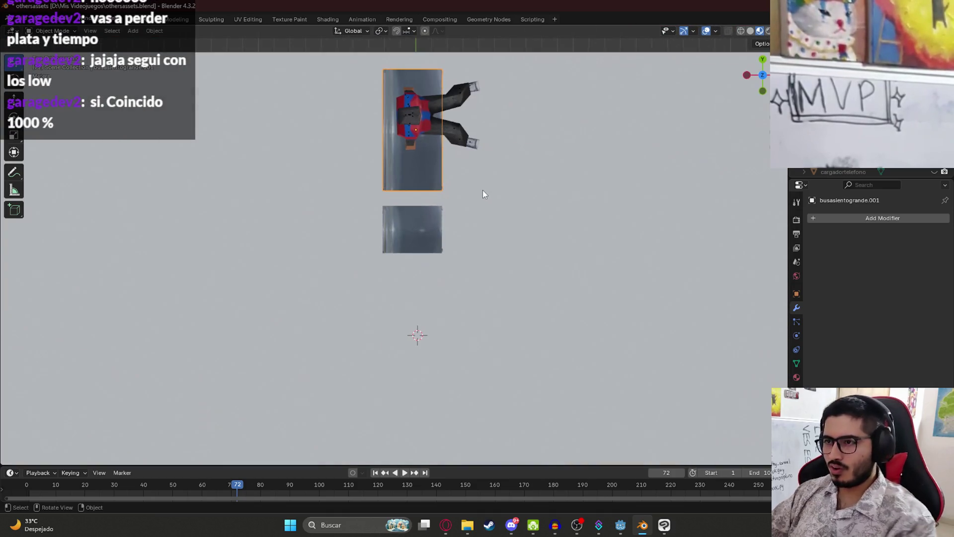
pyautogui.click(391, 220)
pyautogui.moveTo(391, 220)
pyautogui.mouseDown(button='middle')
pyautogui.moveTo(410, 232)
pyautogui.moveTo(380, 229)
pyautogui.moveTo(410, 296)
pyautogui.mouseUp(button='middle')
pyautogui.hotkey('shift', 'd')
pyautogui.press('Escape')
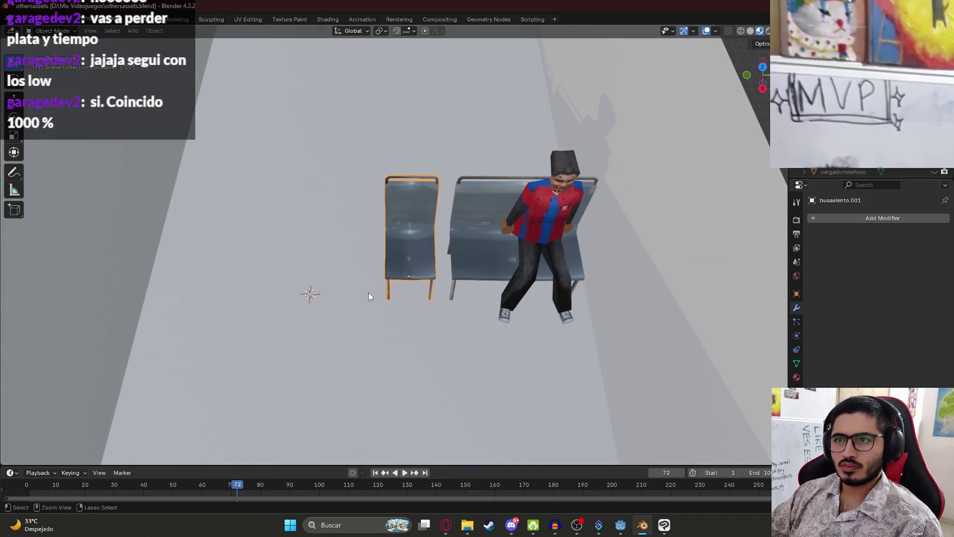
pyautogui.press('g')
pyautogui.press('y')
pyautogui.click(290, 297)
pyautogui.moveTo(289, 297)
pyautogui.mouseDown(button='middle')
pyautogui.moveTo(361, 309)
pyautogui.moveTo(362, 259)
pyautogui.moveTo(388, 302)
pyautogui.moveTo(448, 238)
pyautogui.mouseUp(button='middle')
pyautogui.click(448, 238)
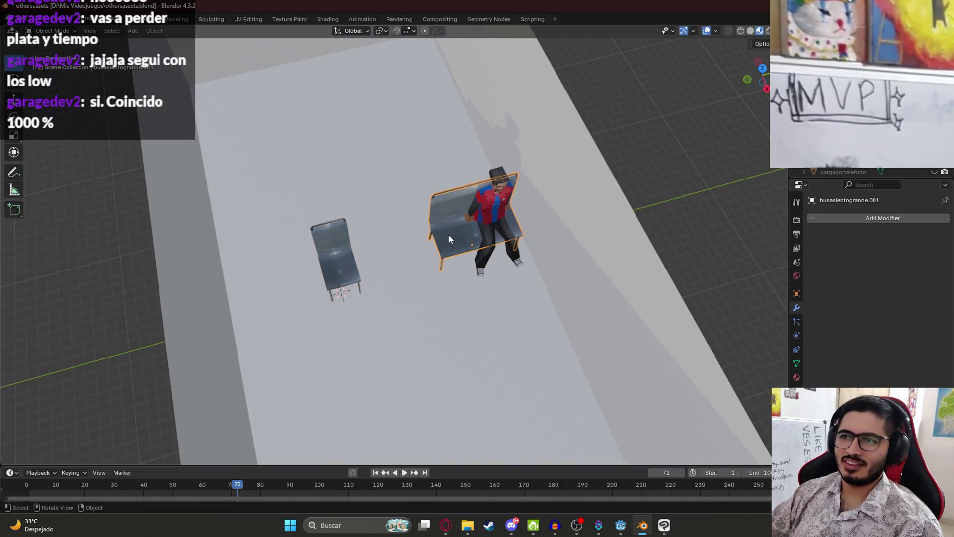
pyautogui.scroll(-6, 448, 319)
pyautogui.moveTo(443, 318); pyautogui.dragTo(439, 332, button='middle')
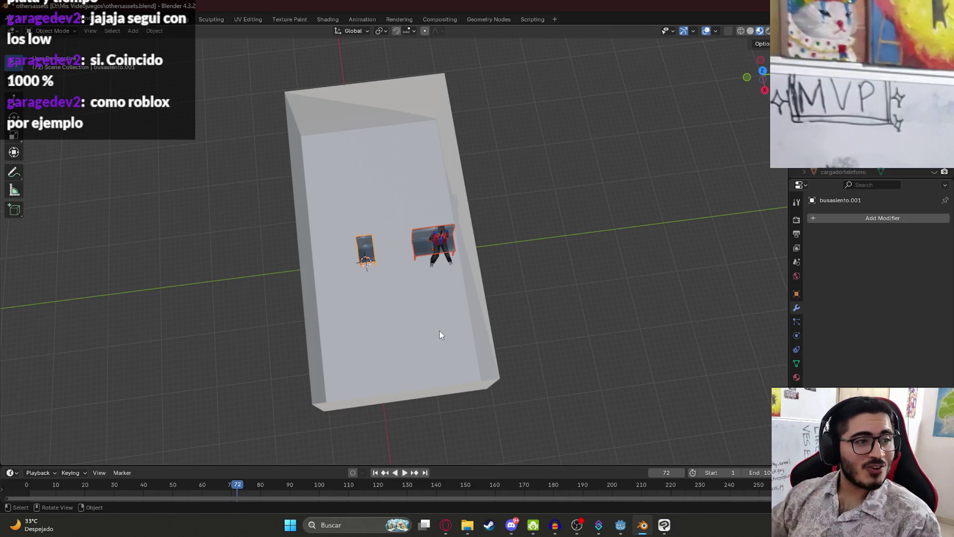
# Save othersassets.blend, then switch to the Yaguarete Labs itch.io page in the browser.
pyautogui.hotkey('ctrl', 's')
pyautogui.press('KP_Decimal')
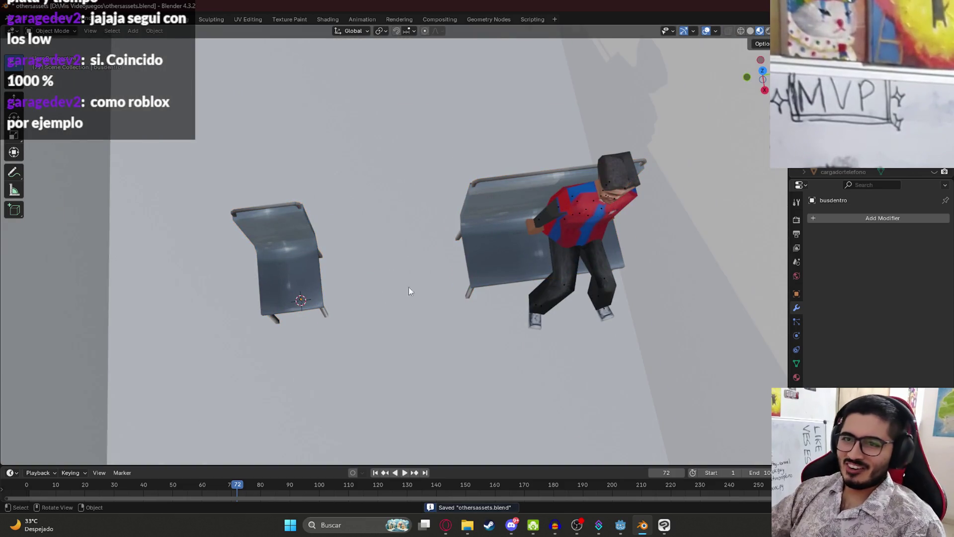
pyautogui.moveTo(403, 283); pyautogui.dragTo(420, 320, button='middle')
pyautogui.press('KP_7')
pyautogui.scroll(-3, 447, 298)
pyautogui.click(447, 525)
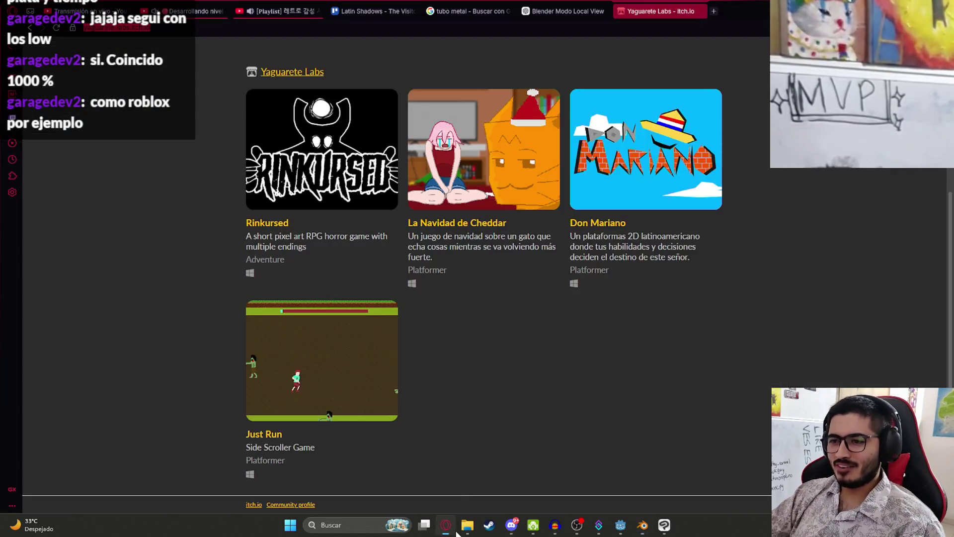
# Go to youtube.com in a new tab, open the streamer's channel by its handle, then play its newest video.
pyautogui.click(711, 11)
pyautogui.write('yo')
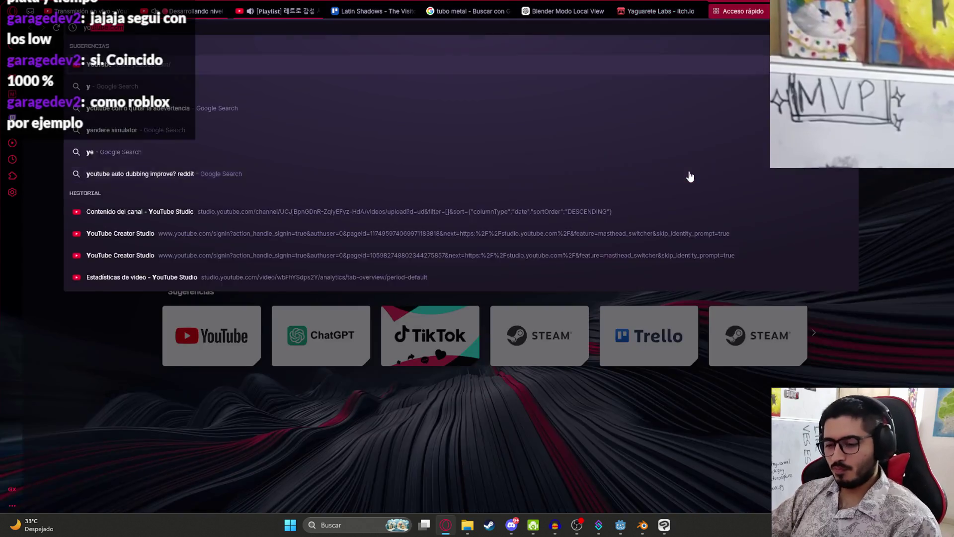
pyautogui.press('Return')
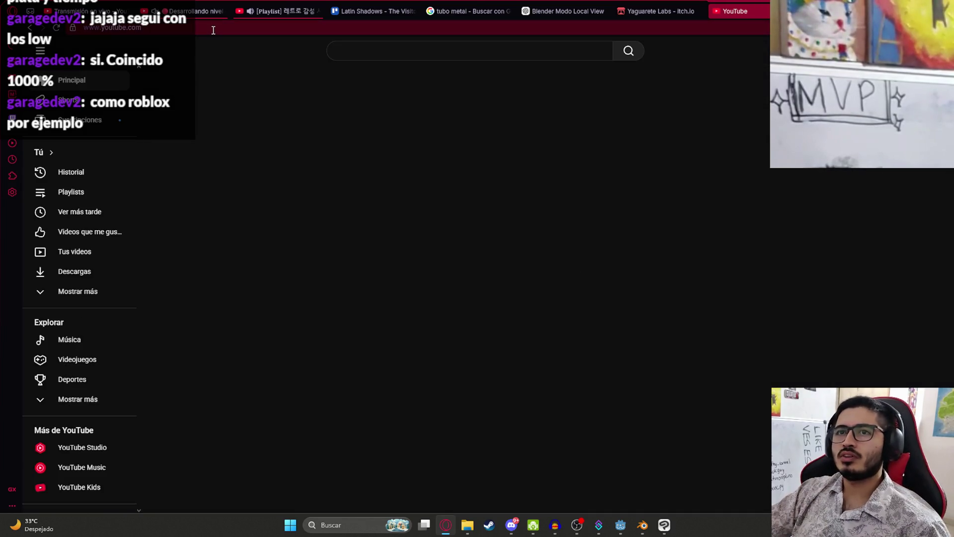
pyautogui.click(225, 31)
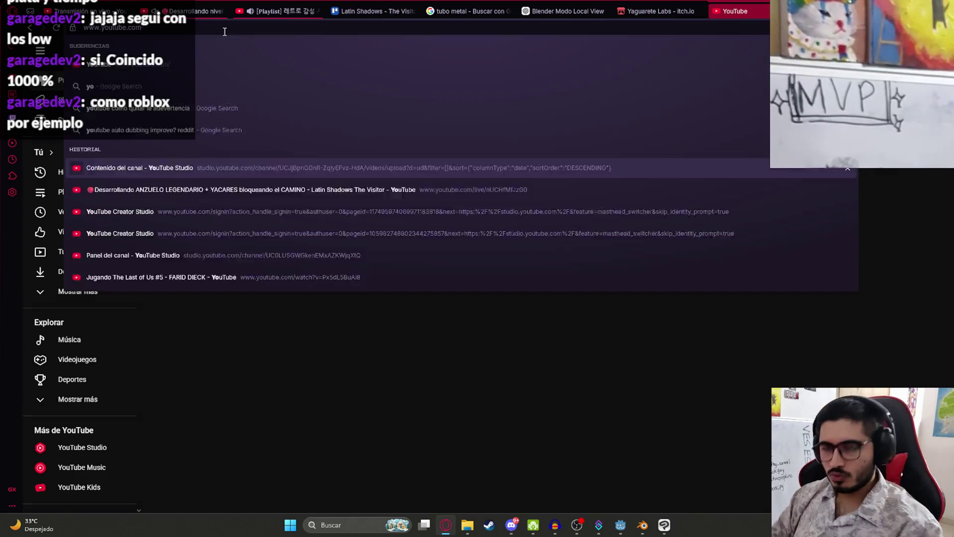
pyautogui.write('jaguarete97')
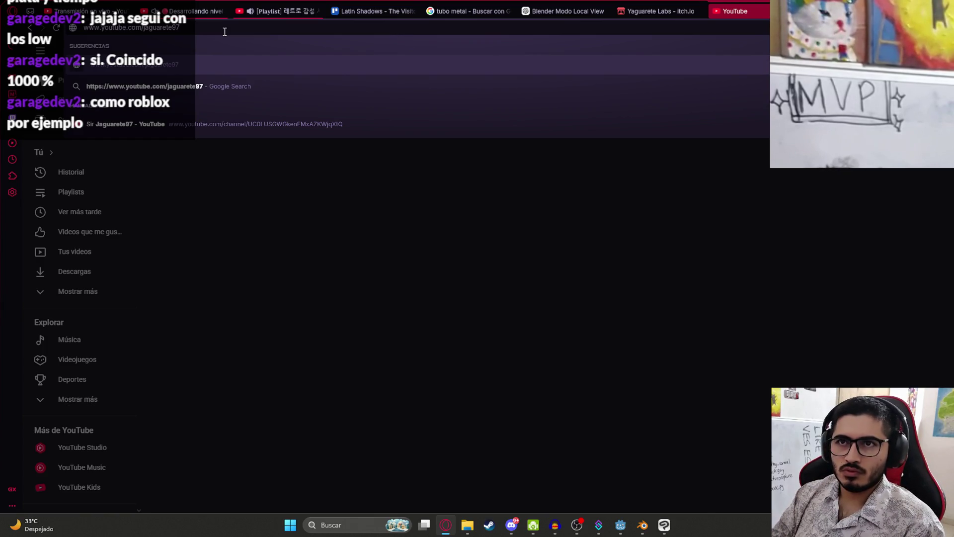
pyautogui.press('Return')
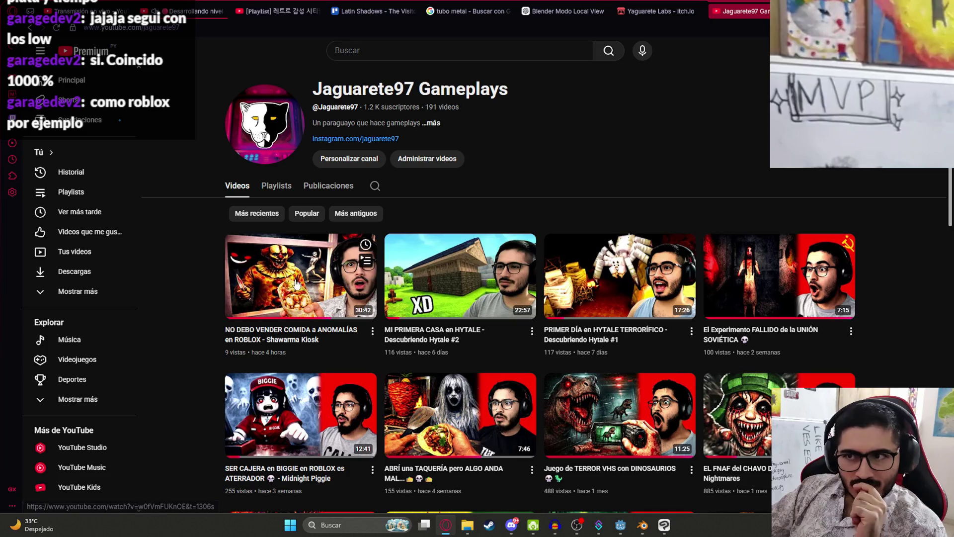
pyautogui.click(307, 281)
# Mute the Shawarma Kiosk video and skim it fullscreen at about 15, 10, 9 and 19 minutes.
pyautogui.click(80, 395)
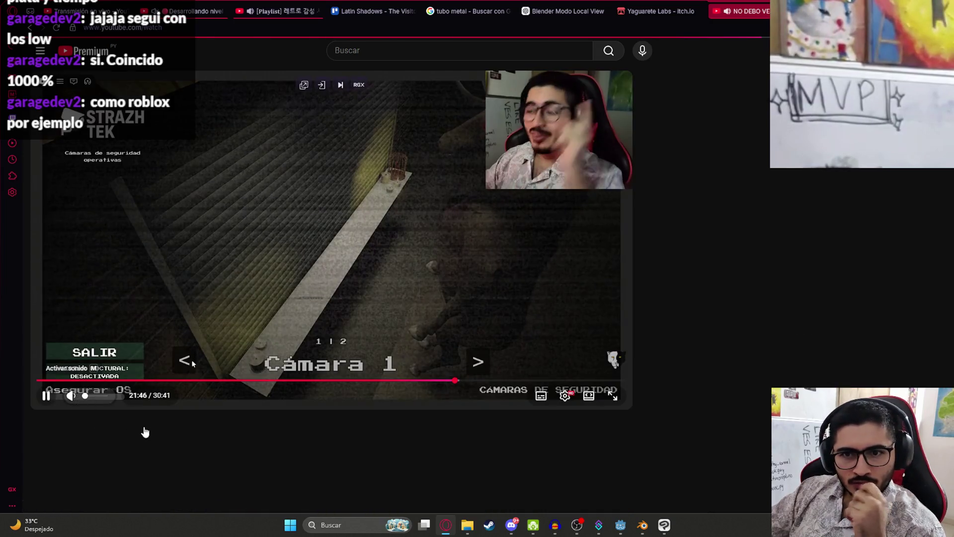
pyautogui.doubleClick(407, 297)
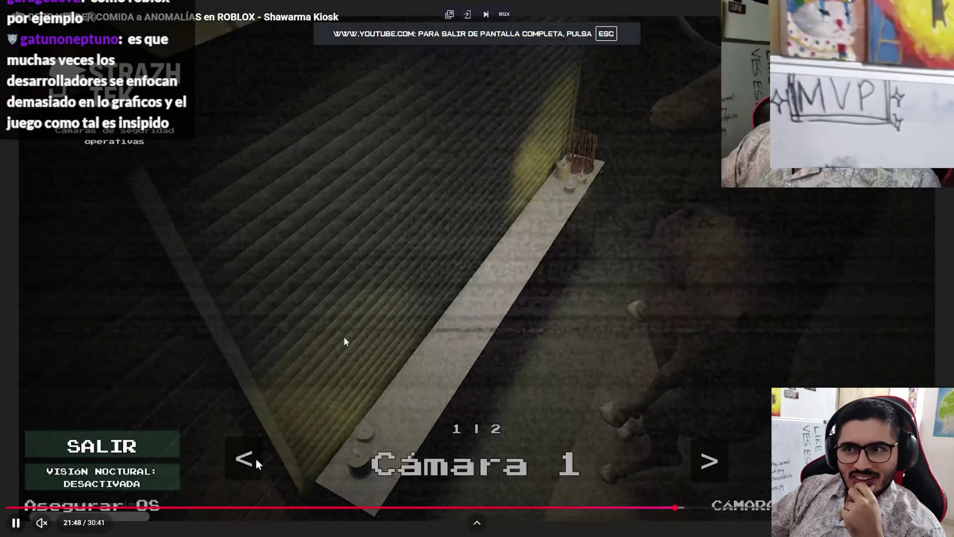
pyautogui.click(467, 507)
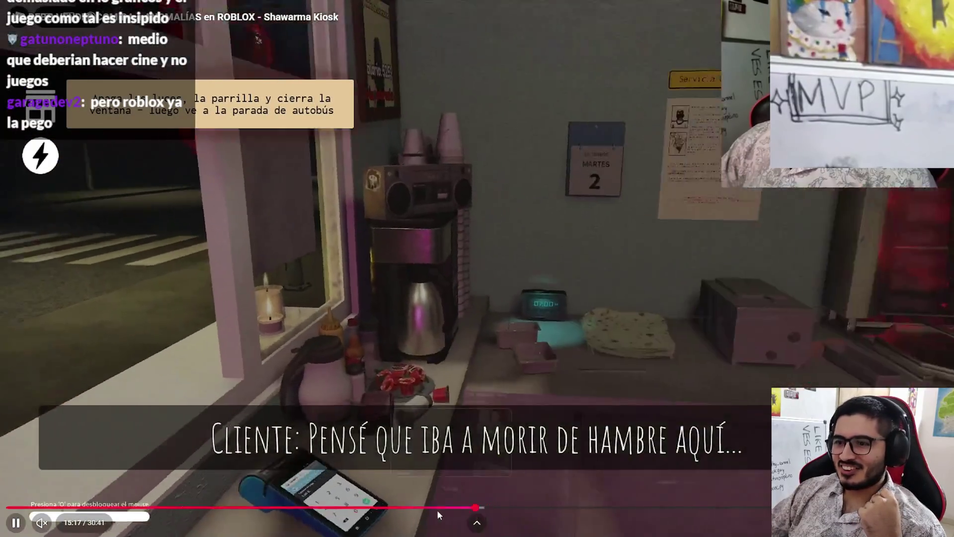
pyautogui.click(318, 508)
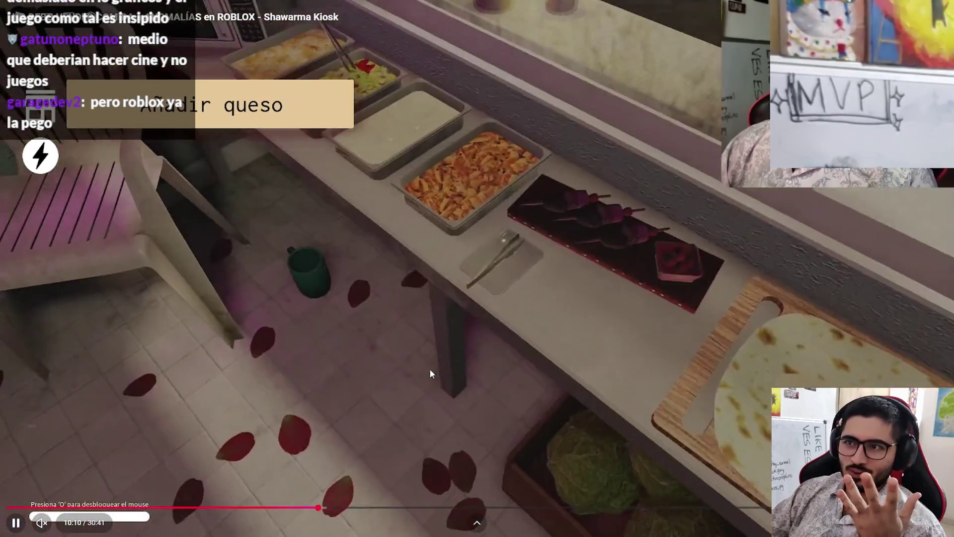
pyautogui.click(284, 507)
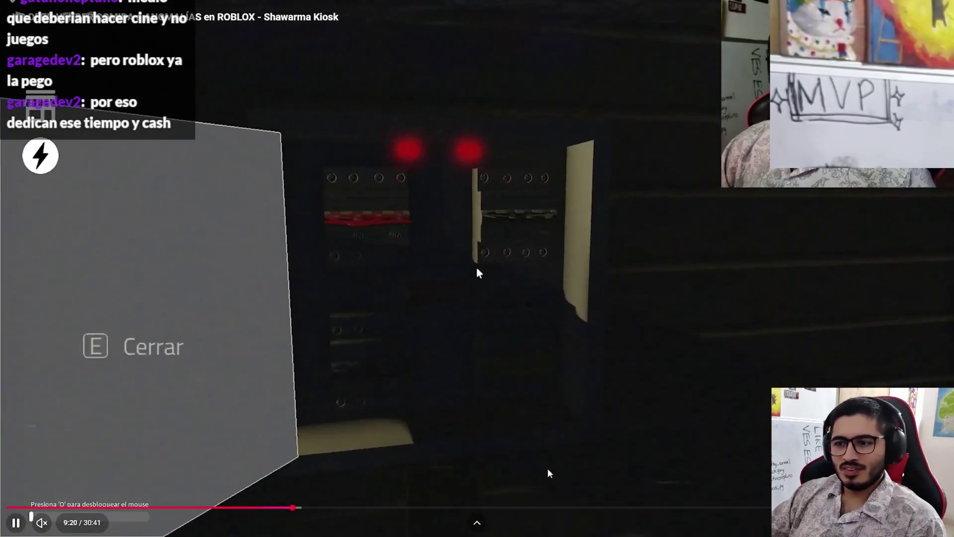
pyautogui.click(593, 507)
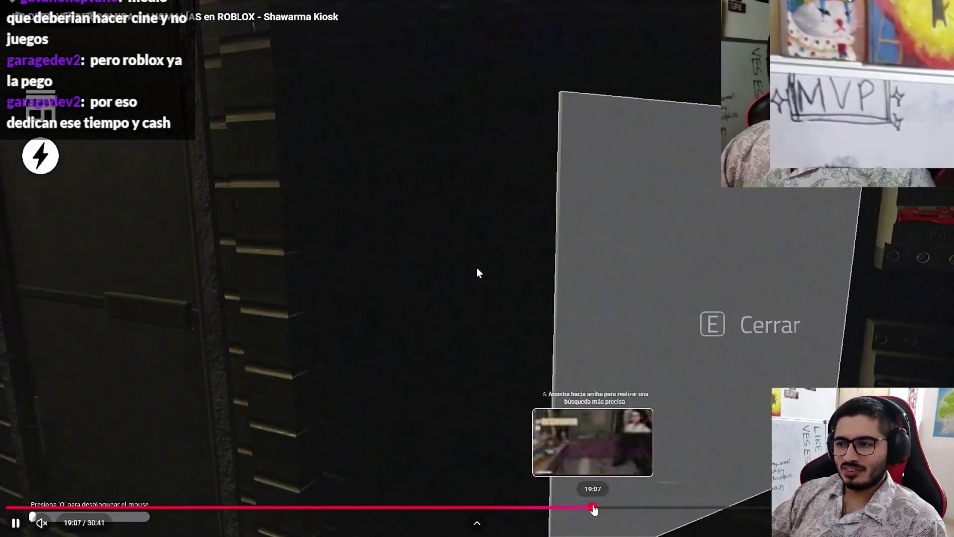
# Exit fullscreen, close the YouTube tab, and return to Clip Studio Paint.
pyautogui.press('Escape')
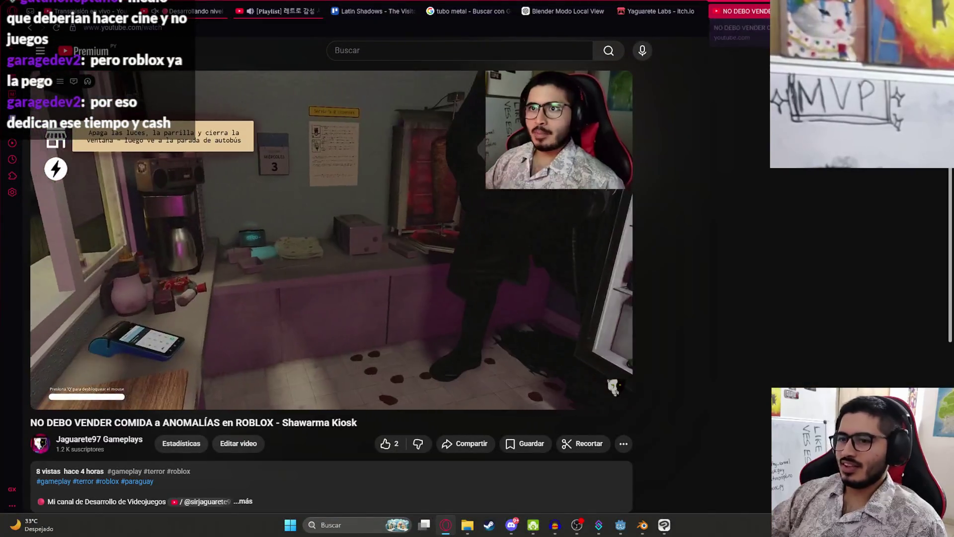
pyautogui.hotkey('ctrl', 'w')
pyautogui.click(664, 526)
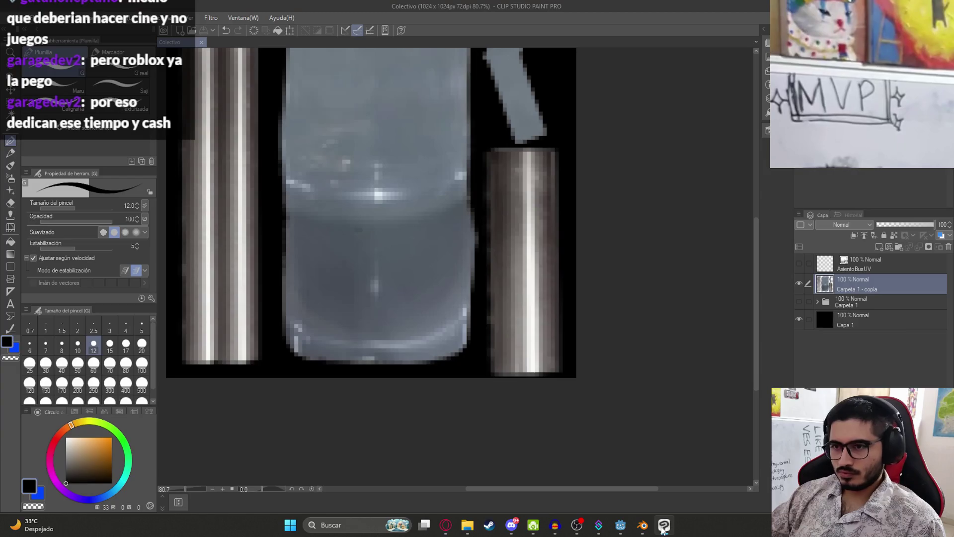
# Back in Blender, select the bench and single chair as a pair in top view.
pyautogui.click(642, 525)
pyautogui.click(405, 182)
pyautogui.moveTo(405, 181)
pyautogui.mouseDown(button='middle')
pyautogui.moveTo(437, 224)
pyautogui.moveTo(441, 268)
pyautogui.moveTo(476, 279)
pyautogui.mouseUp(button='middle')
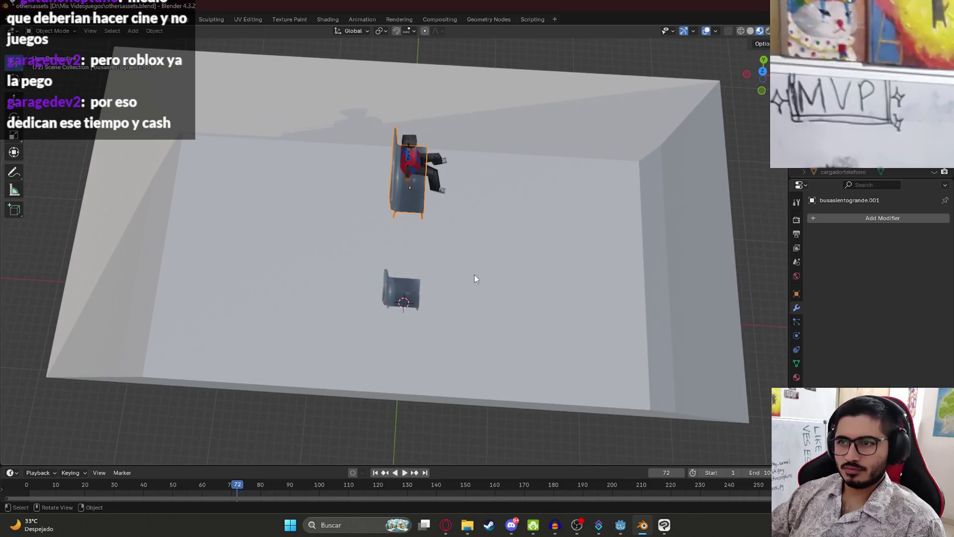
pyautogui.keyDown('shift'); pyautogui.click(407, 300); pyautogui.keyUp('shift')
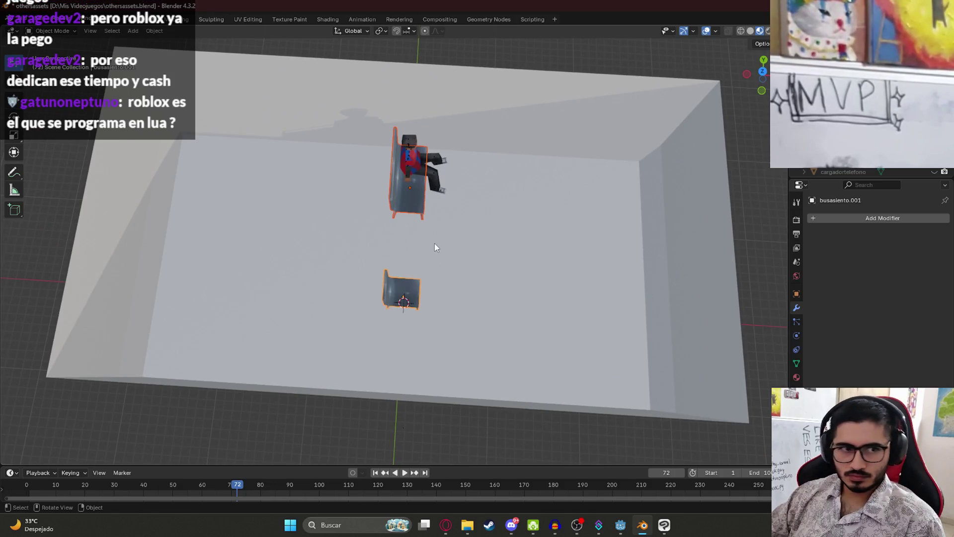
pyautogui.press('KP_7')
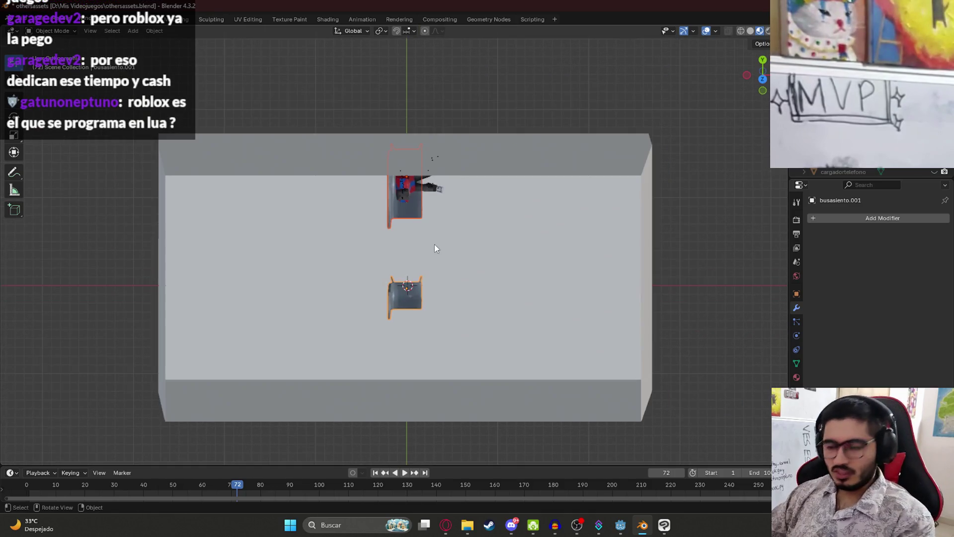
pyautogui.press('KP_7')
pyautogui.scroll(2, 401, 222)
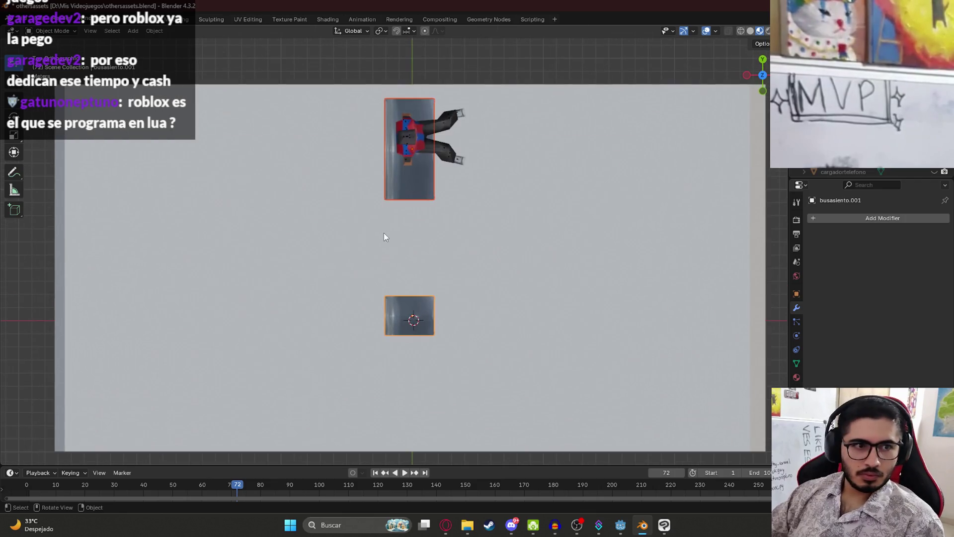
pyautogui.scroll(-4, 383, 233)
pyautogui.keyDown('shift'); pyautogui.moveTo(403, 280); pyautogui.dragTo(487, 276, button='middle'); pyautogui.keyUp('shift')
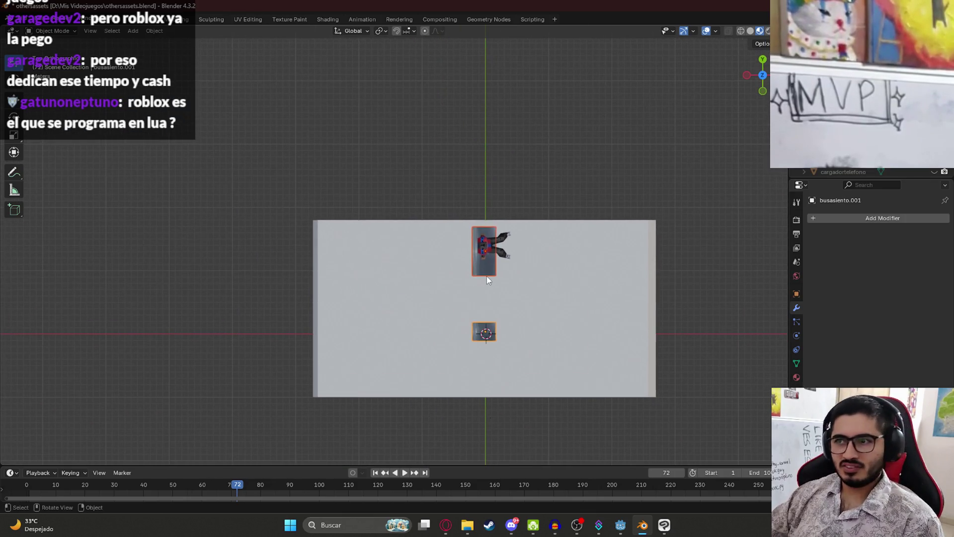
# Duplicate the seat pair along X to add a second and third row.
pyautogui.hotkey('shift', 'd')
pyautogui.press('x')
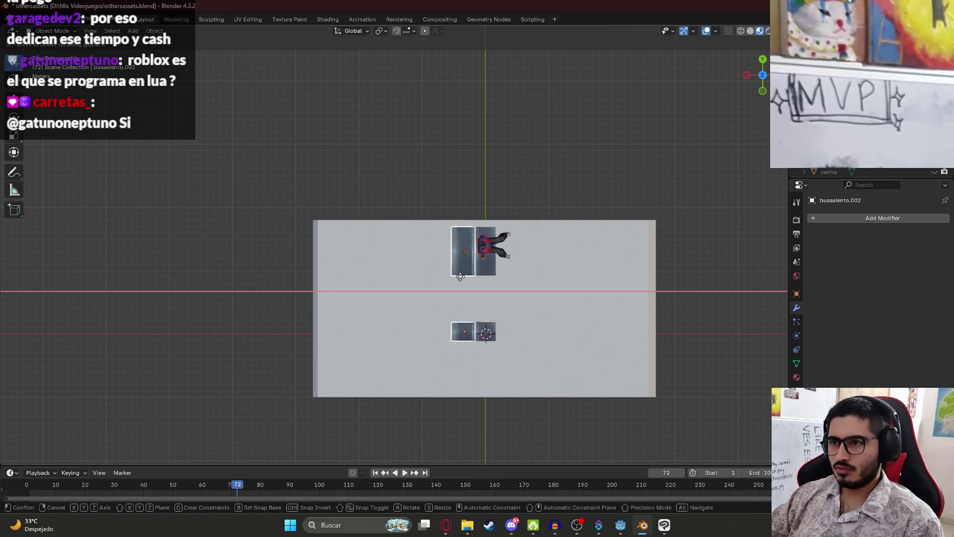
pyautogui.click(433, 281)
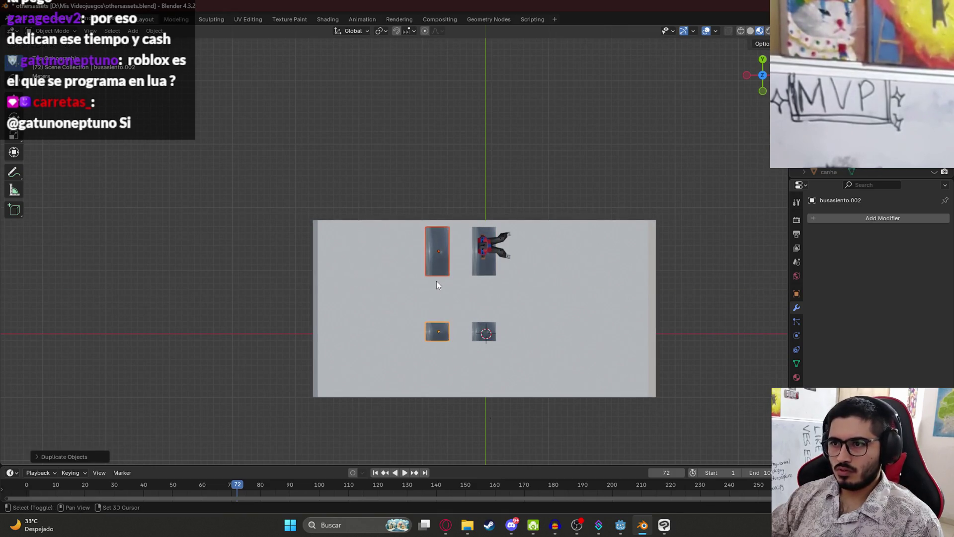
pyautogui.hotkey('shift', 'd')
pyautogui.click(436, 282)
pyautogui.moveTo(436, 281); pyautogui.dragTo(434, 165, button='middle')
pyautogui.scroll(3, 434, 165)
pyautogui.keyDown('shift'); pyautogui.moveTo(355, 181); pyautogui.dragTo(396, 214, button='middle'); pyautogui.keyUp('shift')
# Duplicate the seat pair along X twice more, adding rows toward the rear.
pyautogui.keyDown('shift'); pyautogui.click(391, 322); pyautogui.keyUp('shift')
pyautogui.hotkey('shift', 'd')
pyautogui.press('x')
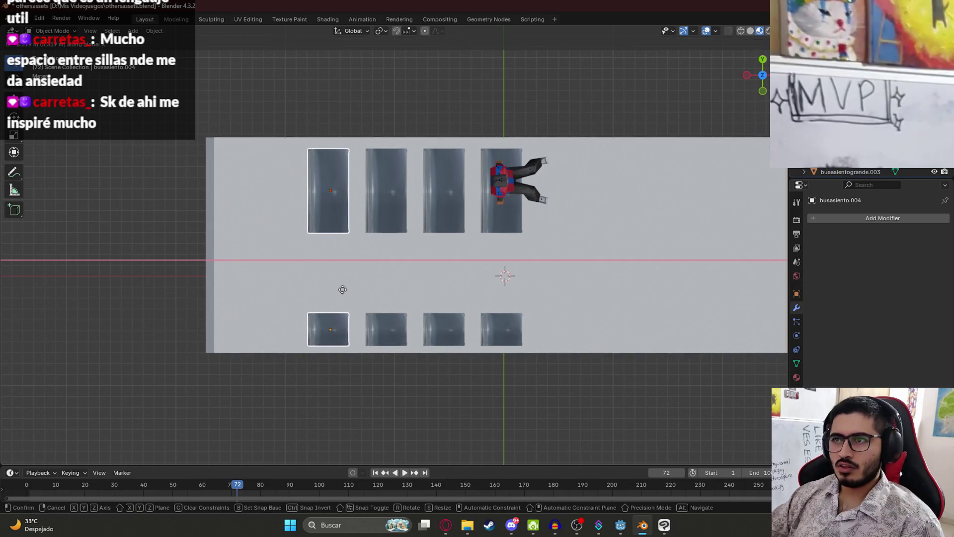
pyautogui.click(342, 289)
pyautogui.keyDown('shift'); pyautogui.moveTo(343, 285); pyautogui.dragTo(436, 273, button='middle'); pyautogui.keyUp('shift')
pyautogui.hotkey('shift', 'd')
pyautogui.press('x')
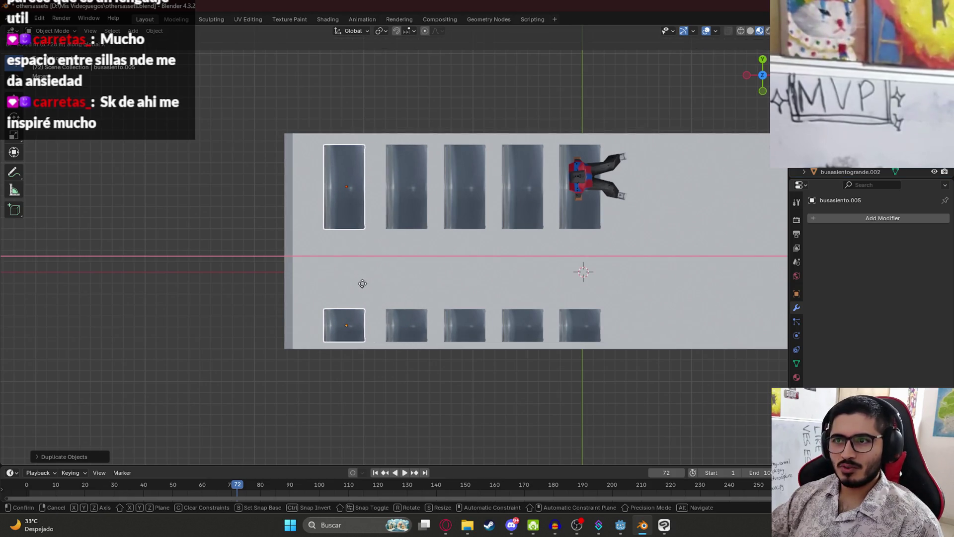
pyautogui.click(332, 298)
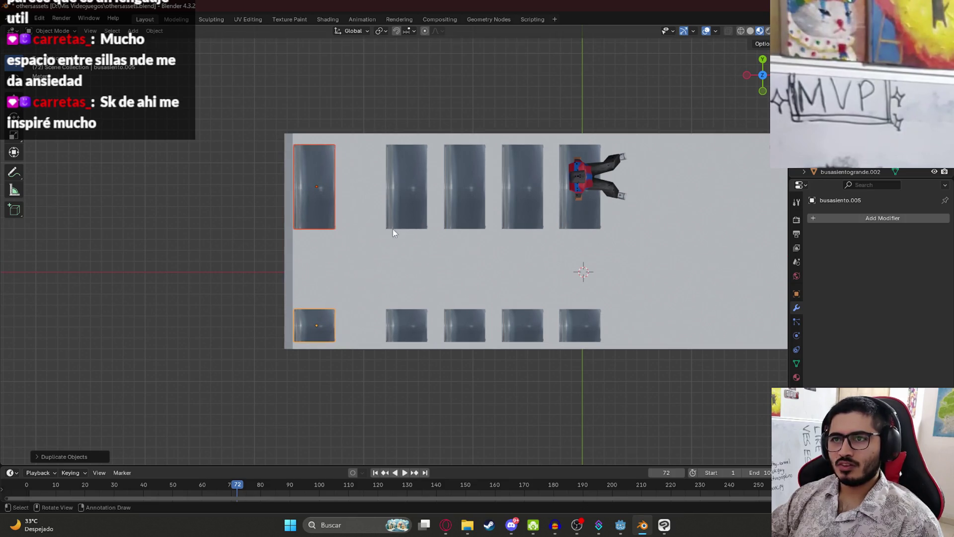
# Undo the last rear seat-pair placement and select near the bus floor.
pyautogui.hotkey('ctrl', 'z')
pyautogui.click(410, 320)
pyautogui.click(396, 318)
pyautogui.click(398, 316)
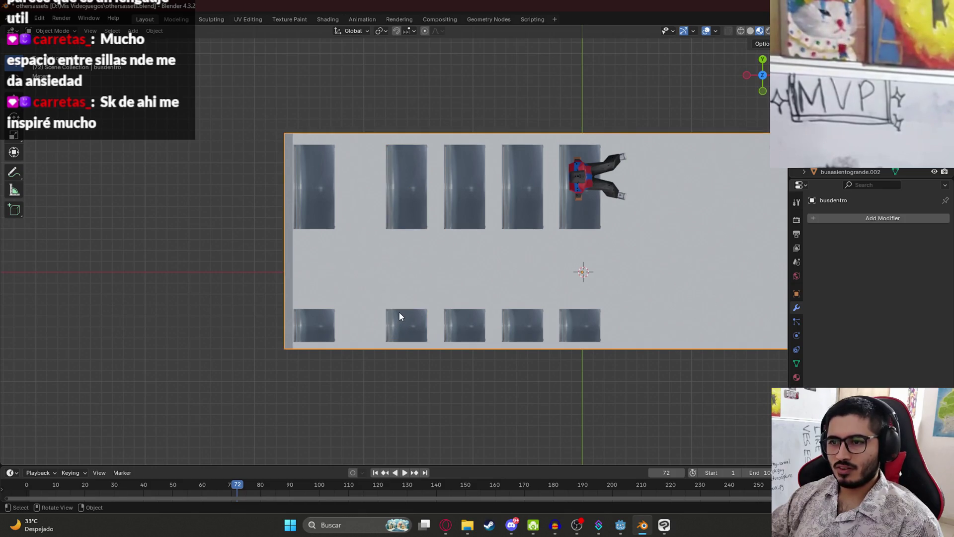
# Delete the second lower seat, then select the remaining seats and the seated character.
pyautogui.click(396, 318)
pyautogui.press('x')
pyautogui.click(396, 317)
pyautogui.click(401, 211)
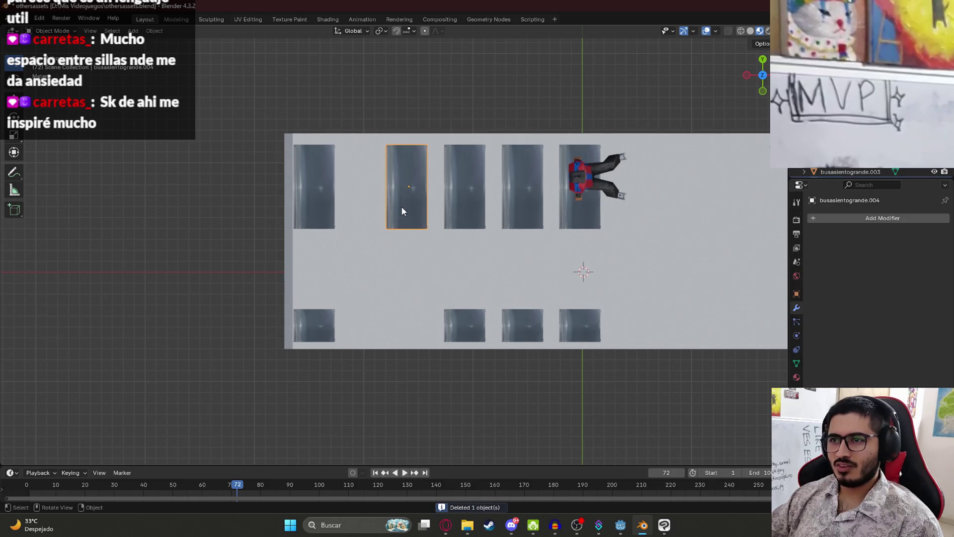
pyautogui.keyDown('shift'); pyautogui.click(470, 206); pyautogui.keyUp('shift')
pyautogui.keyDown('shift'); pyautogui.click(524, 206); pyautogui.keyUp('shift')
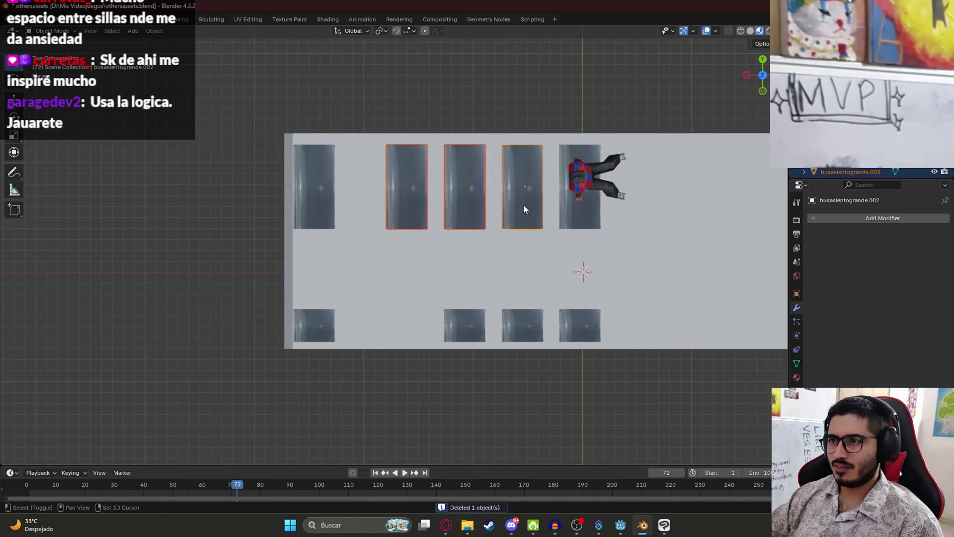
pyautogui.keyDown('shift'); pyautogui.click(586, 194); pyautogui.keyUp('shift')
pyautogui.keyDown('shift'); pyautogui.click(591, 172); pyautogui.keyUp('shift')
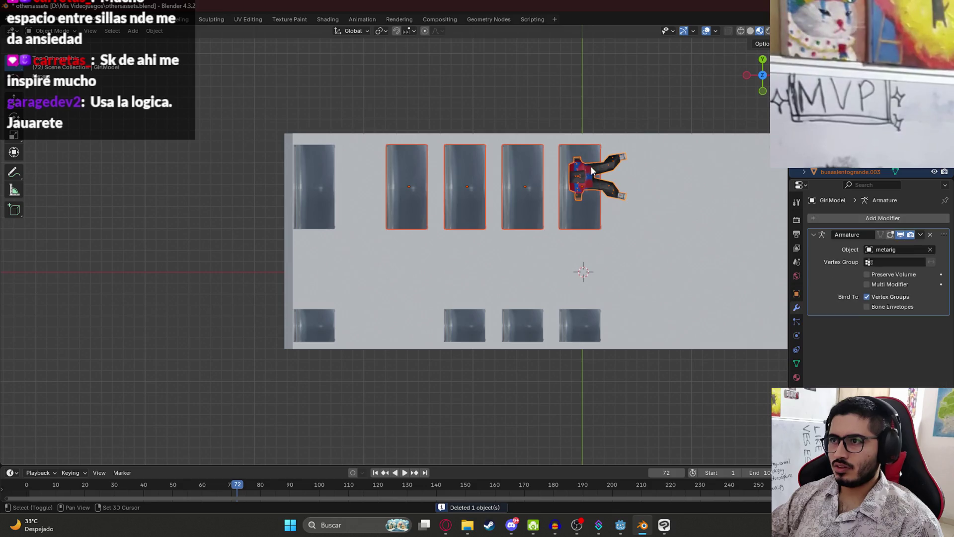
pyautogui.keyDown('shift'); pyautogui.click(583, 320); pyautogui.keyUp('shift')
pyautogui.keyDown('shift'); pyautogui.click(523, 321); pyautogui.keyUp('shift')
pyautogui.keyDown('shift'); pyautogui.click(464, 332); pyautogui.keyUp('shift')
# Shift the selected seats and character along X, away from the first row.
pyautogui.press('g')
pyautogui.press('y')
pyautogui.press('x')
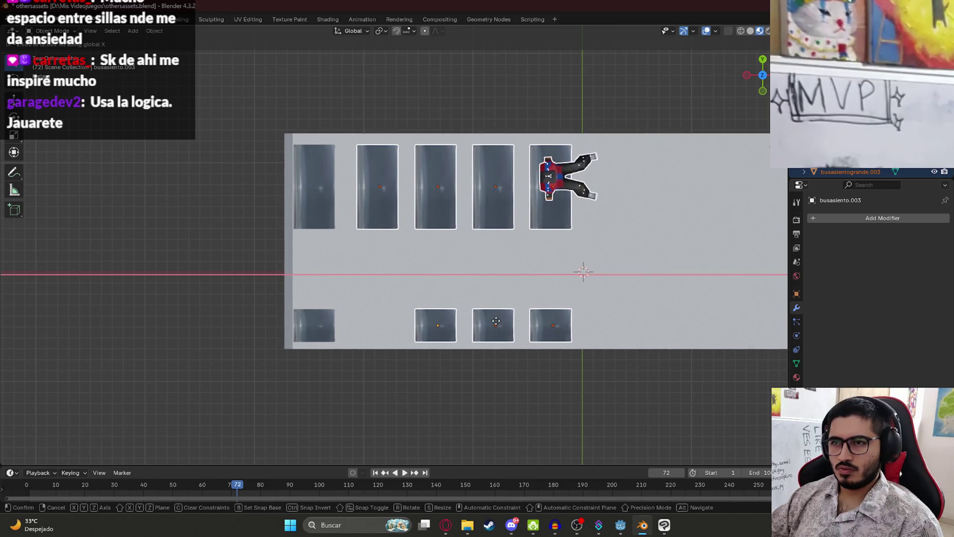
pyautogui.click(493, 321)
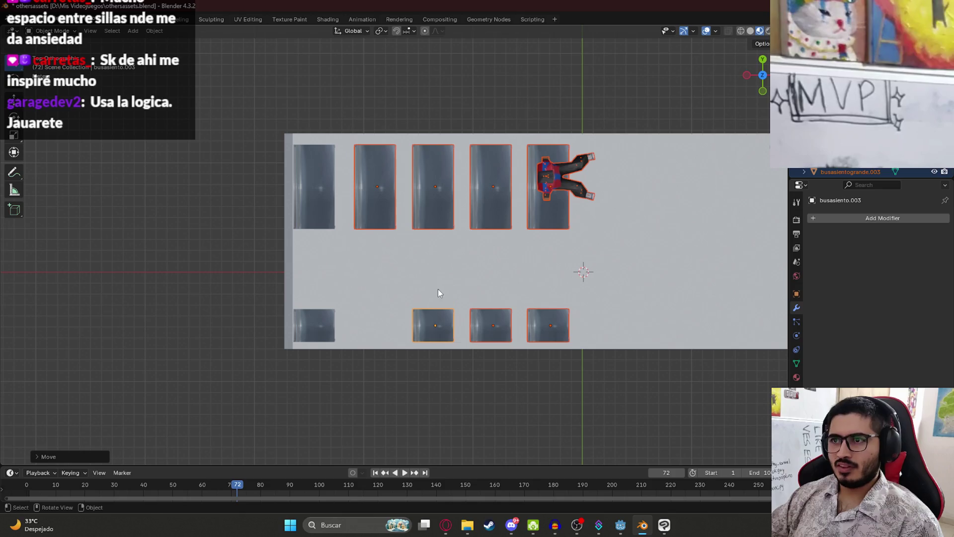
pyautogui.hotkey('ctrl', 'z')
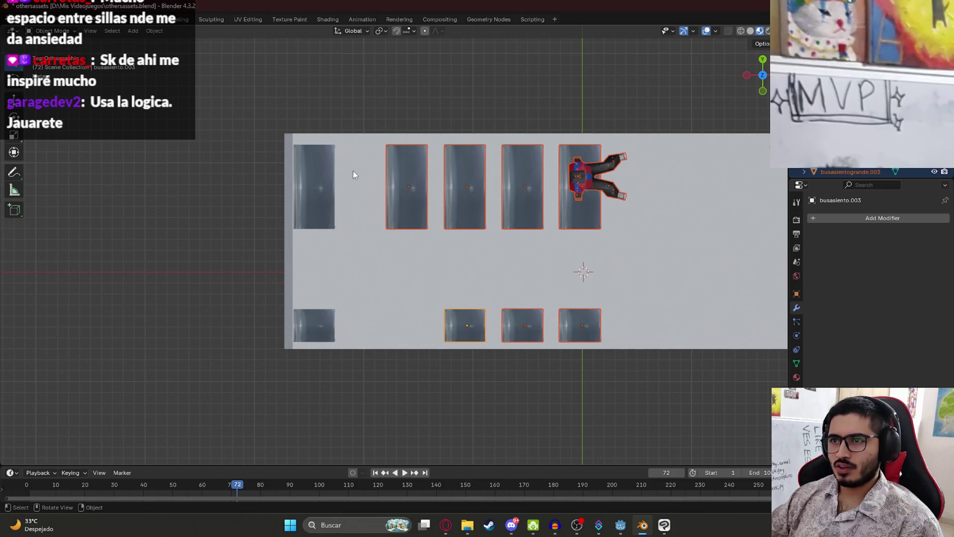
pyautogui.press('g')
pyautogui.press('x')
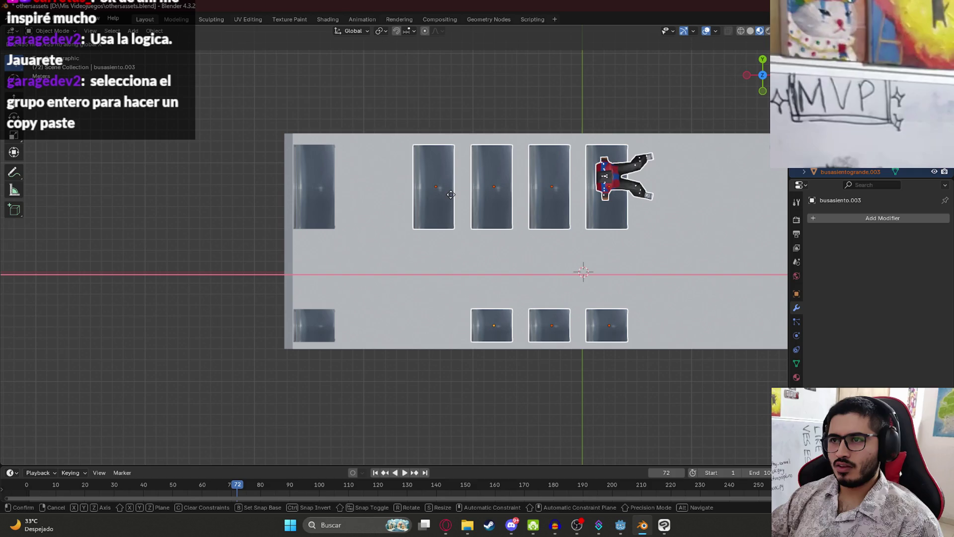
pyautogui.click(445, 199)
pyautogui.moveTo(387, 328)
pyautogui.mouseDown(button='middle')
pyautogui.moveTo(444, 374)
pyautogui.moveTo(417, 300)
pyautogui.moveTo(356, 279)
pyautogui.mouseUp(button='middle')
pyautogui.moveTo(376, 241)
pyautogui.mouseDown(button='middle')
pyautogui.moveTo(502, 341)
pyautogui.moveTo(410, 211)
pyautogui.moveTo(378, 144)
pyautogui.moveTo(499, 273)
pyautogui.moveTo(323, 257)
pyautogui.moveTo(267, 222)
pyautogui.mouseUp(button='middle')
pyautogui.scroll(3, 368, 275)
pyautogui.scroll(-3, 379, 331)
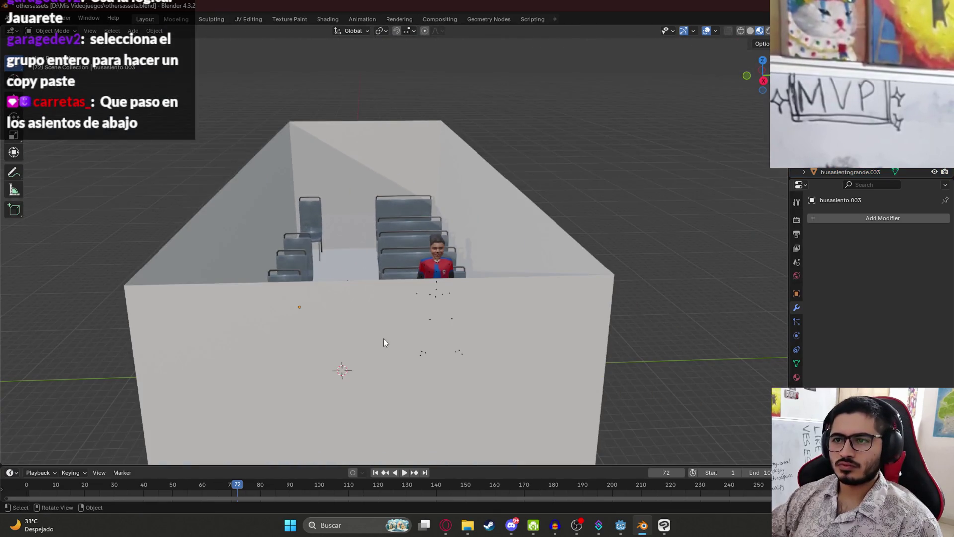
# Check the bus wall's front faces in Edit Mode, then return to Object Mode.
pyautogui.click(379, 334)
pyautogui.press('Tab')
pyautogui.click(251, 353)
pyautogui.scroll(-3, 194, 269)
pyautogui.click(279, 333)
pyautogui.press('Tab')
pyautogui.moveTo(429, 310); pyautogui.dragTo(433, 312, button='middle')
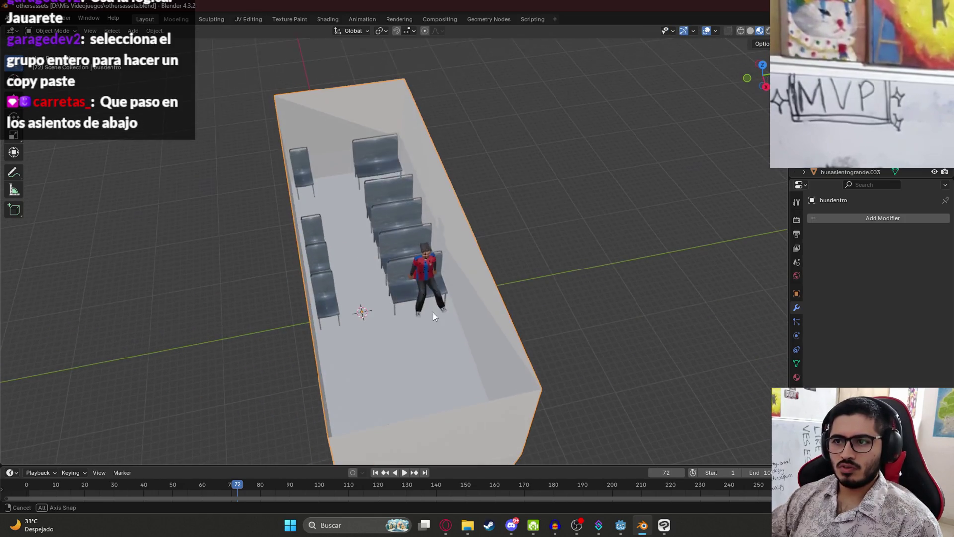
# Select the seat under the character and save othersassets.blend.
pyautogui.click(409, 284)
pyautogui.click(394, 290)
pyautogui.hotkey('ctrl', 's')
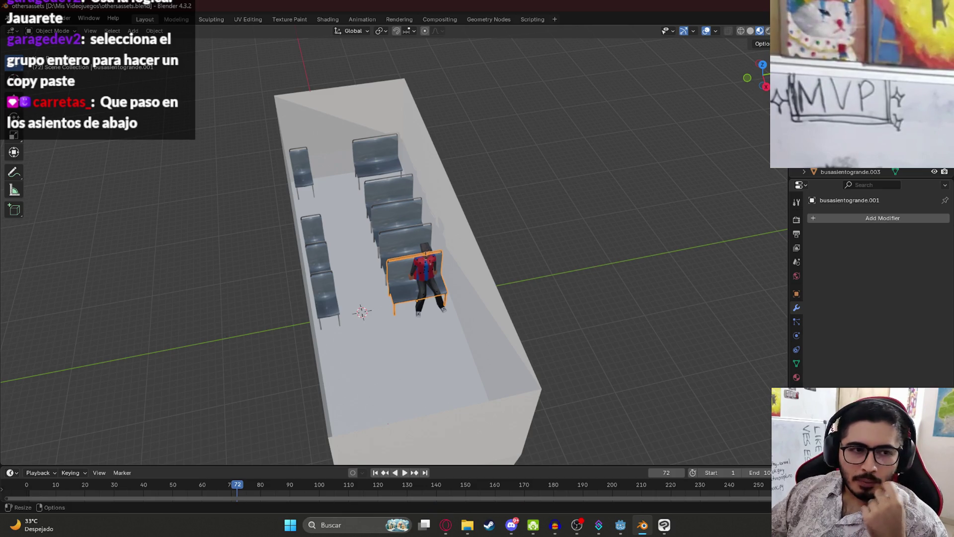
pyautogui.press('KP_7')
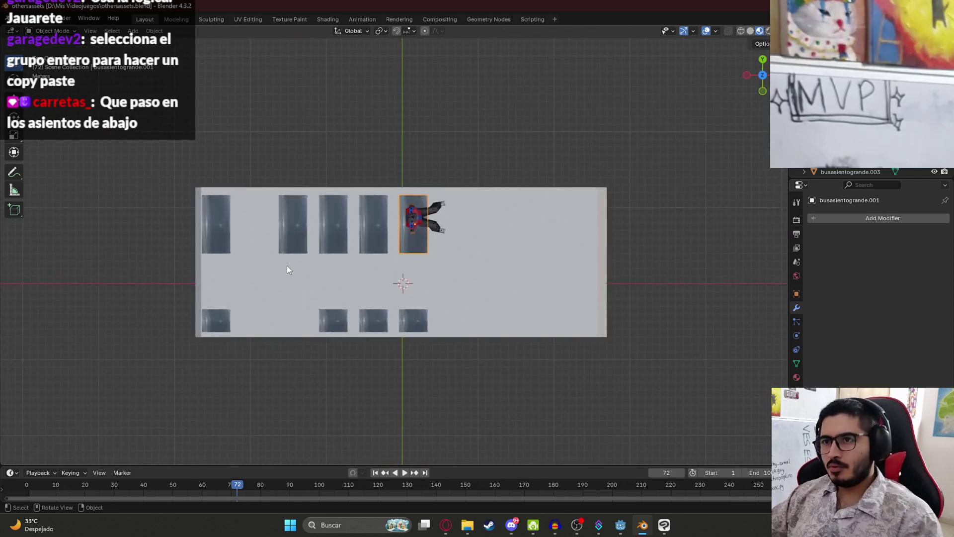
# Duplicate the last row's seat pair along X and nudge the copy into position.
pyautogui.scroll(3, 287, 266)
pyautogui.keyDown('shift'); pyautogui.moveTo(396, 286); pyautogui.dragTo(283, 215, button='middle'); pyautogui.keyUp('shift')
pyautogui.click(284, 215)
pyautogui.click(346, 336)
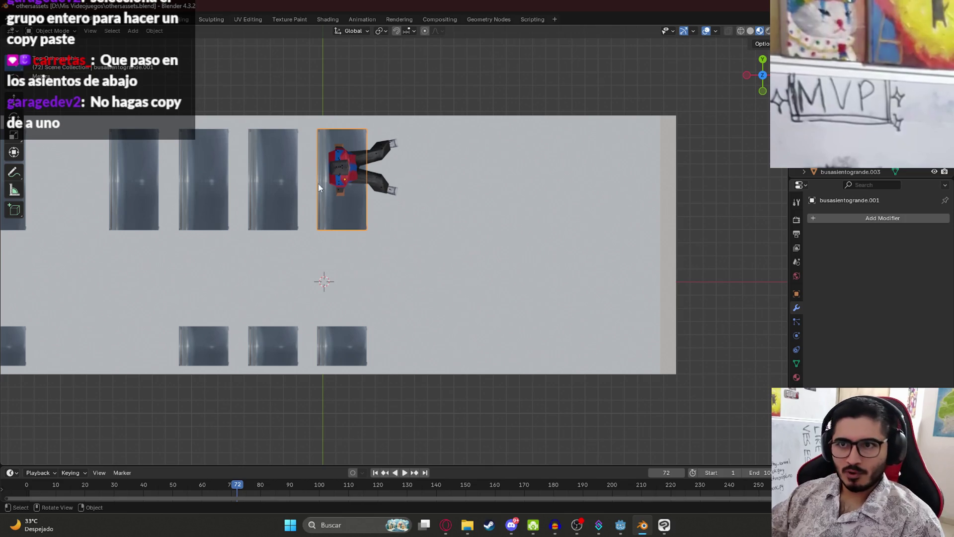
pyautogui.keyDown('shift'); pyautogui.click(336, 336); pyautogui.keyUp('shift')
pyautogui.hotkey('shift', 'd')
pyautogui.press('x')
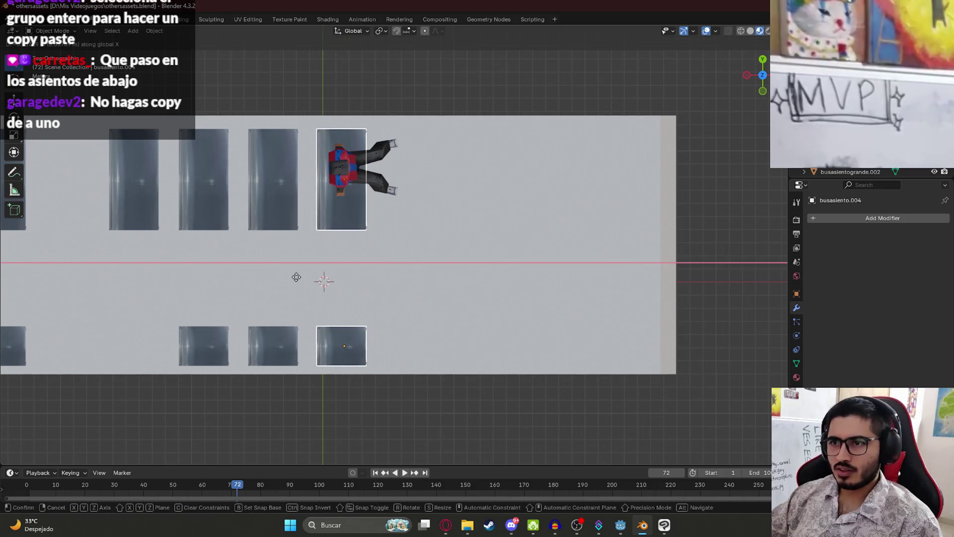
pyautogui.click(371, 283)
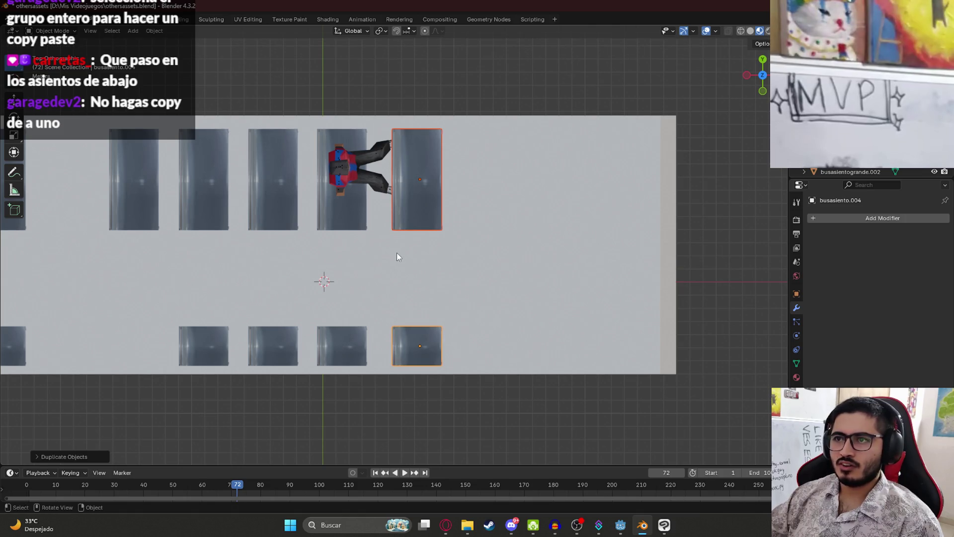
pyautogui.press('g')
pyautogui.press('x')
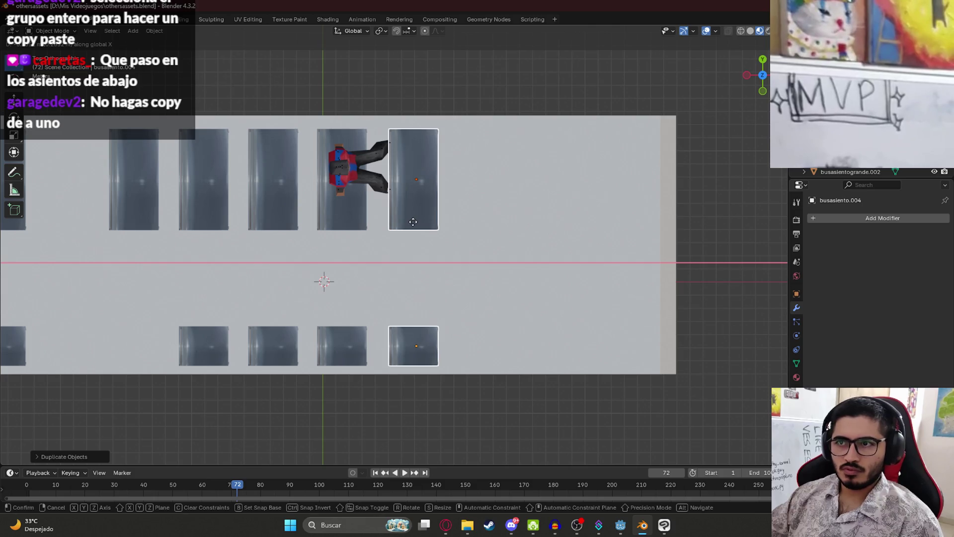
pyautogui.click(415, 222)
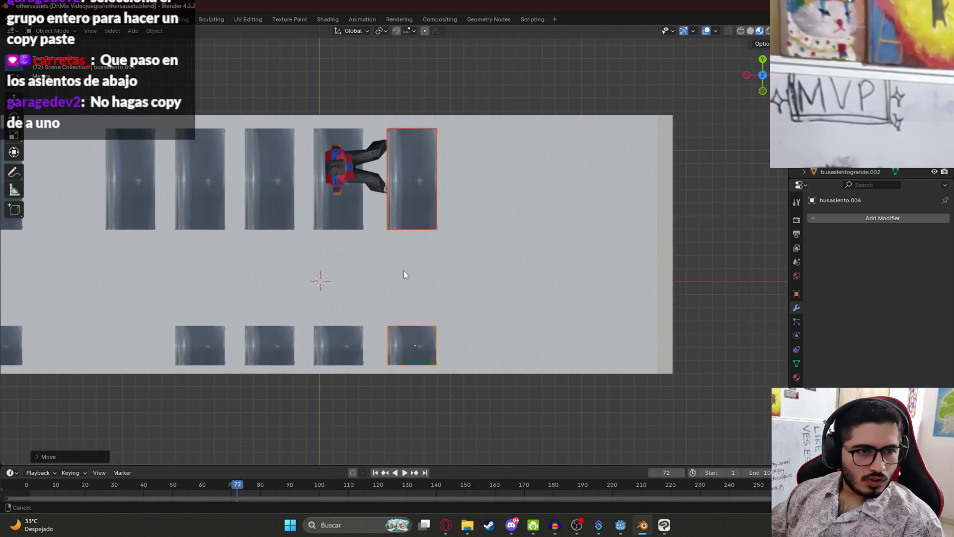
# Add another copy of the seat pair further along the X axis.
pyautogui.keyDown('shift'); pyautogui.moveTo(405, 271); pyautogui.dragTo(357, 279, button='middle'); pyautogui.keyUp('shift')
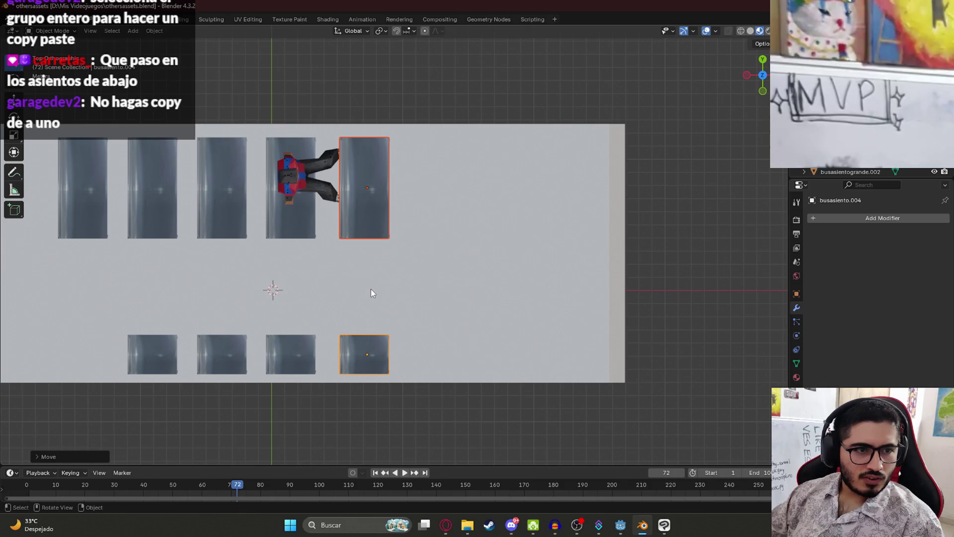
pyautogui.hotkey('shift', 'd')
pyautogui.press('x')
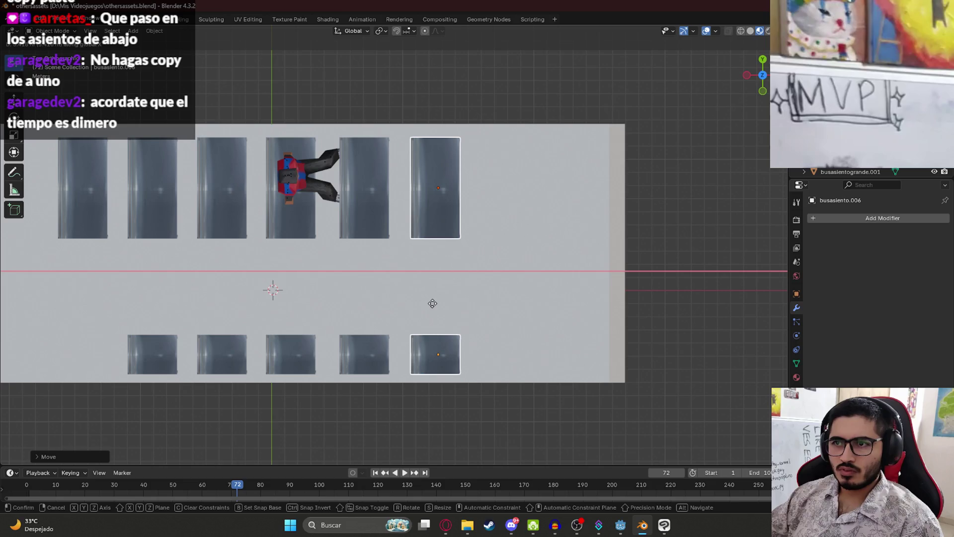
pyautogui.click(433, 303)
# Check the seat rows in perspective and top view, then save the scene.
pyautogui.scroll(-4, 433, 304)
pyautogui.scroll(4, 461, 326)
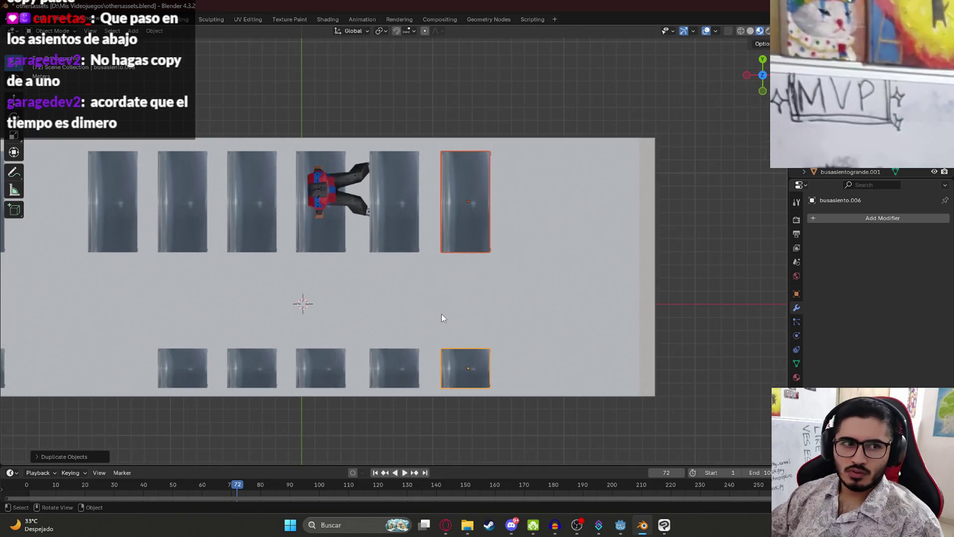
pyautogui.keyDown('shift'); pyautogui.moveTo(486, 324); pyautogui.dragTo(471, 330, button='middle'); pyautogui.keyUp('shift')
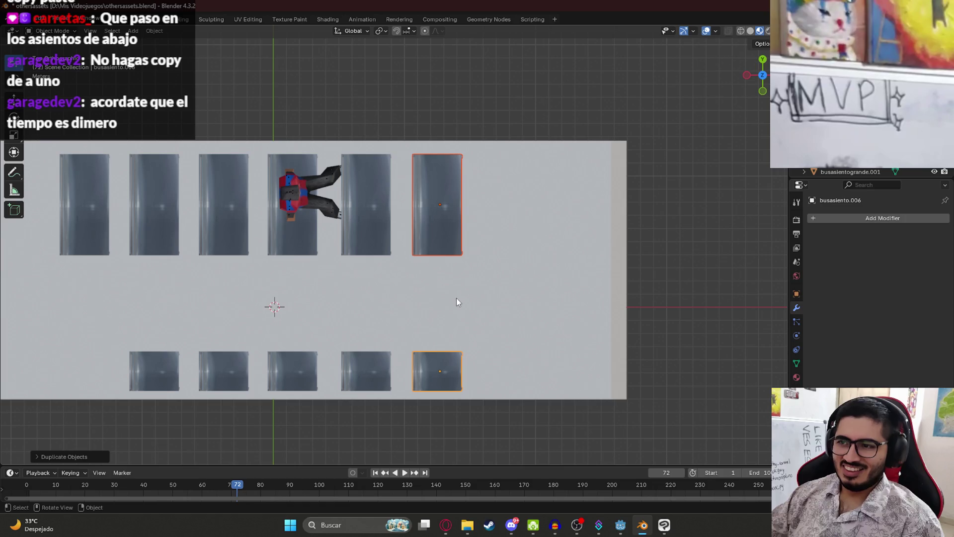
pyautogui.moveTo(430, 342)
pyautogui.mouseDown(button='middle')
pyautogui.moveTo(452, 278)
pyautogui.moveTo(452, 312)
pyautogui.mouseUp(button='middle')
pyautogui.press('KP_7')
pyautogui.scroll(4, 452, 291)
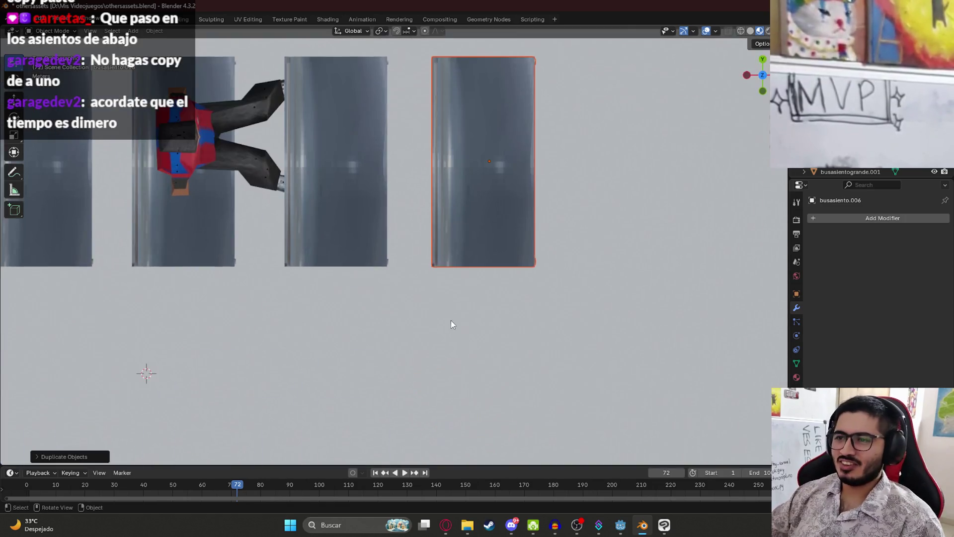
pyautogui.scroll(-4, 452, 321)
pyautogui.scroll(4, 429, 333)
pyautogui.scroll(-4, 439, 357)
pyautogui.hotkey('ctrl', 's')
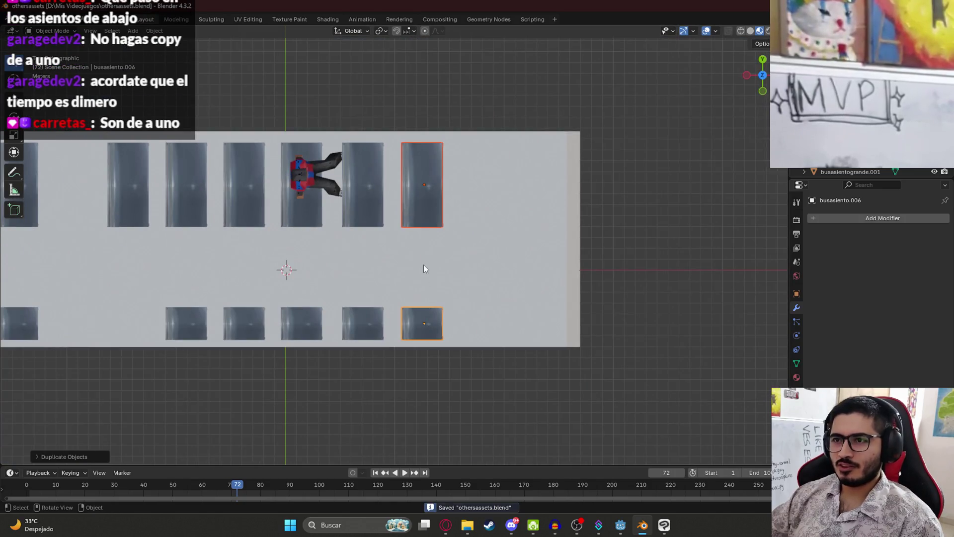
# Duplicate the last seat pair once more along X.
pyautogui.scroll(2, 425, 265)
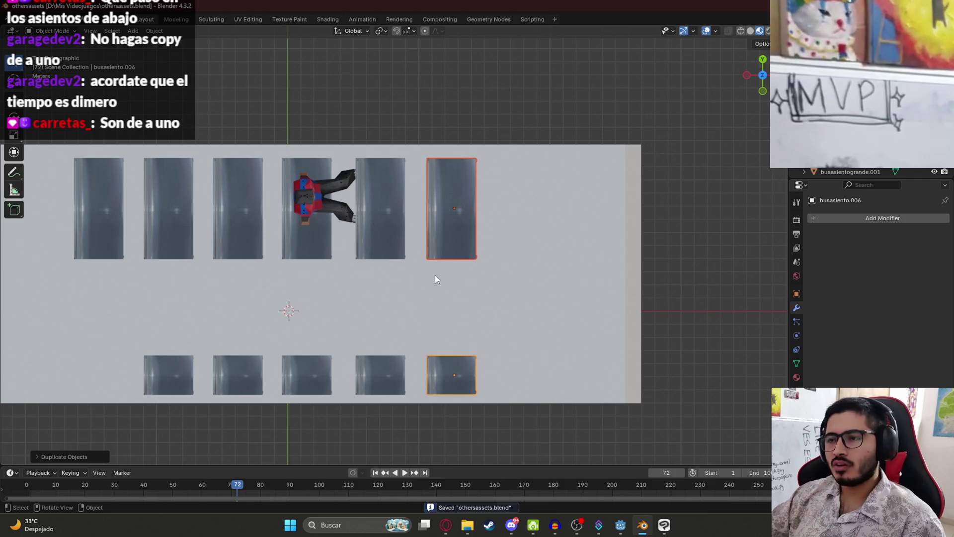
pyautogui.hotkey('shift', 'd')
pyautogui.press('x')
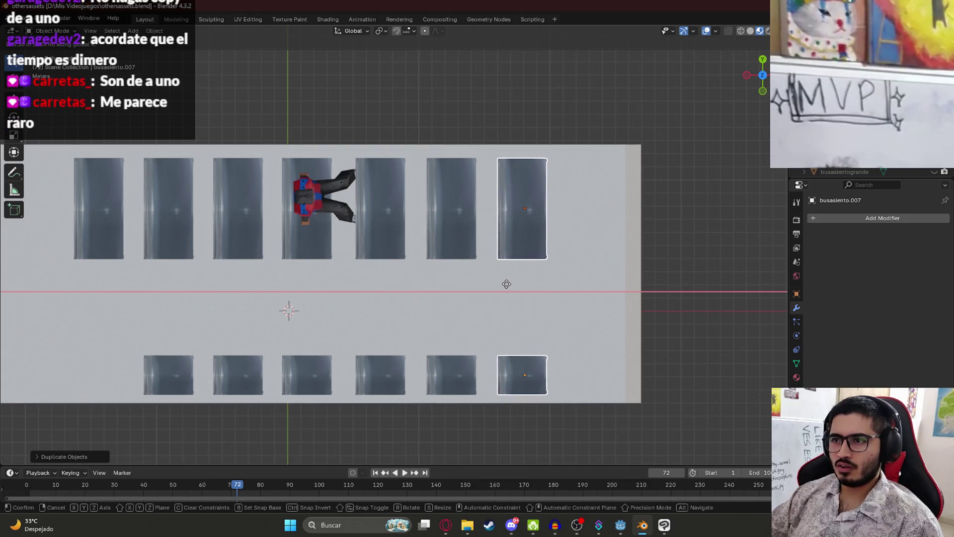
pyautogui.click(507, 287)
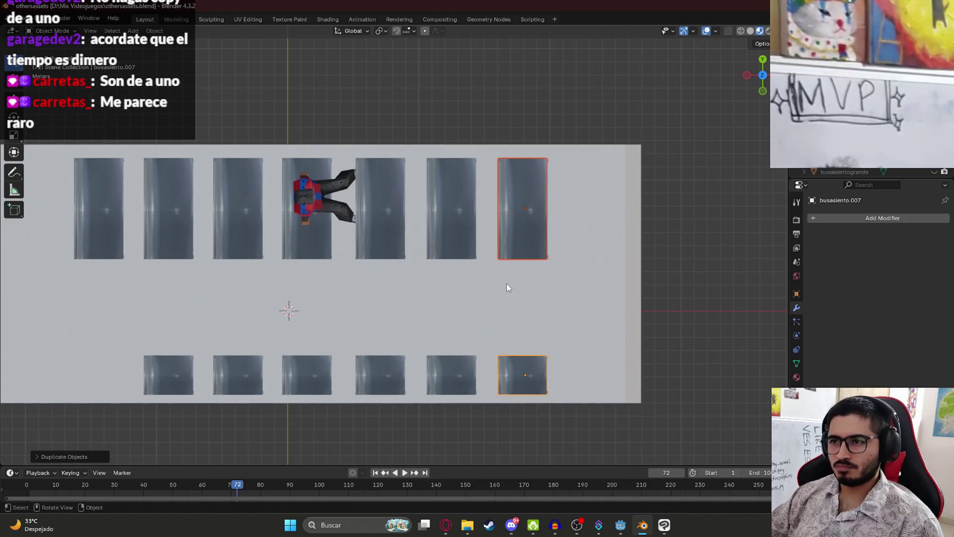
# Delete the bottom-right seat and the top-left bench, then save othersassets.blend.
pyautogui.click(504, 375)
pyautogui.press('x')
pyautogui.click(512, 371)
pyautogui.click(535, 244)
pyautogui.moveTo(535, 243)
pyautogui.mouseDown(button='middle')
pyautogui.moveTo(460, 291)
pyautogui.moveTo(381, 268)
pyautogui.moveTo(347, 282)
pyautogui.moveTo(311, 226)
pyautogui.moveTo(309, 264)
pyautogui.moveTo(425, 236)
pyautogui.moveTo(333, 193)
pyautogui.mouseUp(button='middle')
pyautogui.click(331, 175)
pyautogui.press('Delete')
pyautogui.press('KP_7')
pyautogui.click(466, 372)
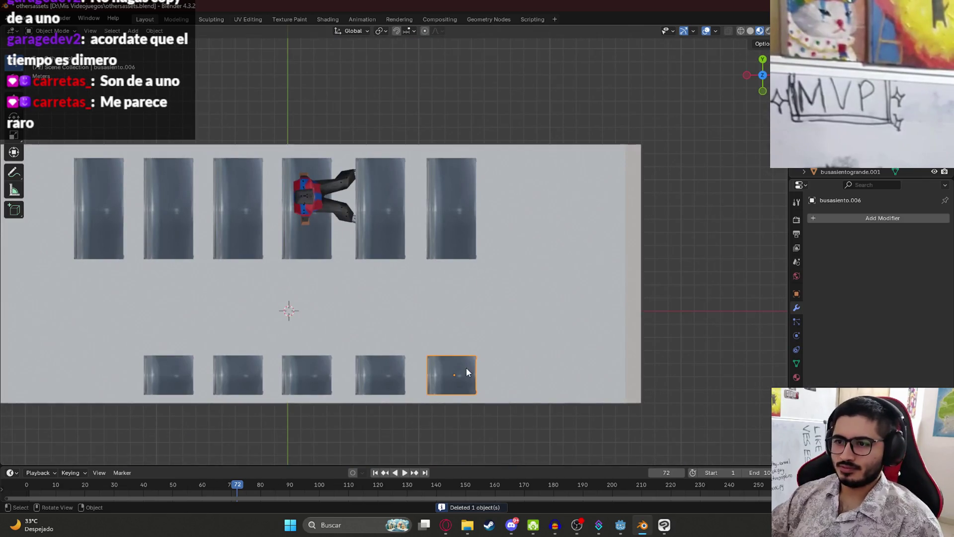
pyautogui.hotkey('ctrl', 's')
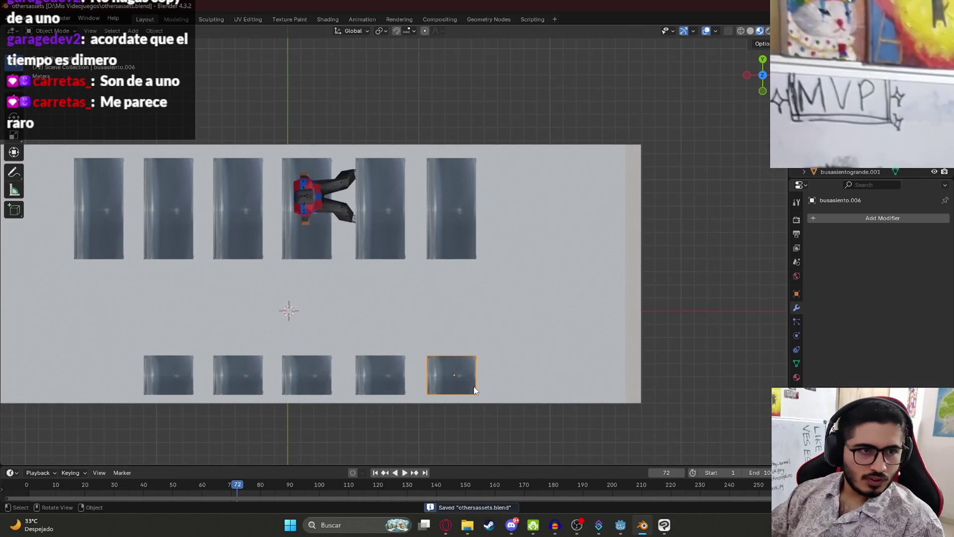
# View the seats from behind the boy and from overhead, saving the file again.
pyautogui.moveTo(426, 279)
pyautogui.keyDown('shift'); pyautogui.mouseDown(button='middle')
pyautogui.moveTo(473, 326)
pyautogui.moveTo(492, 331)
pyautogui.mouseUp(button='middle'); pyautogui.keyUp('shift')
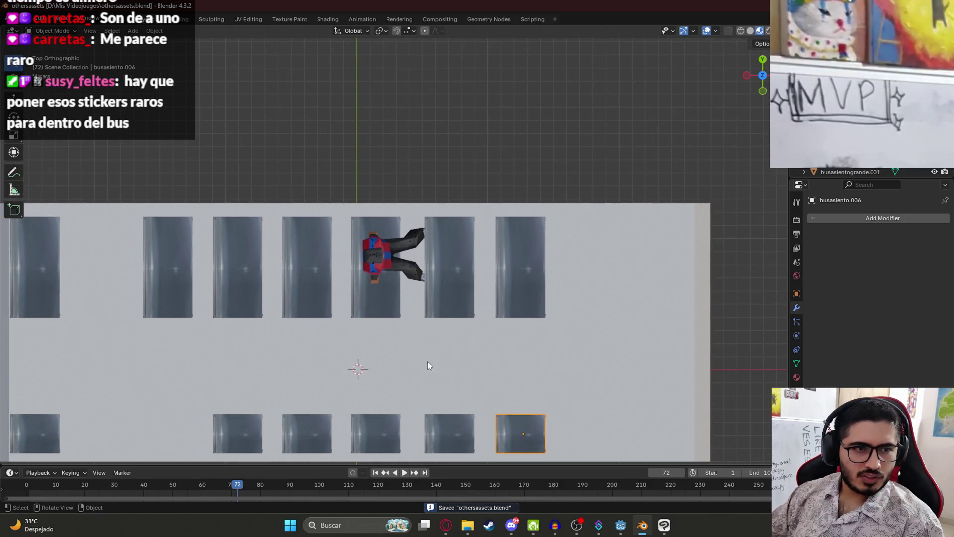
pyautogui.moveTo(610, 373)
pyautogui.mouseDown(button='middle')
pyautogui.moveTo(485, 343)
pyautogui.moveTo(377, 299)
pyautogui.moveTo(460, 236)
pyautogui.moveTo(431, 219)
pyautogui.moveTo(416, 271)
pyautogui.moveTo(407, 264)
pyautogui.moveTo(446, 229)
pyautogui.moveTo(498, 258)
pyautogui.moveTo(475, 247)
pyautogui.moveTo(484, 261)
pyautogui.moveTo(476, 258)
pyautogui.mouseUp(button='middle')
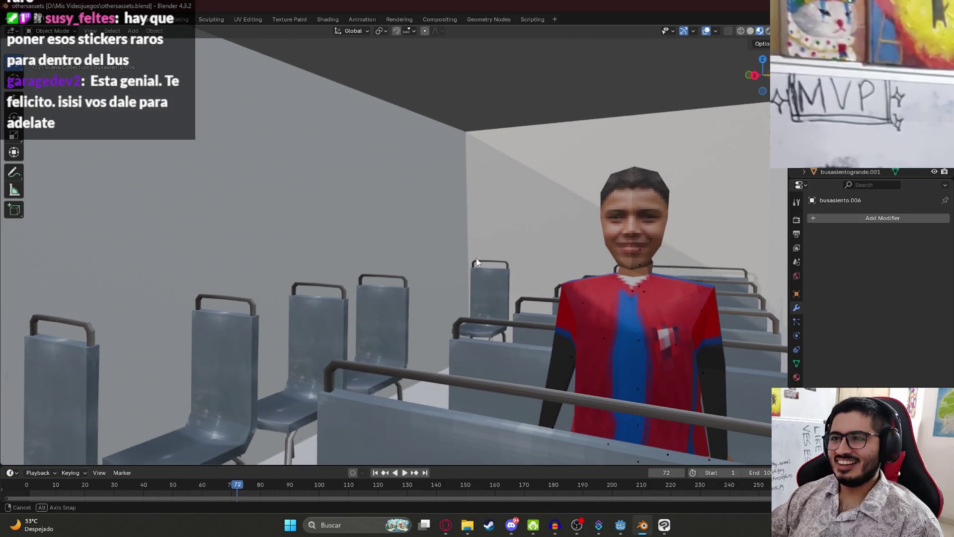
pyautogui.moveTo(336, 264)
pyautogui.mouseDown(button='middle')
pyautogui.moveTo(598, 270)
pyautogui.moveTo(483, 198)
pyautogui.moveTo(469, 401)
pyautogui.moveTo(425, 234)
pyautogui.moveTo(360, 164)
pyautogui.moveTo(505, 226)
pyautogui.moveTo(489, 219)
pyautogui.moveTo(494, 188)
pyautogui.moveTo(505, 404)
pyautogui.moveTo(399, 271)
pyautogui.moveTo(323, 275)
pyautogui.moveTo(367, 276)
pyautogui.mouseUp(button='middle')
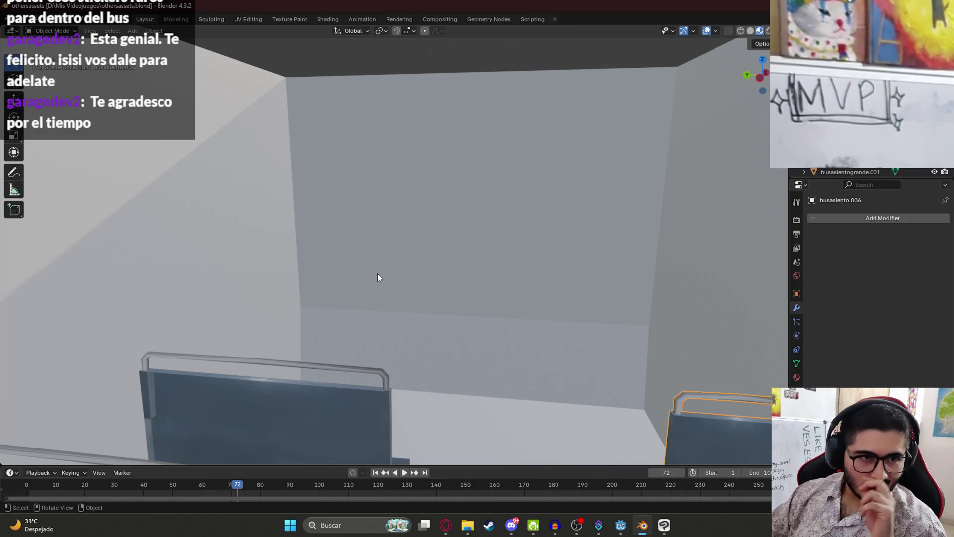
pyautogui.scroll(-5, 414, 303)
pyautogui.hotkey('ctrl', 's')
pyautogui.moveTo(443, 306)
pyautogui.mouseDown(button='middle')
pyautogui.moveTo(449, 289)
pyautogui.moveTo(358, 353)
pyautogui.mouseUp(button='middle')
pyautogui.press('KP_7')
pyautogui.scroll(9, 402, 317)
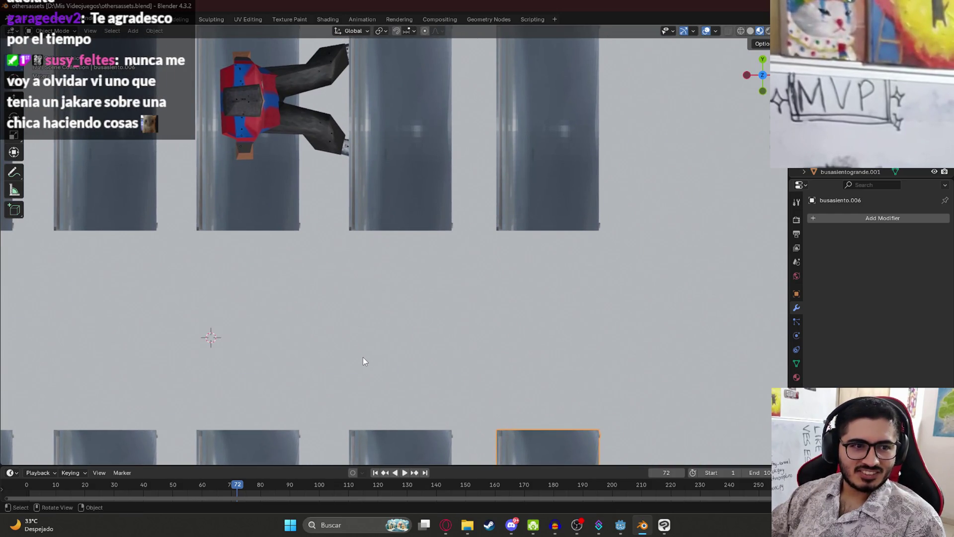
pyautogui.scroll(-4, 365, 358)
pyautogui.moveTo(417, 338)
pyautogui.keyDown('shift'); pyautogui.mouseDown(button='middle')
pyautogui.moveTo(397, 309)
pyautogui.moveTo(592, 304)
pyautogui.moveTo(445, 275)
pyautogui.moveTo(389, 248)
pyautogui.moveTo(430, 246)
pyautogui.moveTo(404, 278)
pyautogui.moveTo(432, 319)
pyautogui.moveTo(434, 238)
pyautogui.mouseUp(button='middle'); pyautogui.keyUp('shift')
# Try placing an X-constrained copy of a far-row chair in the gap, then undo it.
pyautogui.click(399, 183)
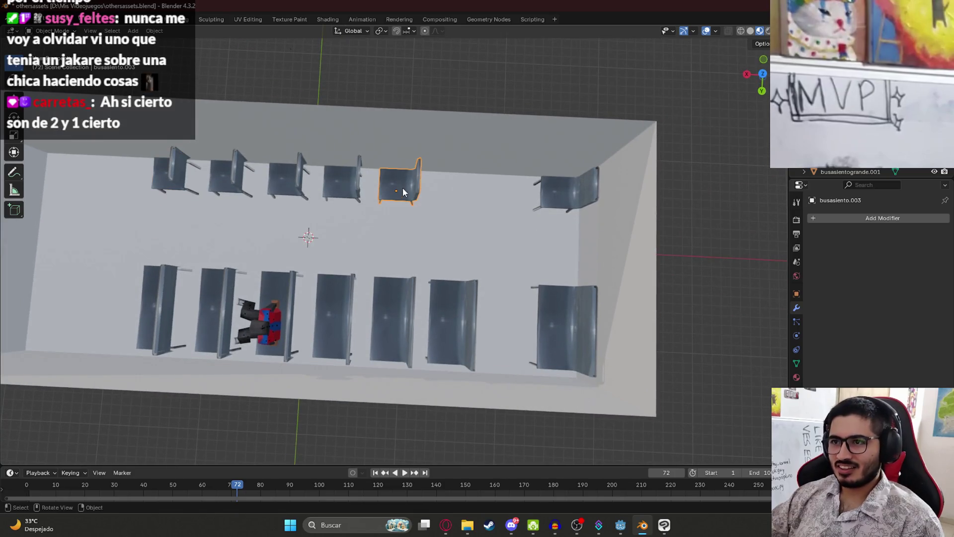
pyautogui.press('KP_7')
pyautogui.hotkey('shift', 'd')
pyautogui.press('x')
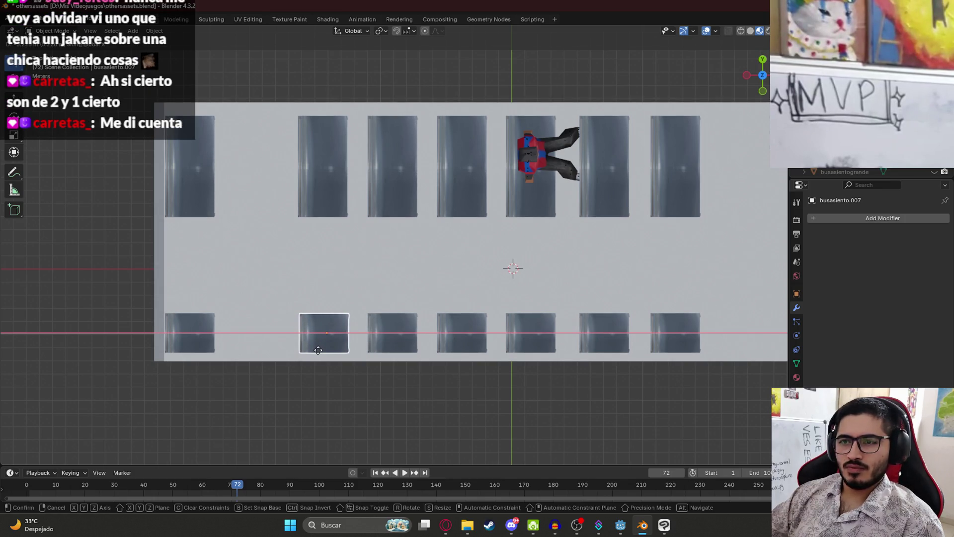
pyautogui.click(318, 350)
pyautogui.hotkey('ctrl', 'z')
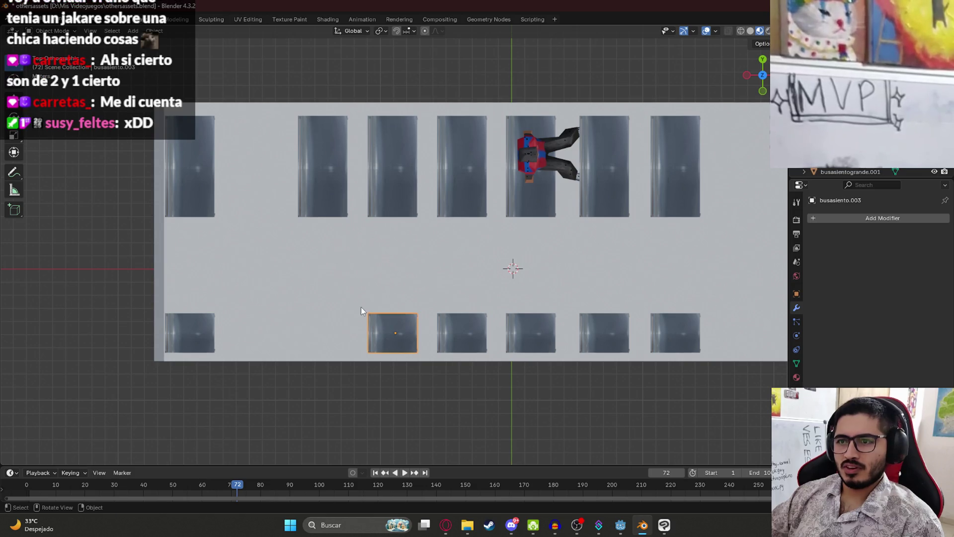
# Look over the chair rows from several angles, select the bus box and save.
pyautogui.moveTo(395, 301)
pyautogui.mouseDown(button='middle')
pyautogui.moveTo(410, 240)
pyautogui.moveTo(510, 251)
pyautogui.moveTo(426, 317)
pyautogui.moveTo(419, 264)
pyautogui.mouseUp(button='middle')
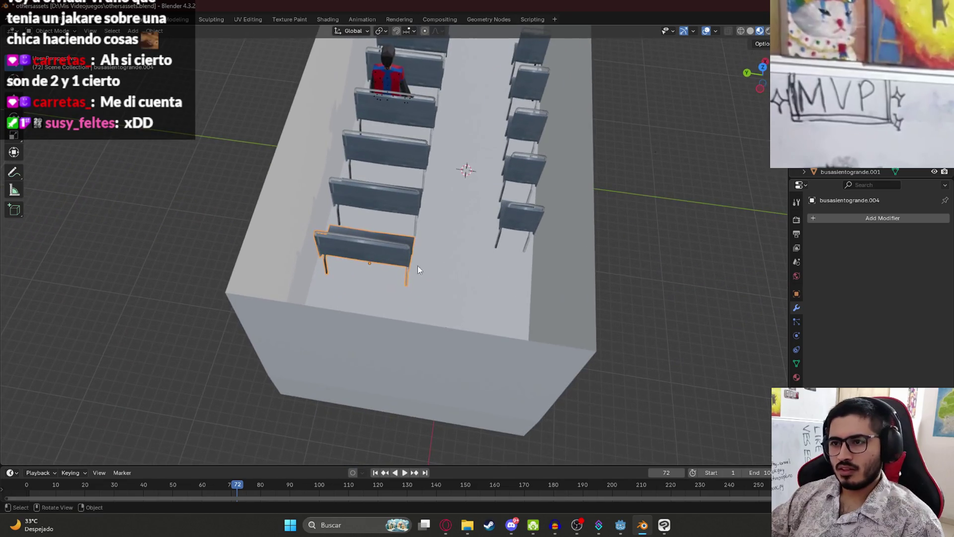
pyautogui.moveTo(352, 271); pyautogui.dragTo(370, 277, button='middle')
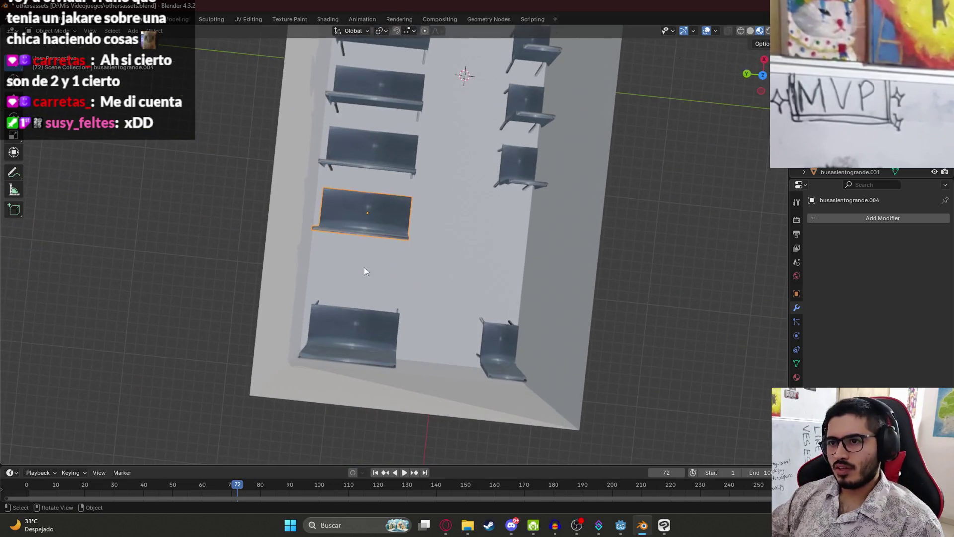
pyautogui.moveTo(505, 245)
pyautogui.mouseDown(button='middle')
pyautogui.moveTo(470, 230)
pyautogui.moveTo(672, 229)
pyautogui.moveTo(355, 404)
pyautogui.mouseUp(button='middle')
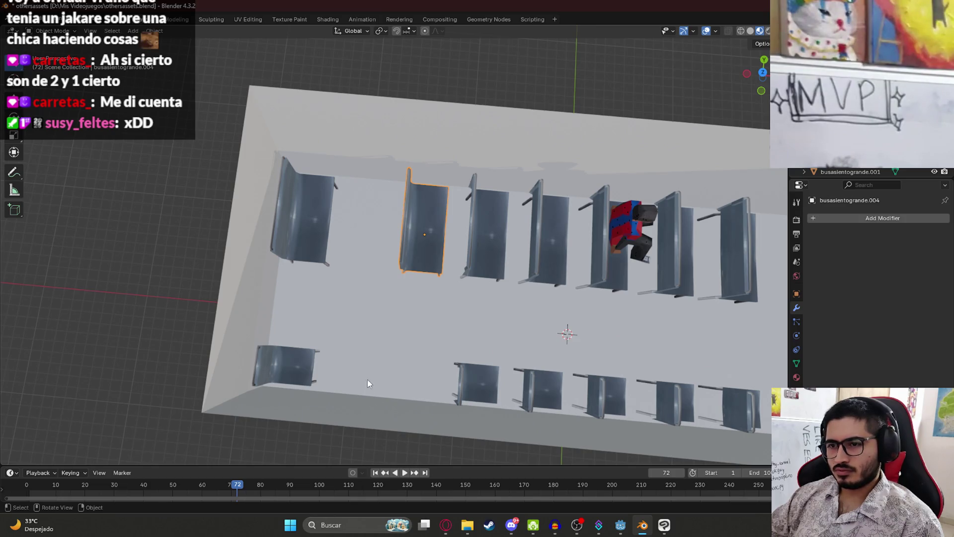
pyautogui.moveTo(440, 375)
pyautogui.mouseDown(button='middle')
pyautogui.moveTo(441, 346)
pyautogui.moveTo(474, 378)
pyautogui.moveTo(500, 379)
pyautogui.moveTo(588, 342)
pyautogui.moveTo(636, 338)
pyautogui.mouseUp(button='middle')
pyautogui.click(467, 261)
pyautogui.hotkey('ctrl', 's')
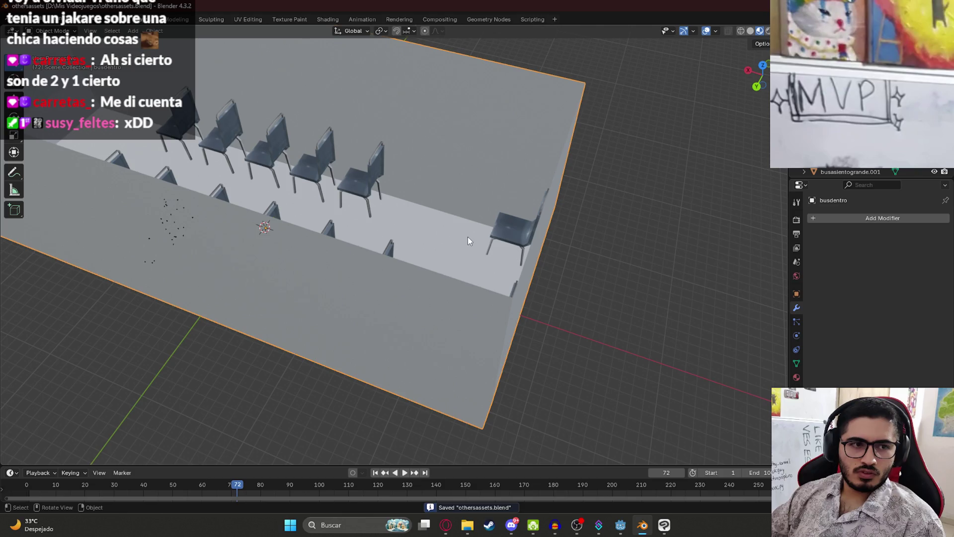
pyautogui.moveTo(527, 129)
pyautogui.mouseDown(button='middle')
pyautogui.moveTo(461, 197)
pyautogui.moveTo(409, 187)
pyautogui.moveTo(420, 168)
pyautogui.mouseUp(button='middle')
pyautogui.scroll(-3, 410, 186)
pyautogui.scroll(5, 447, 198)
pyautogui.moveTo(473, 230)
pyautogui.keyDown('shift'); pyautogui.mouseDown(button='middle')
pyautogui.moveTo(260, 270)
pyautogui.moveTo(229, 257)
pyautogui.moveTo(209, 232)
pyautogui.moveTo(271, 288)
pyautogui.mouseUp(button='middle'); pyautogui.keyUp('shift')
pyautogui.scroll(3, 271, 288)
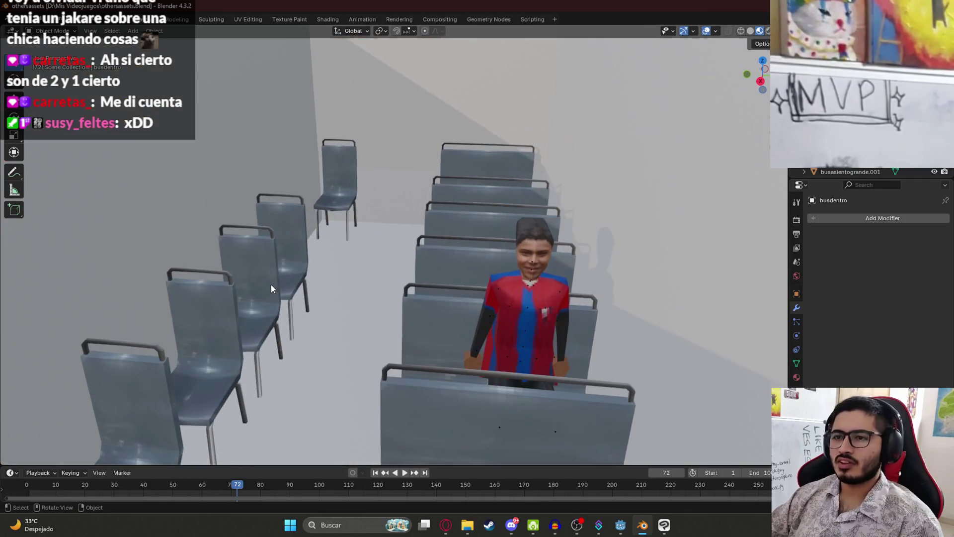
pyautogui.moveTo(318, 257)
pyautogui.mouseDown(button='middle')
pyautogui.moveTo(337, 258)
pyautogui.moveTo(389, 228)
pyautogui.moveTo(436, 225)
pyautogui.moveTo(521, 261)
pyautogui.moveTo(523, 309)
pyautogui.moveTo(481, 197)
pyautogui.moveTo(470, 228)
pyautogui.moveTo(336, 207)
pyautogui.mouseUp(button='middle')
pyautogui.scroll(-5, 383, 243)
pyautogui.moveTo(266, 247)
pyautogui.mouseDown(button='middle')
pyautogui.moveTo(586, 206)
pyautogui.moveTo(422, 278)
pyautogui.moveTo(404, 270)
pyautogui.moveTo(133, 325)
pyautogui.mouseUp(button='middle')
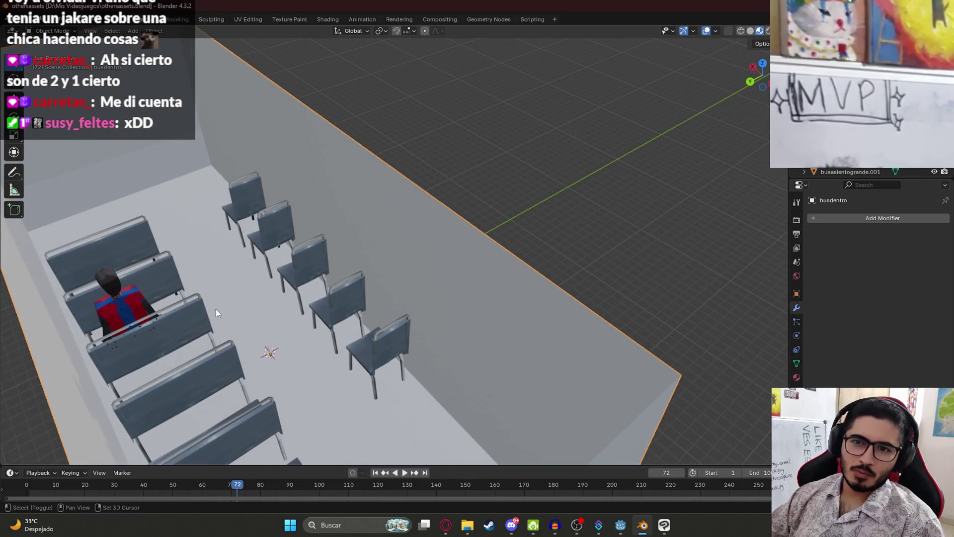
pyautogui.moveTo(216, 314); pyautogui.dragTo(384, 363, button='middle')
pyautogui.scroll(2, 251, 290)
pyautogui.moveTo(251, 291)
pyautogui.mouseDown(button='middle')
pyautogui.moveTo(425, 296)
pyautogui.moveTo(412, 317)
pyautogui.mouseUp(button='middle')
pyautogui.scroll(3, 422, 306)
pyautogui.hotkey('ctrl', 's')
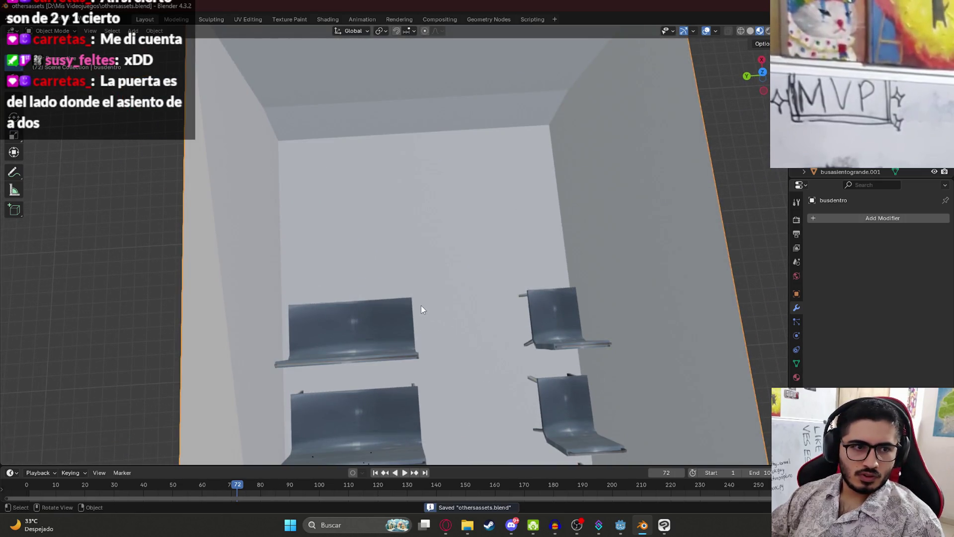
pyautogui.scroll(-5, 422, 305)
pyautogui.scroll(3, 421, 316)
pyautogui.moveTo(449, 363)
pyautogui.mouseDown(button='middle')
pyautogui.moveTo(473, 160)
pyautogui.moveTo(471, 71)
pyautogui.mouseUp(button='middle')
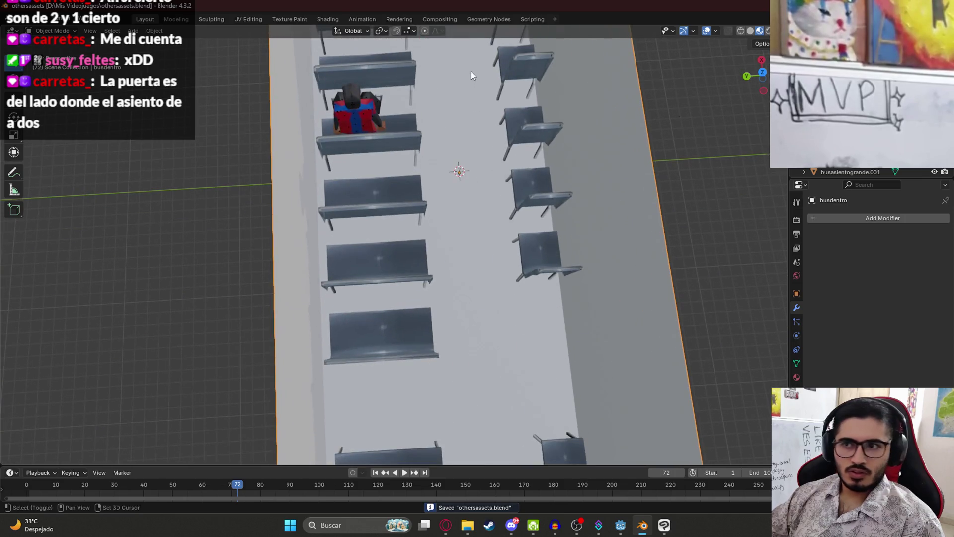
pyautogui.scroll(-5, 487, 303)
pyautogui.moveTo(487, 303)
pyautogui.mouseDown(button='middle')
pyautogui.moveTo(461, 251)
pyautogui.moveTo(457, 210)
pyautogui.moveTo(461, 235)
pyautogui.mouseUp(button='middle')
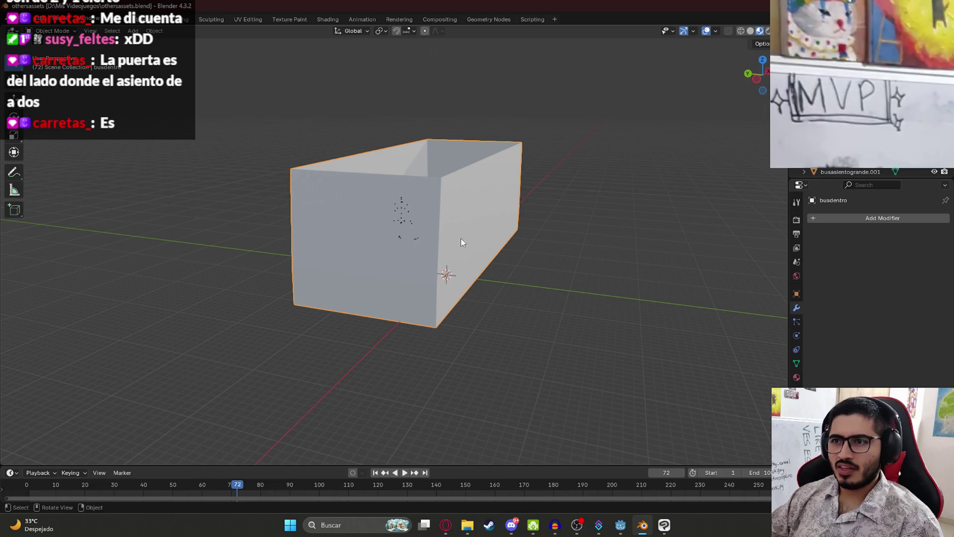
# Enter Edit Mode on the bus box busdentro and reveal the hidden front wall.
pyautogui.click(458, 273)
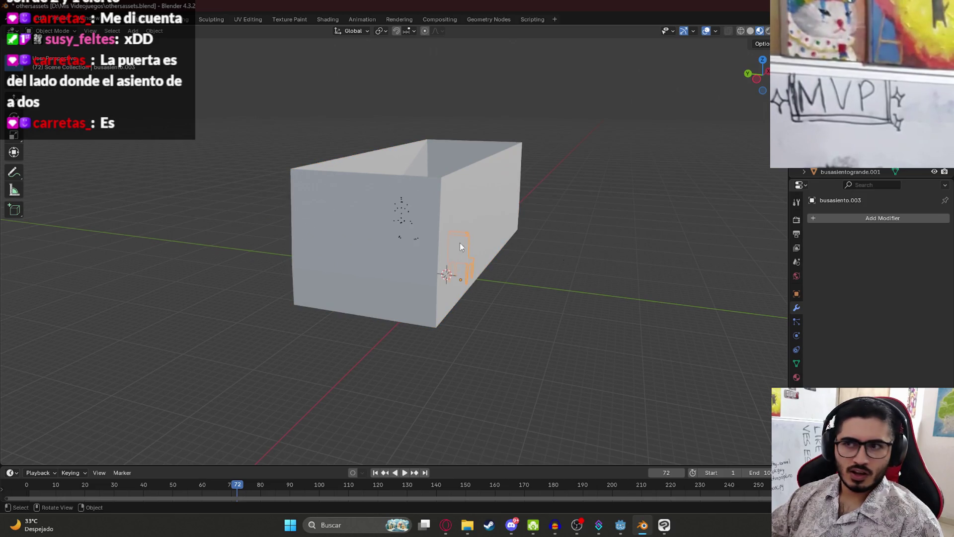
pyautogui.moveTo(475, 247); pyautogui.dragTo(459, 283, button='middle')
pyautogui.click(458, 325)
pyautogui.moveTo(458, 328)
pyautogui.mouseDown(button='middle')
pyautogui.moveTo(333, 342)
pyautogui.moveTo(292, 291)
pyautogui.mouseUp(button='middle')
pyautogui.press('Tab')
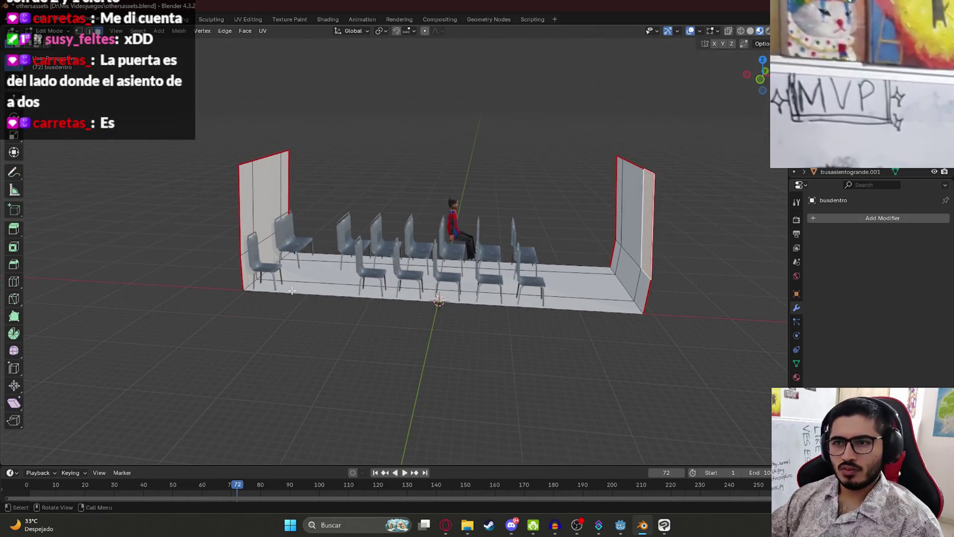
pyautogui.hotkey('alt', 'h')
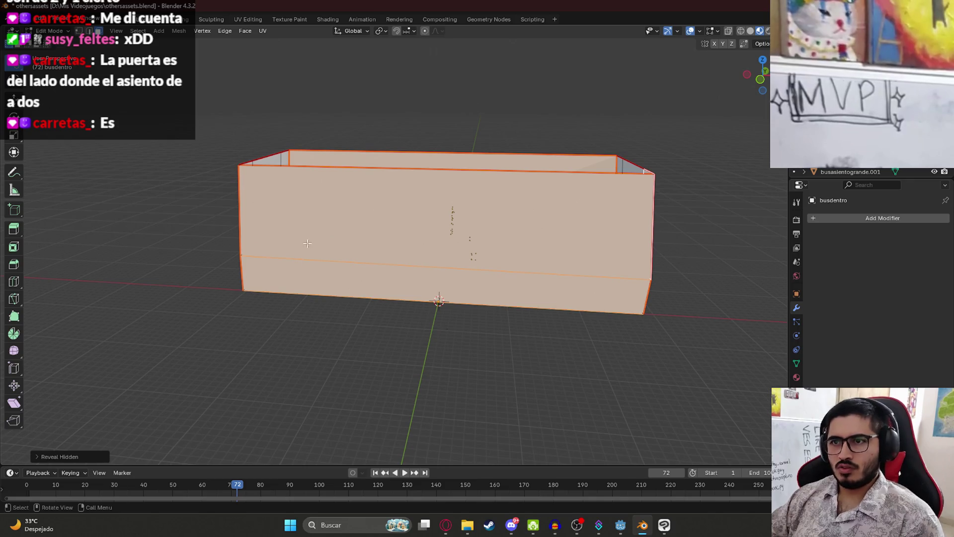
# Select the long floor face and attempt a loop cut, then cancel it.
pyautogui.click(308, 239)
pyautogui.moveTo(308, 238)
pyautogui.mouseDown(button='middle')
pyautogui.moveTo(341, 219)
pyautogui.moveTo(356, 308)
pyautogui.mouseUp(button='middle')
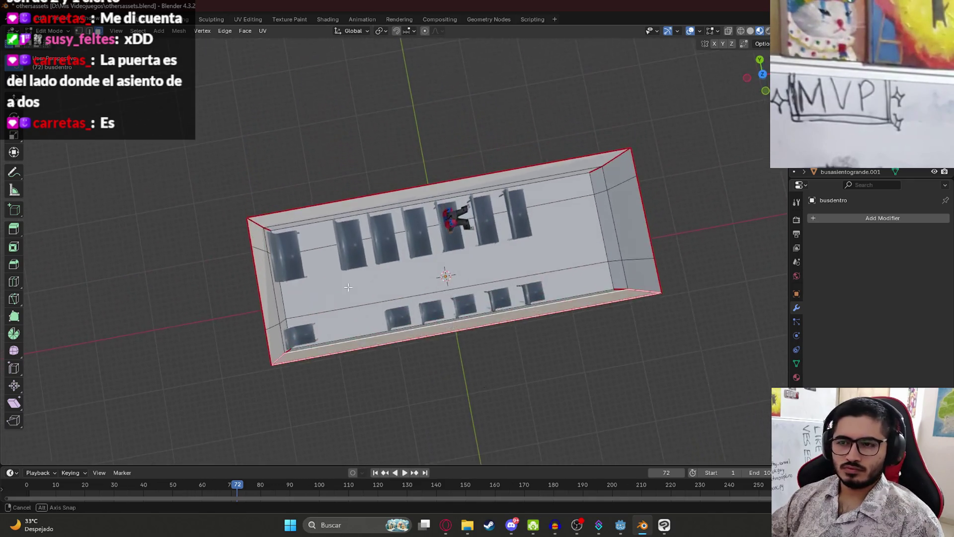
pyautogui.moveTo(348, 346)
pyautogui.mouseDown(button='middle')
pyautogui.moveTo(335, 344)
pyautogui.moveTo(397, 288)
pyautogui.moveTo(307, 270)
pyautogui.moveTo(320, 257)
pyautogui.mouseUp(button='middle')
pyautogui.scroll(5, 398, 288)
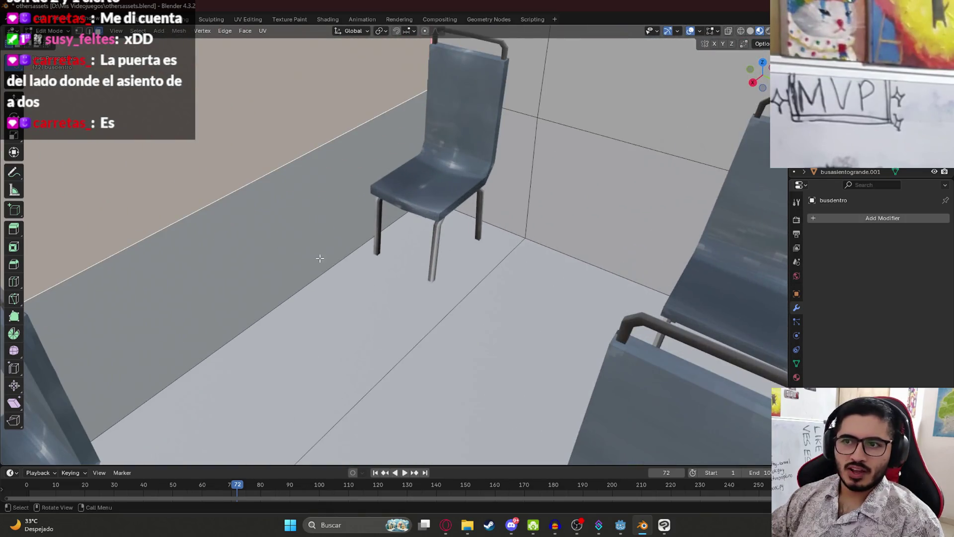
pyautogui.moveTo(302, 310); pyautogui.dragTo(269, 293, button='middle')
pyautogui.click(308, 278)
pyautogui.hotkey('ctrl', 'r')
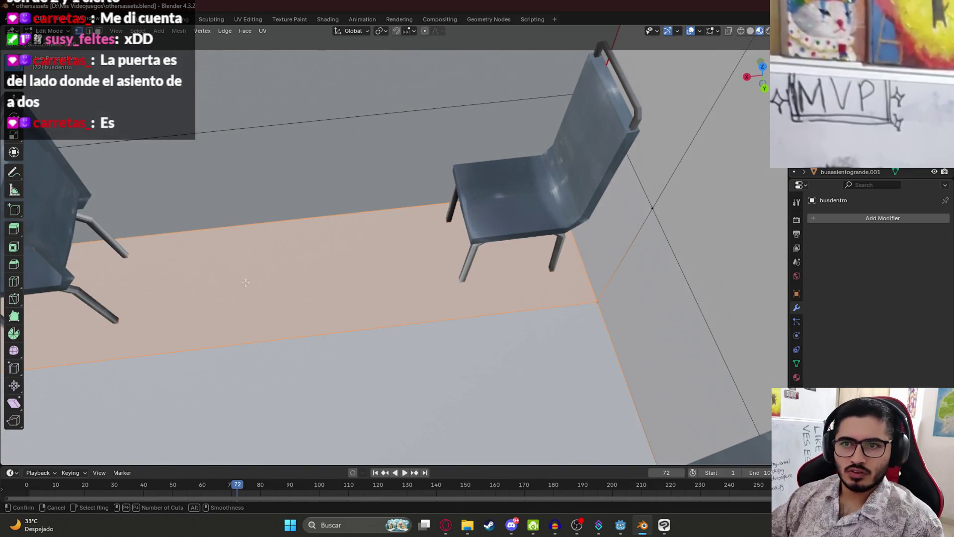
pyautogui.press('Escape')
pyautogui.scroll(-6, 383, 363)
pyautogui.scroll(2, 191, 276)
pyautogui.scroll(-2, 207, 283)
pyautogui.scroll(6, 206, 283)
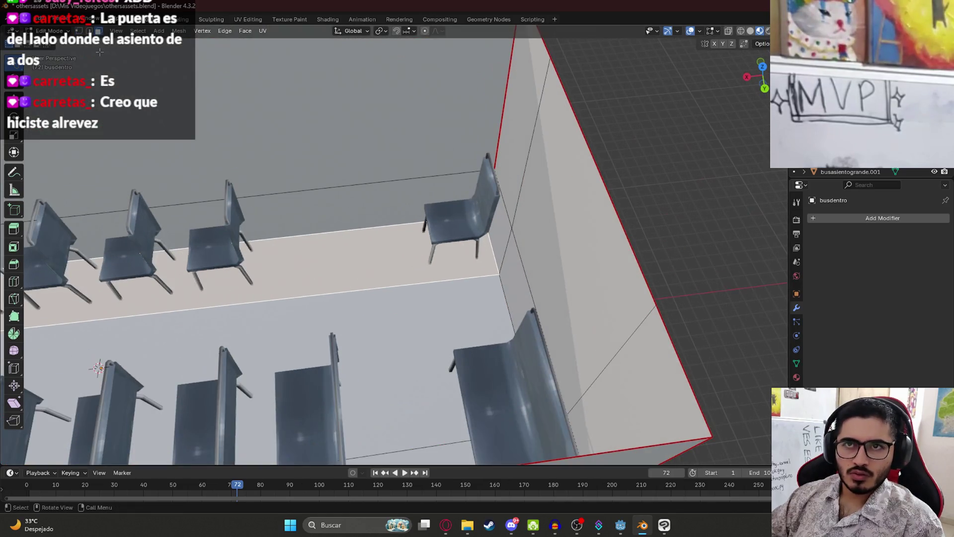
# Deselect all and cut a new edge loop across the floor and walls near the end wall.
pyautogui.hotkey('alt', 'a')
pyautogui.hotkey('ctrl', 'r')
pyautogui.click(333, 296)
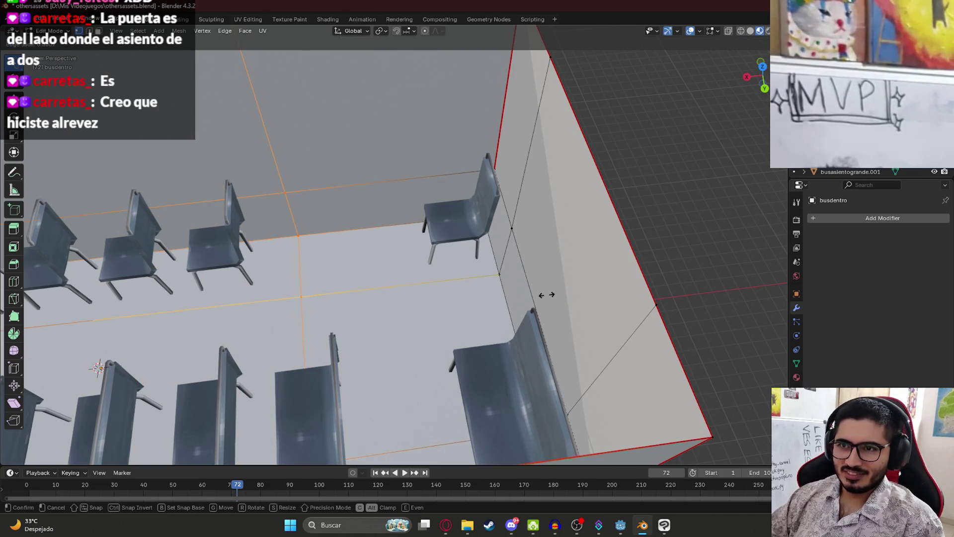
pyautogui.click(527, 307)
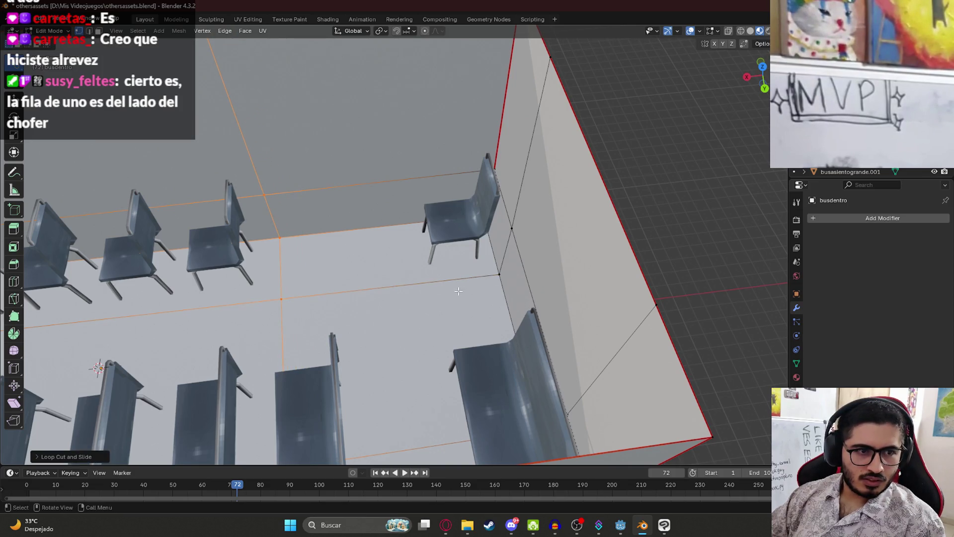
# Inspect the new loop and seat rows from overhead and oblique angles.
pyautogui.moveTo(454, 292)
pyautogui.mouseDown(button='middle')
pyautogui.moveTo(420, 256)
pyautogui.moveTo(363, 258)
pyautogui.moveTo(353, 229)
pyautogui.moveTo(417, 385)
pyautogui.moveTo(349, 196)
pyautogui.moveTo(368, 234)
pyautogui.moveTo(377, 296)
pyautogui.moveTo(394, 153)
pyautogui.moveTo(328, 238)
pyautogui.mouseUp(button='middle')
pyautogui.scroll(-5, 416, 385)
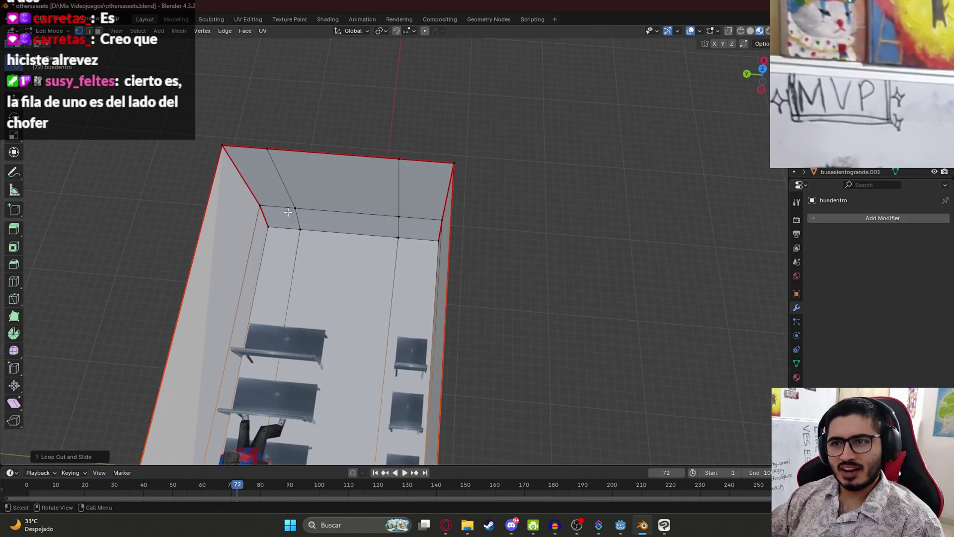
pyautogui.moveTo(443, 344)
pyautogui.mouseDown(button='middle')
pyautogui.moveTo(411, 139)
pyautogui.moveTo(371, 340)
pyautogui.mouseUp(button='middle')
pyautogui.scroll(-2, 357, 405)
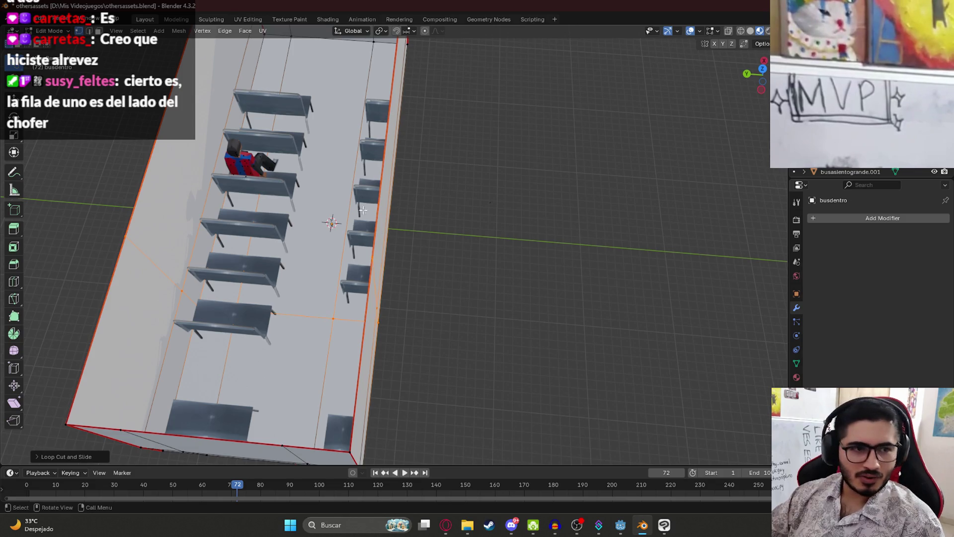
pyautogui.moveTo(344, 255)
pyautogui.mouseDown(button='middle')
pyautogui.moveTo(303, 184)
pyautogui.moveTo(321, 292)
pyautogui.mouseUp(button='middle')
pyautogui.scroll(2, 298, 176)
pyautogui.scroll(2, 384, 308)
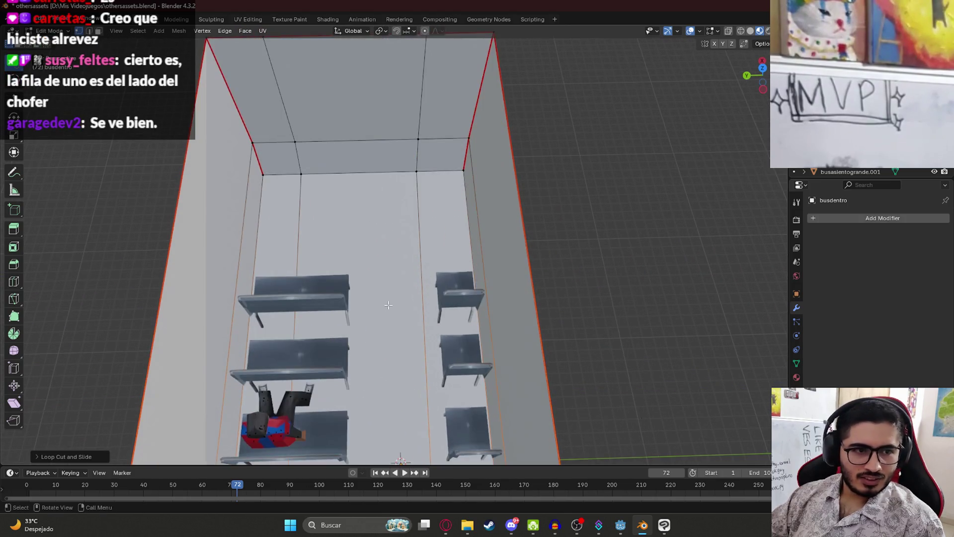
pyautogui.scroll(1, 384, 308)
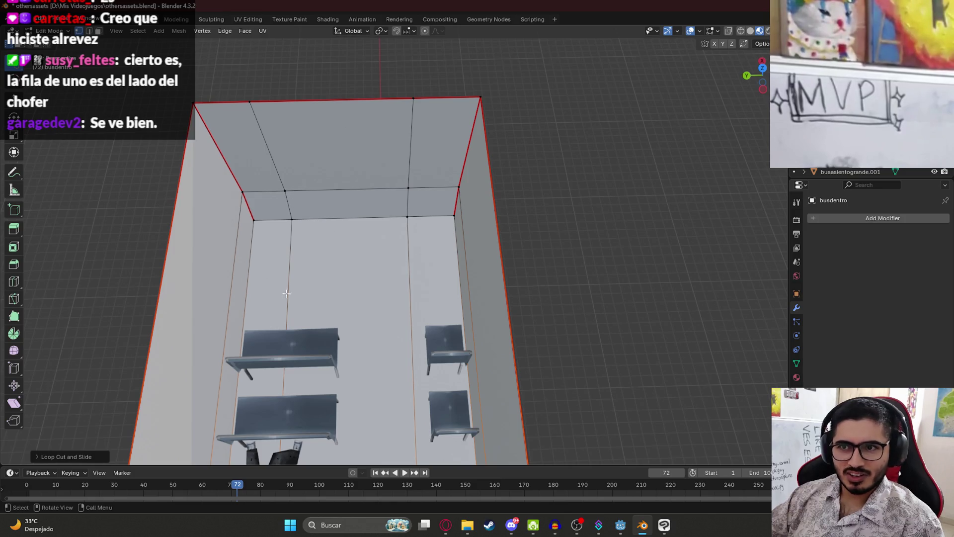
pyautogui.scroll(-2, 283, 241)
pyautogui.scroll(3, 412, 314)
pyautogui.moveTo(413, 314)
pyautogui.keyDown('shift'); pyautogui.mouseDown(button='middle')
pyautogui.moveTo(412, 288)
pyautogui.moveTo(363, 259)
pyautogui.moveTo(334, 180)
pyautogui.moveTo(452, 305)
pyautogui.moveTo(426, 235)
pyautogui.moveTo(410, 223)
pyautogui.mouseUp(button='middle'); pyautogui.keyUp('shift')
pyautogui.scroll(3, 345, 185)
# Orbit to a top-down view of the whole bus interior and save othersassets.blend.
pyautogui.scroll(-3, 452, 305)
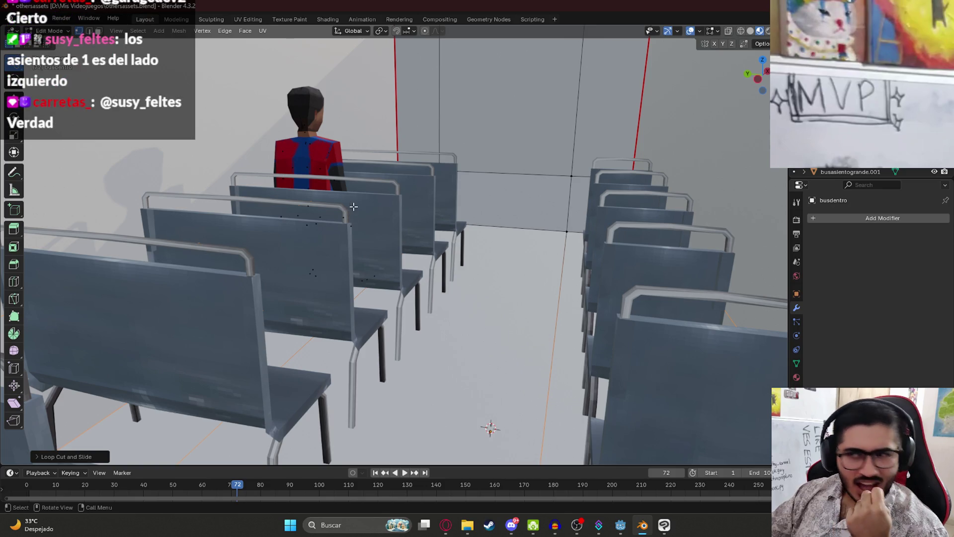
pyautogui.scroll(-10, 350, 214)
pyautogui.moveTo(350, 214)
pyautogui.mouseDown(button='middle')
pyautogui.moveTo(422, 257)
pyautogui.moveTo(402, 289)
pyautogui.mouseUp(button='middle')
pyautogui.scroll(5, 402, 289)
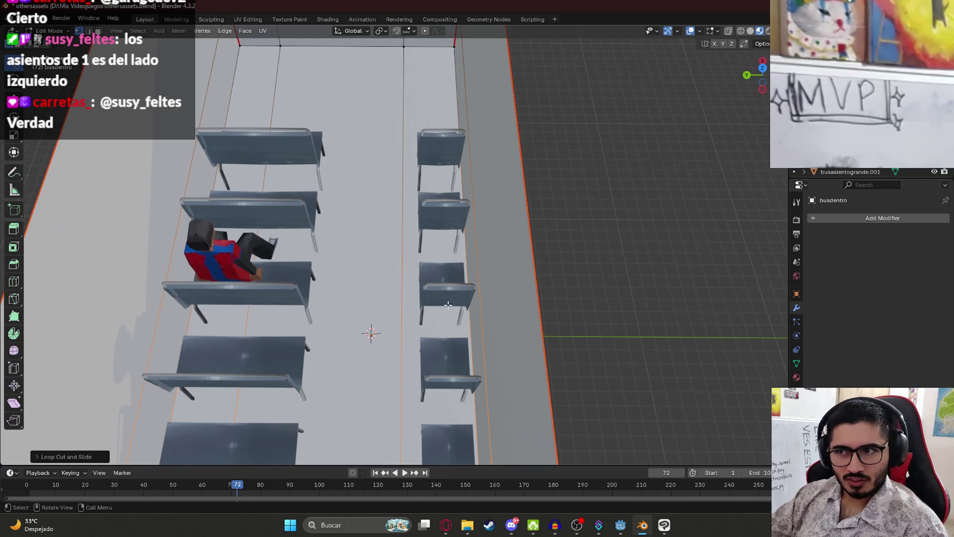
pyautogui.moveTo(444, 307); pyautogui.dragTo(462, 264, button='middle')
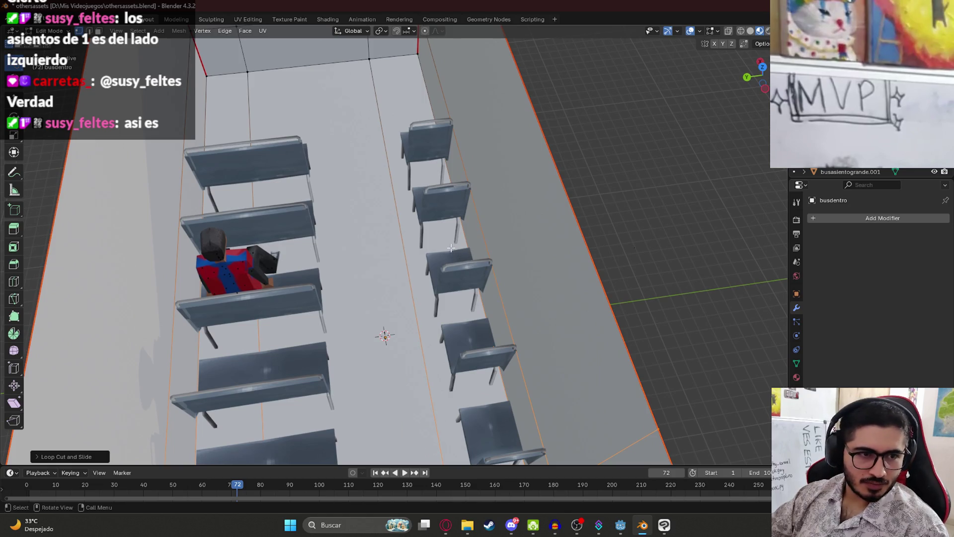
pyautogui.hotkey('ctrl', 's')
# Orbit around the seat rows, save again, and bring the web browser forward.
pyautogui.moveTo(451, 273)
pyautogui.mouseDown(button='middle')
pyautogui.moveTo(380, 279)
pyautogui.moveTo(446, 236)
pyautogui.moveTo(398, 305)
pyautogui.moveTo(345, 263)
pyautogui.moveTo(392, 238)
pyautogui.moveTo(399, 182)
pyautogui.mouseUp(button='middle')
pyautogui.scroll(-10, 445, 240)
pyautogui.scroll(5, 345, 263)
pyautogui.scroll(-5, 419, 273)
pyautogui.moveTo(419, 274)
pyautogui.mouseDown(button='middle')
pyautogui.moveTo(393, 259)
pyautogui.moveTo(363, 333)
pyautogui.mouseUp(button='middle')
pyautogui.scroll(5, 363, 333)
pyautogui.hotkey('ctrl', 's')
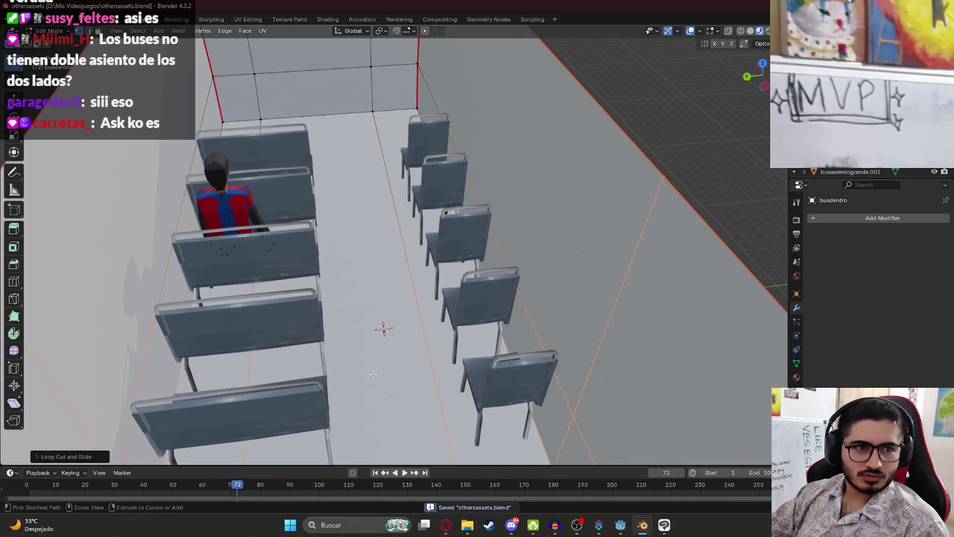
pyautogui.click(445, 527)
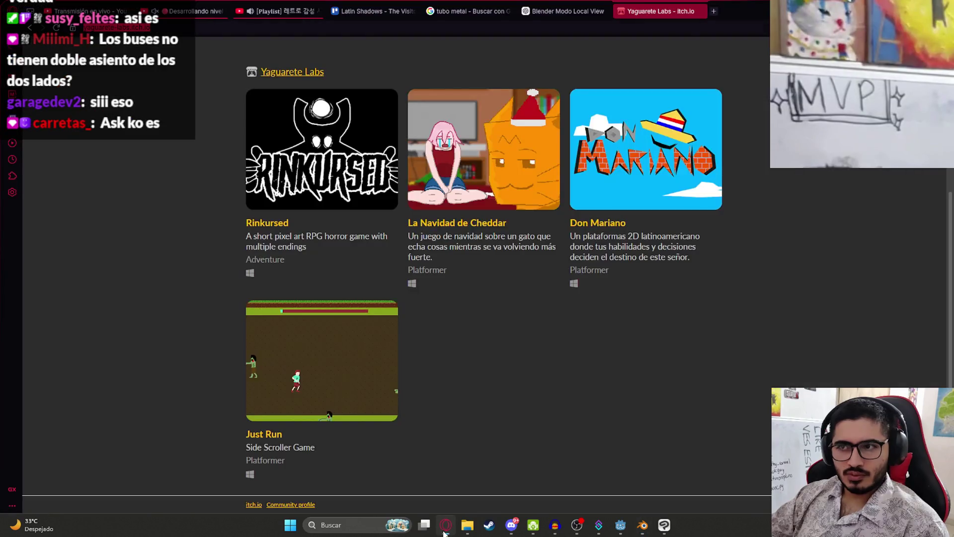
# Replace the Google Images query with 'colectivo paraguay dentro' and search.
pyautogui.click(467, 11)
pyautogui.click(280, 66)
pyautogui.hotkey('ctrl', 'a')
pyautogui.write('colectivo paraguay de')
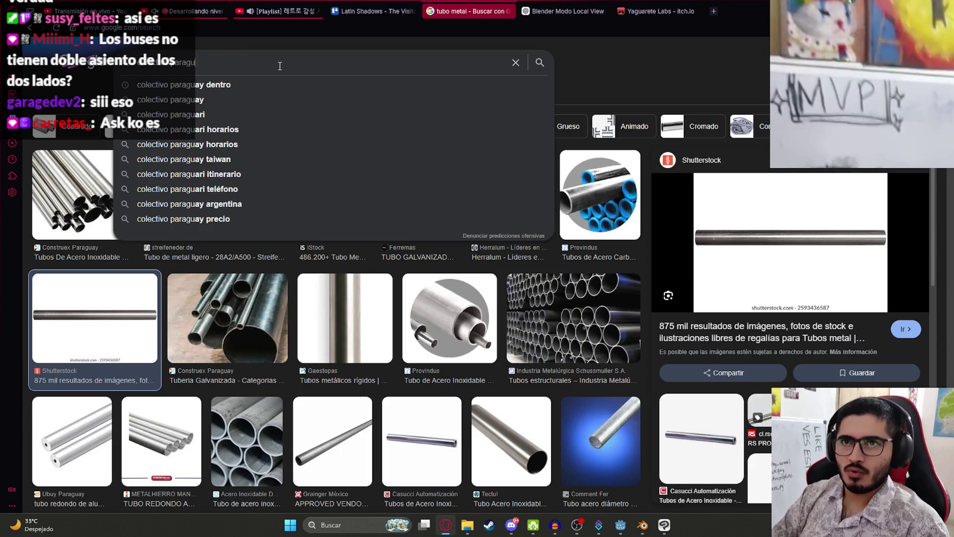
pyautogui.click(280, 84)
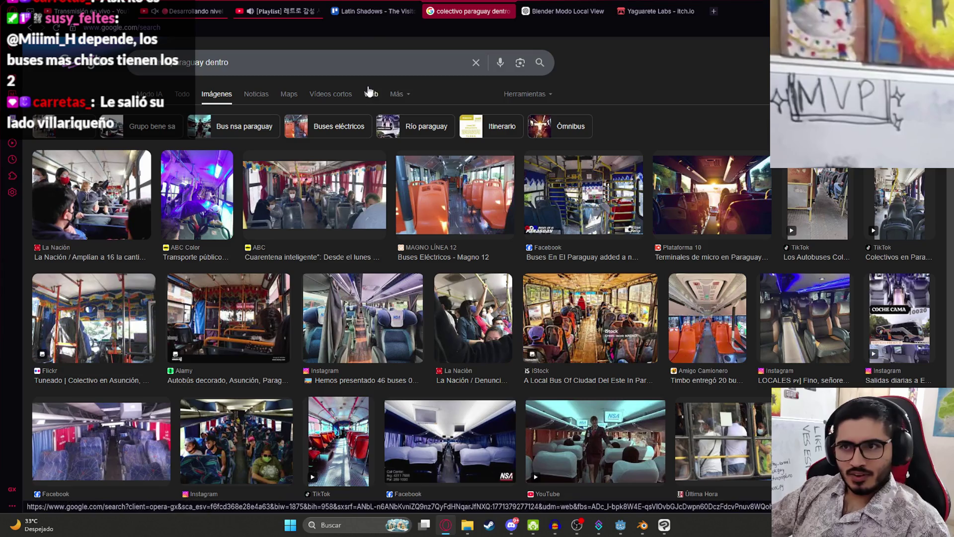
# Preview the TikTok bus-aisle image and open its page in a new tab.
pyautogui.click(314, 195)
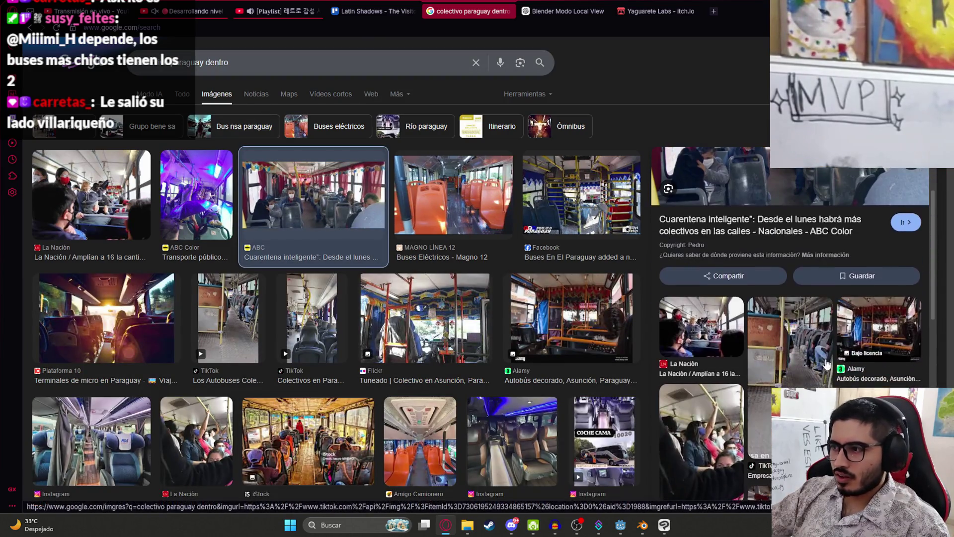
pyautogui.press('Down')
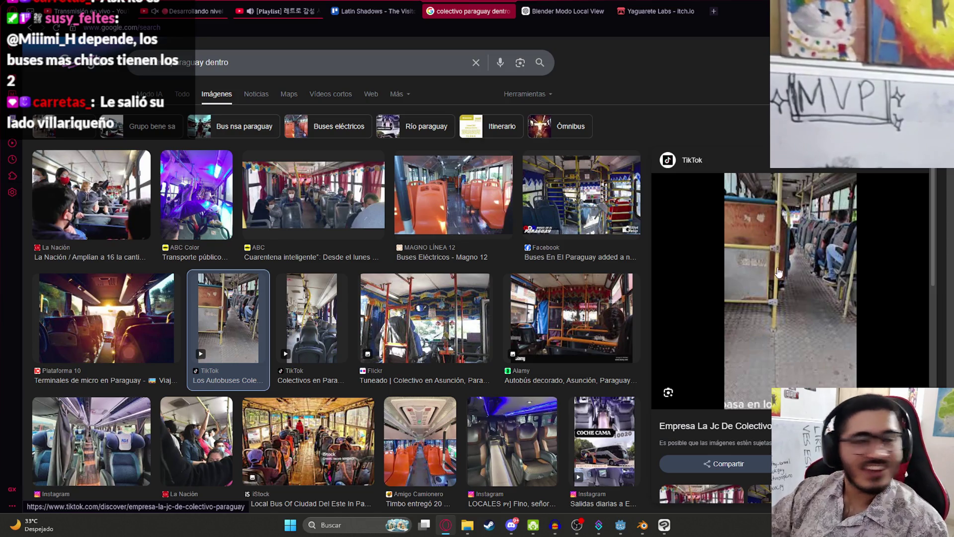
pyautogui.rightClick(770, 239)
pyautogui.click(668, 182)
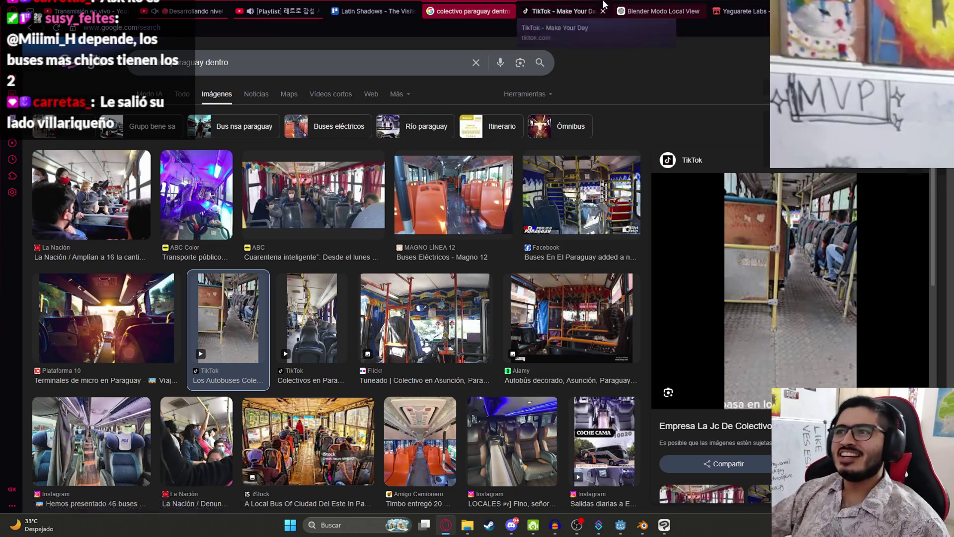
# View the new TikTok page, glance back at Google Images, then close the TikTok tab.
pyautogui.click(542, 11)
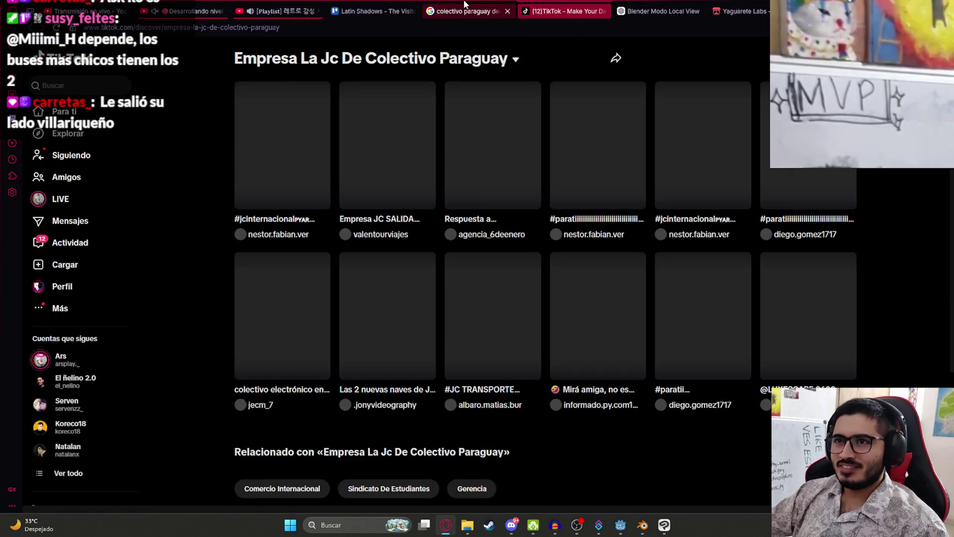
pyautogui.click(456, 5)
pyautogui.click(598, 13)
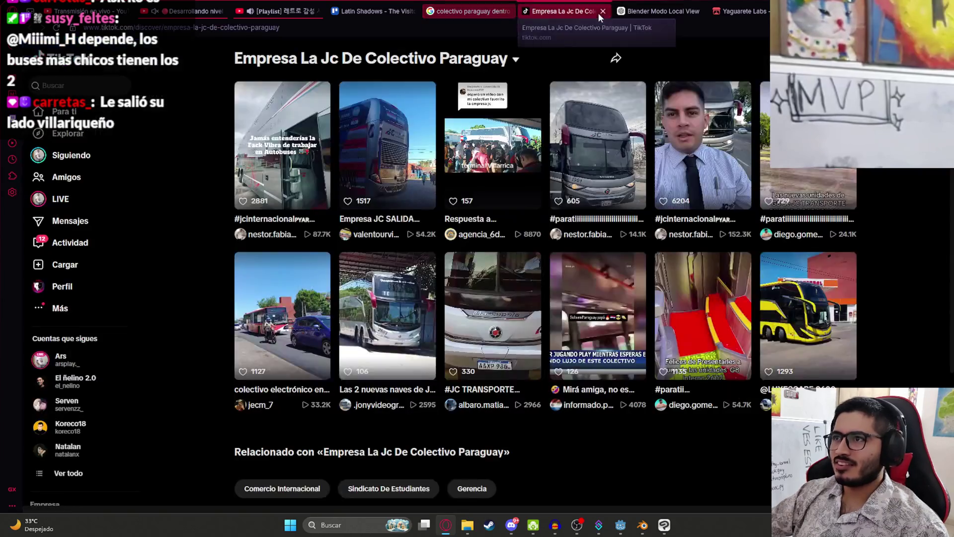
pyautogui.hotkey('ctrl', 'w')
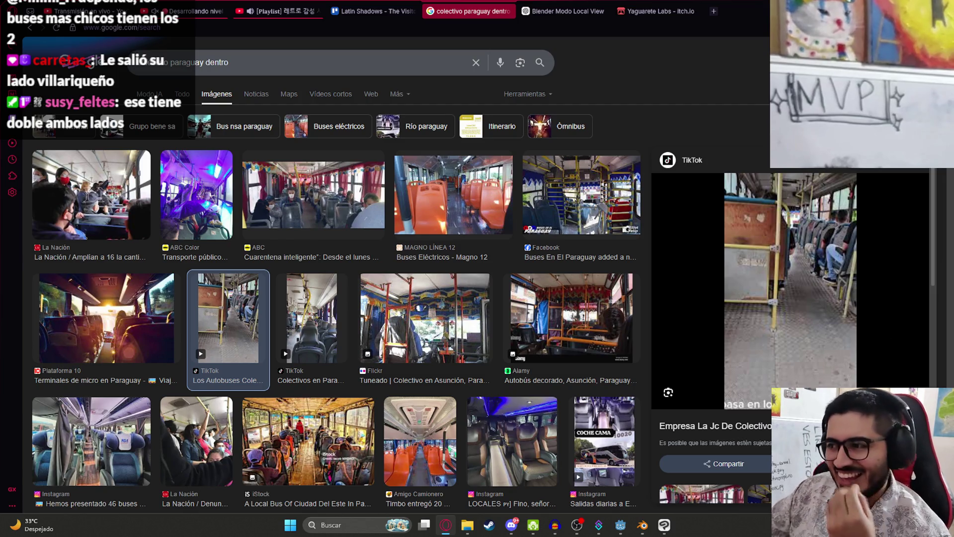
# Reopen the Empresa La Jc De Colectivo Paraguay page twice, closing it each time.
pyautogui.click(716, 425)
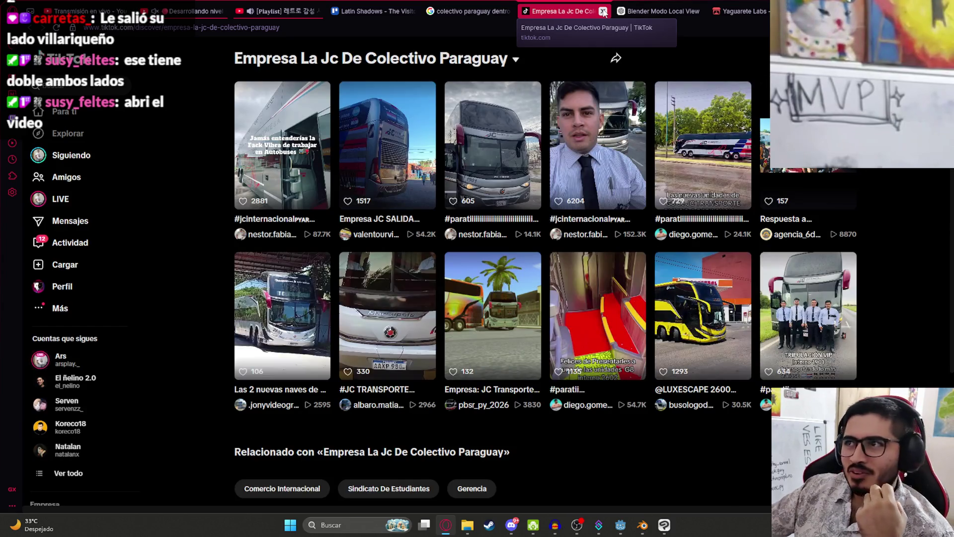
pyautogui.click(603, 11)
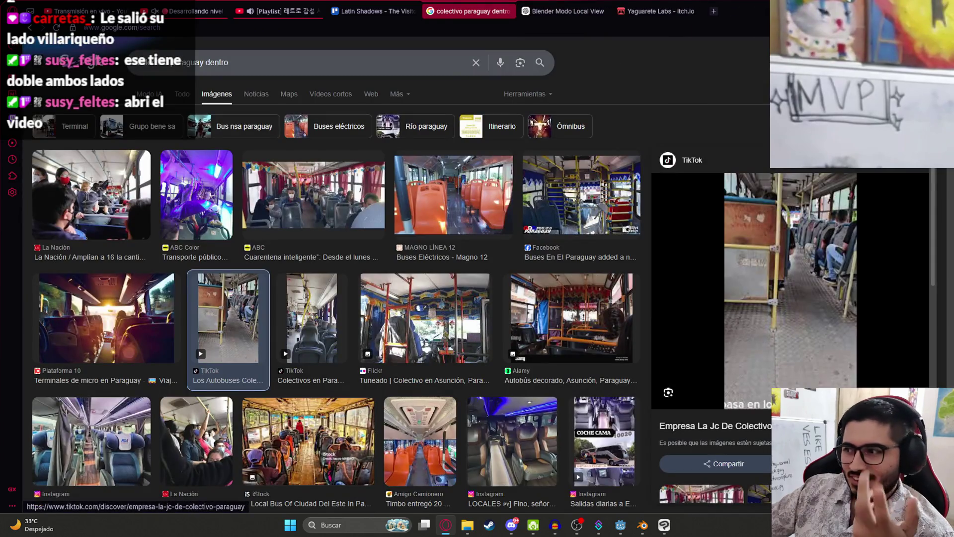
pyautogui.click(795, 426)
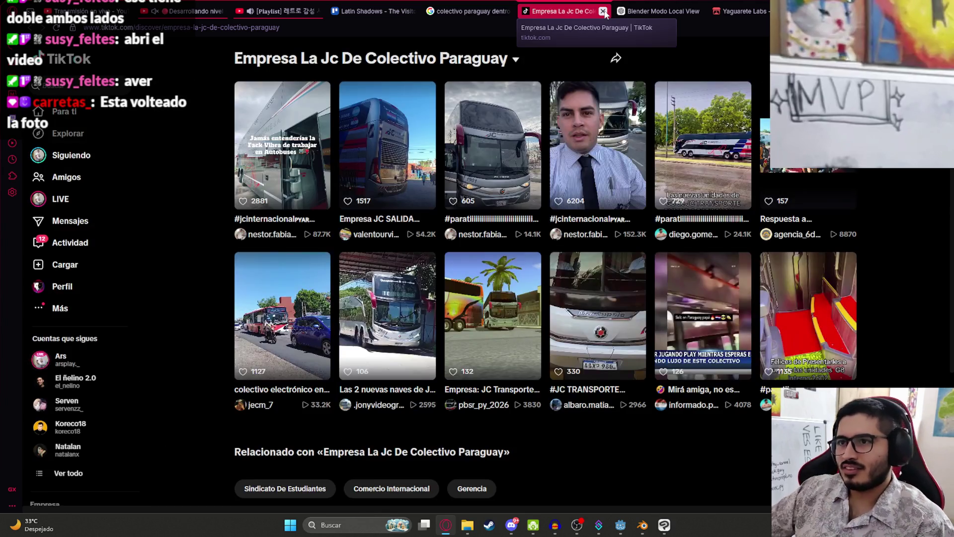
pyautogui.click(603, 11)
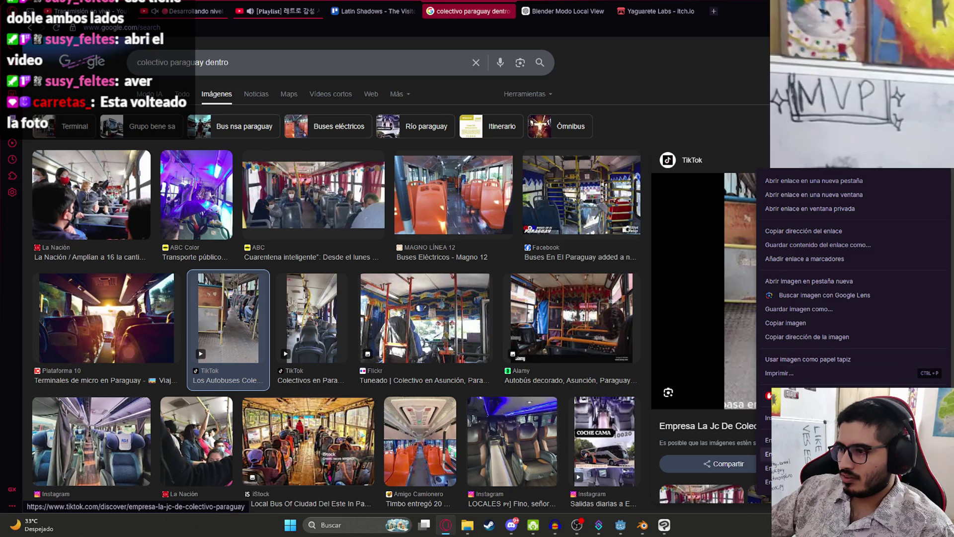
# Open the TikTok preview image's source in a new tab via DevTools and zoom in.
pyautogui.click(768, 453)
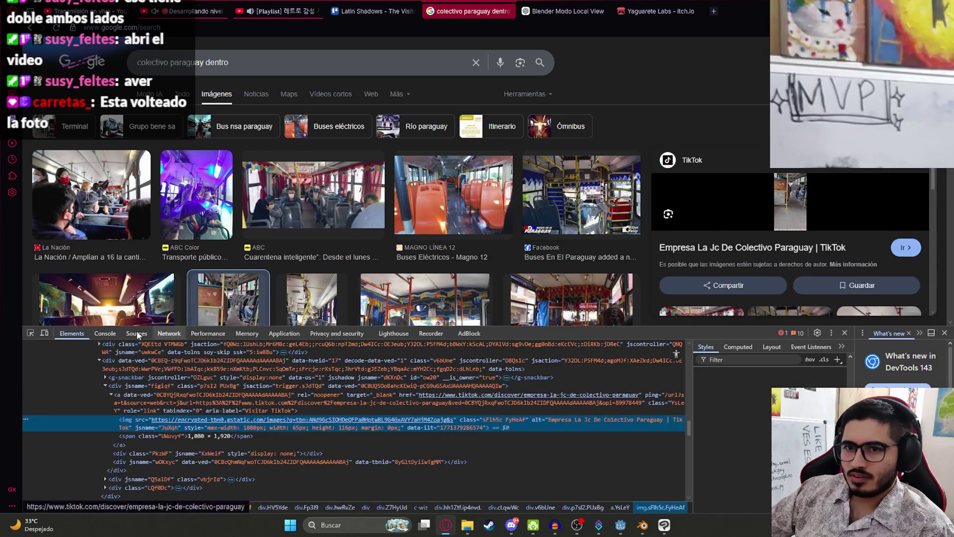
pyautogui.click(30, 334)
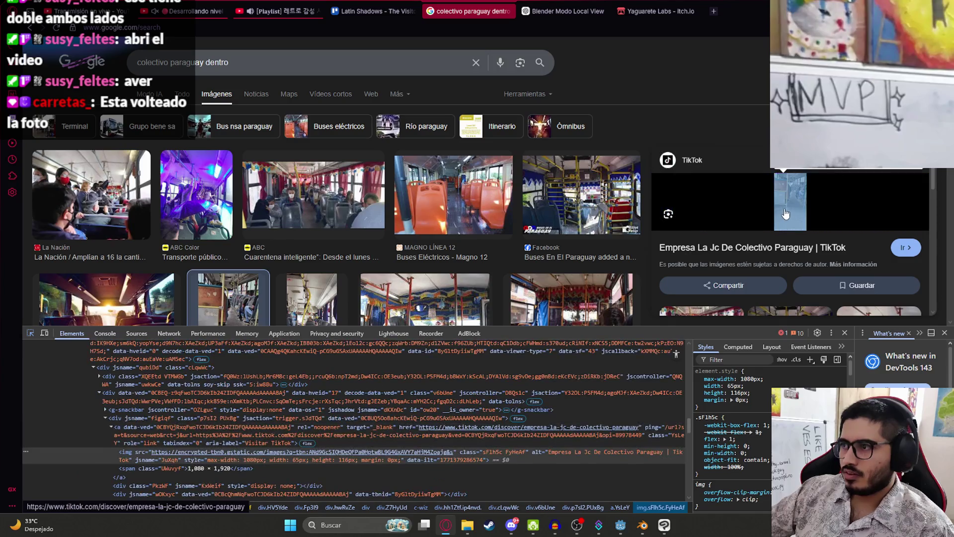
pyautogui.click(428, 453)
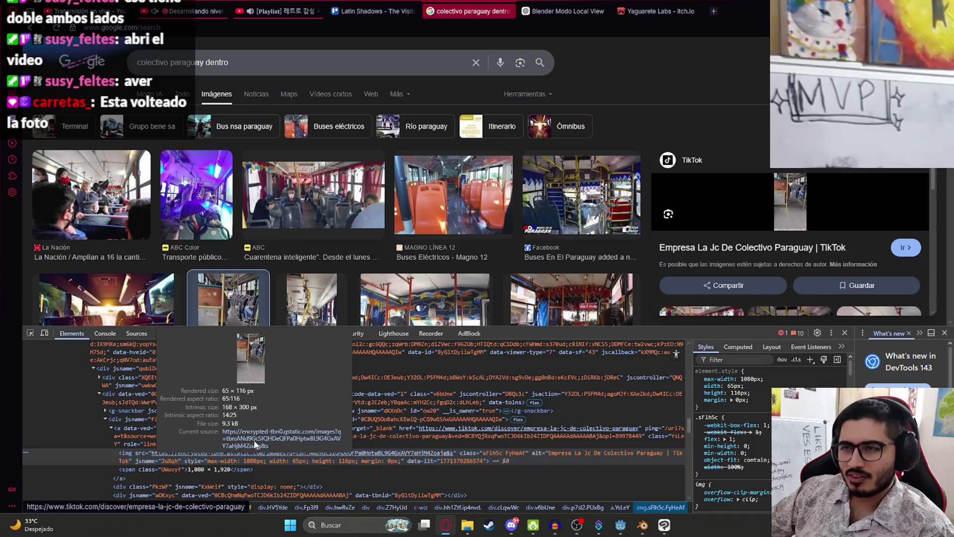
pyautogui.click(255, 444)
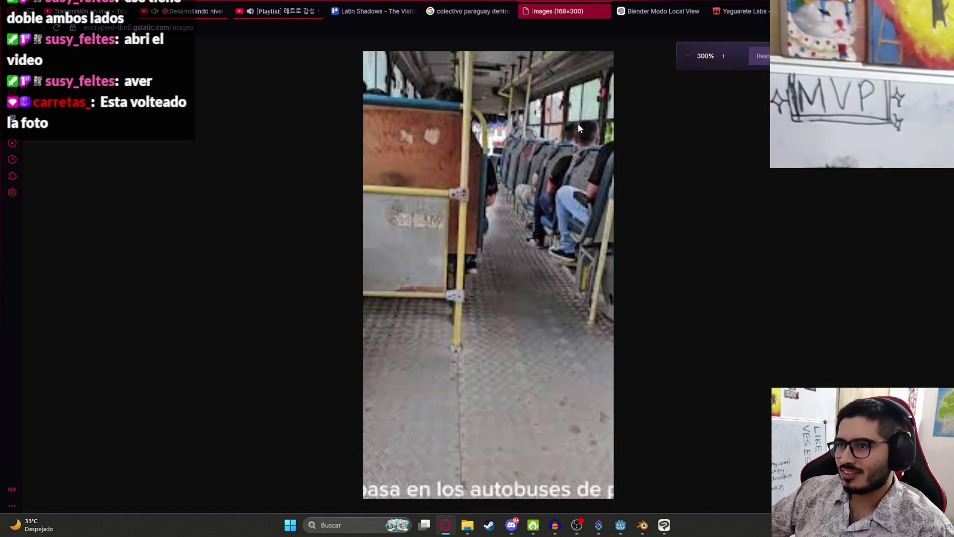
pyautogui.keyDown('ctrl'); pyautogui.scroll(2, 586, 149); pyautogui.keyUp('ctrl')
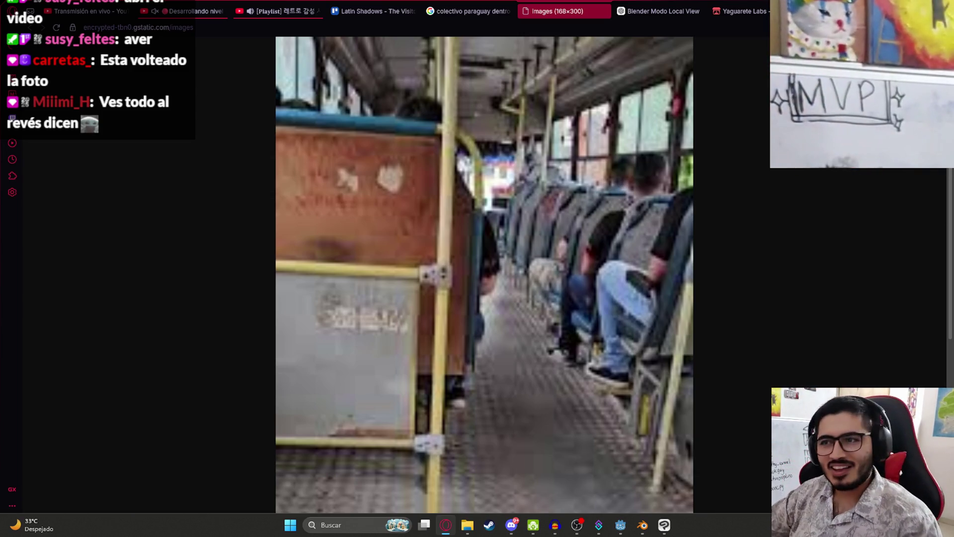
# Close the enlarged image tab and DevTools, then return to Blender.
pyautogui.click(606, 11)
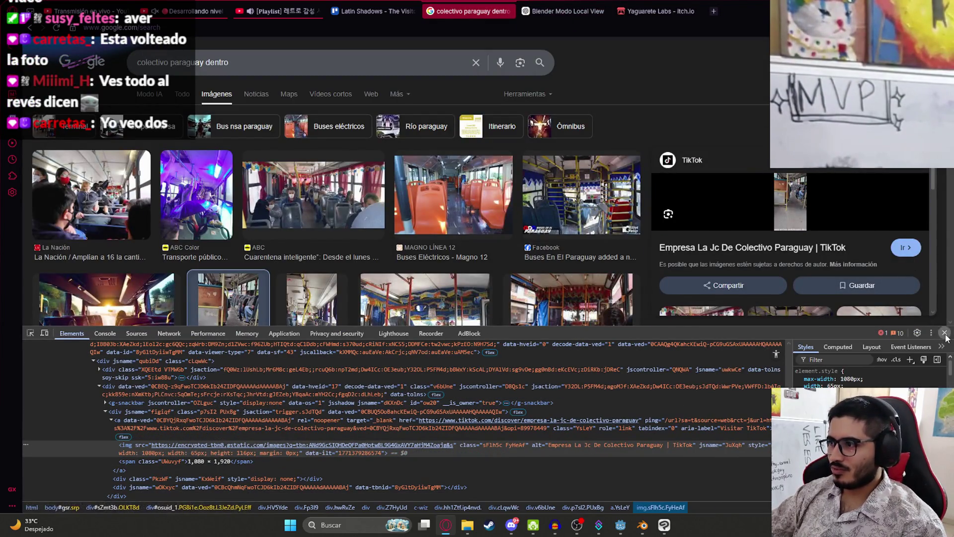
pyautogui.click(945, 333)
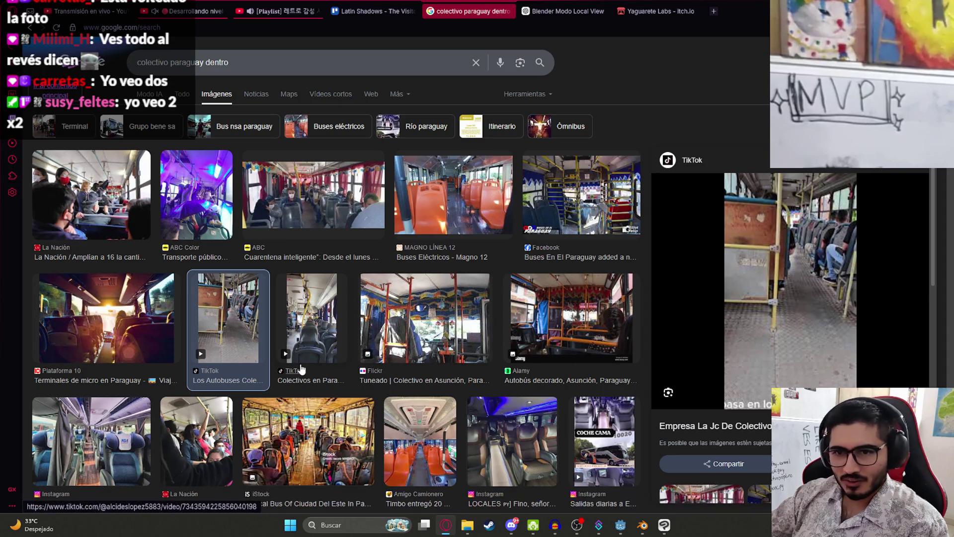
pyautogui.click(646, 529)
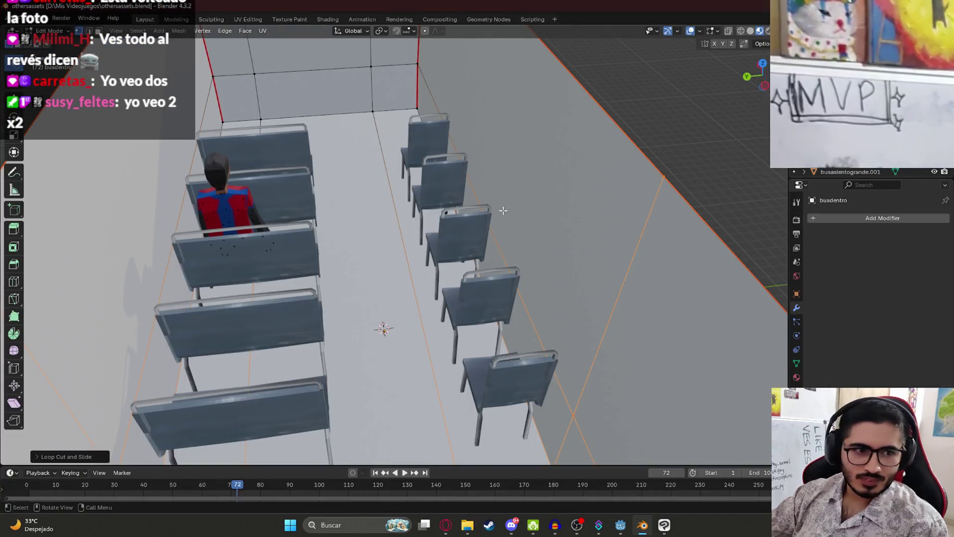
# Orbit over the bus box's floor and back wall, then Alt+Tab to the image results.
pyautogui.scroll(-5, 506, 209)
pyautogui.moveTo(500, 285); pyautogui.dragTo(496, 283, button='middle')
pyautogui.scroll(3, 496, 298)
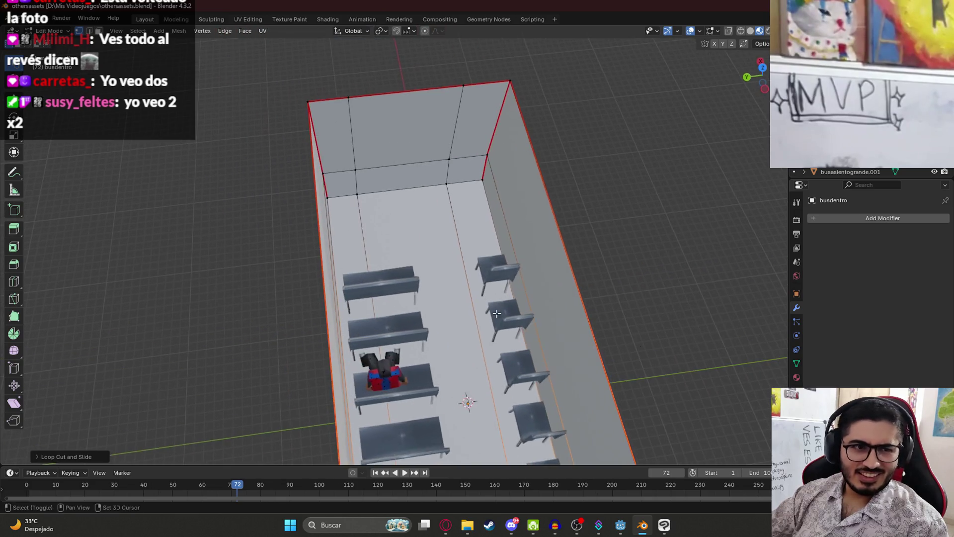
pyautogui.moveTo(561, 245); pyautogui.dragTo(575, 288, button='middle')
pyautogui.scroll(5, 576, 293)
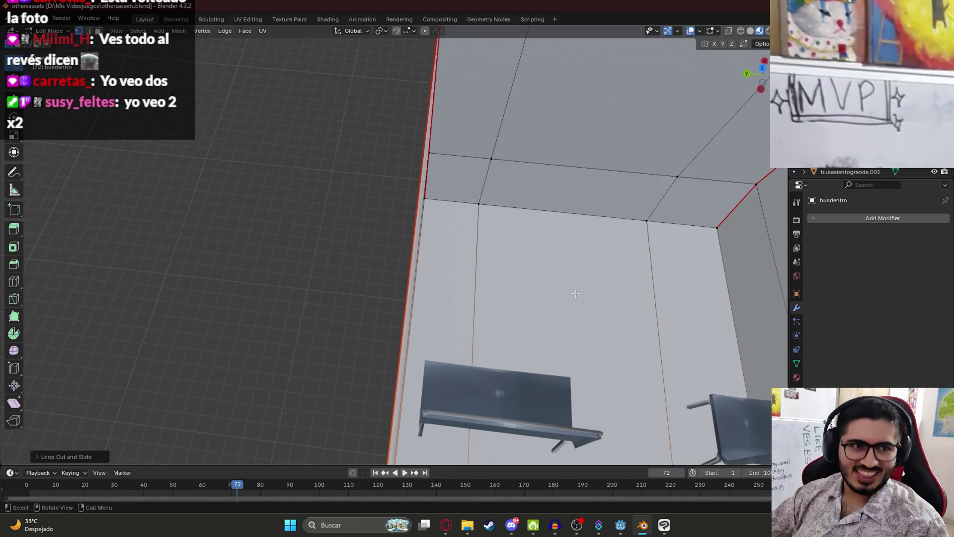
pyautogui.hotkey('alt', 'Tab')
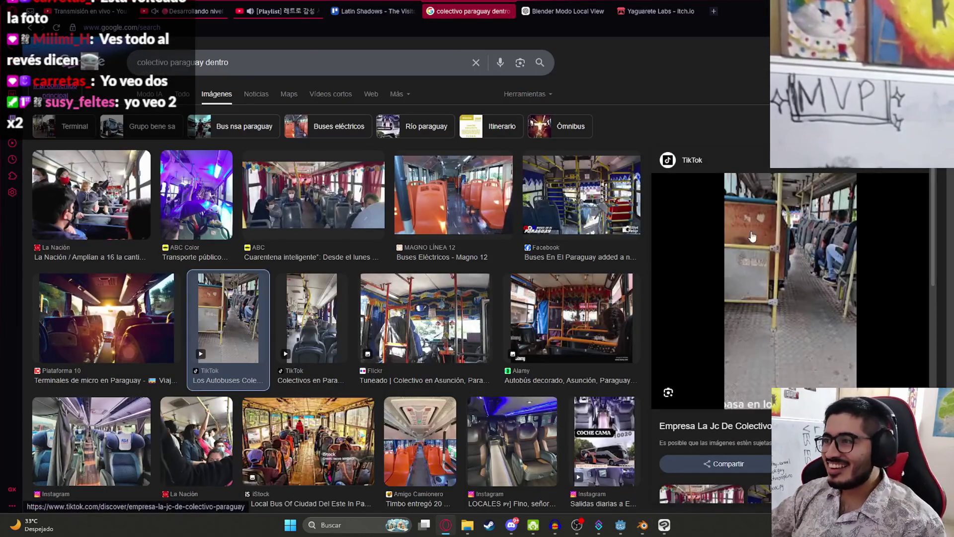
# Inspect the TikTok preview image's element and open its source in a new tab, then close it.
pyautogui.rightClick(777, 232)
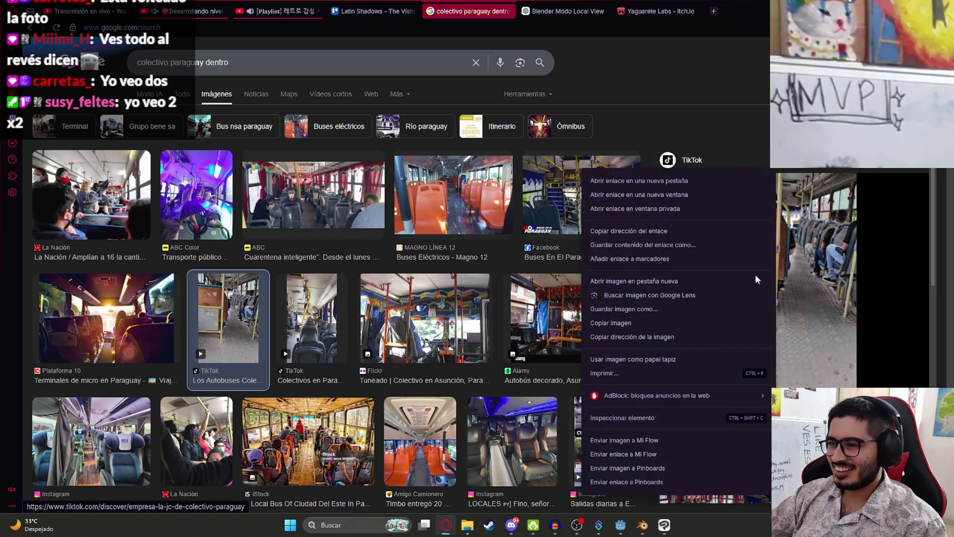
pyautogui.click(655, 416)
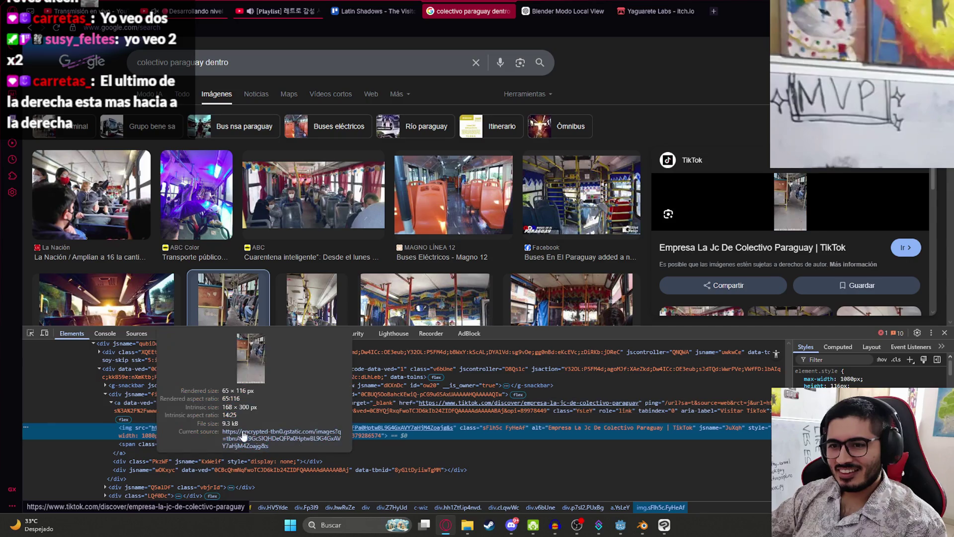
pyautogui.click(243, 429)
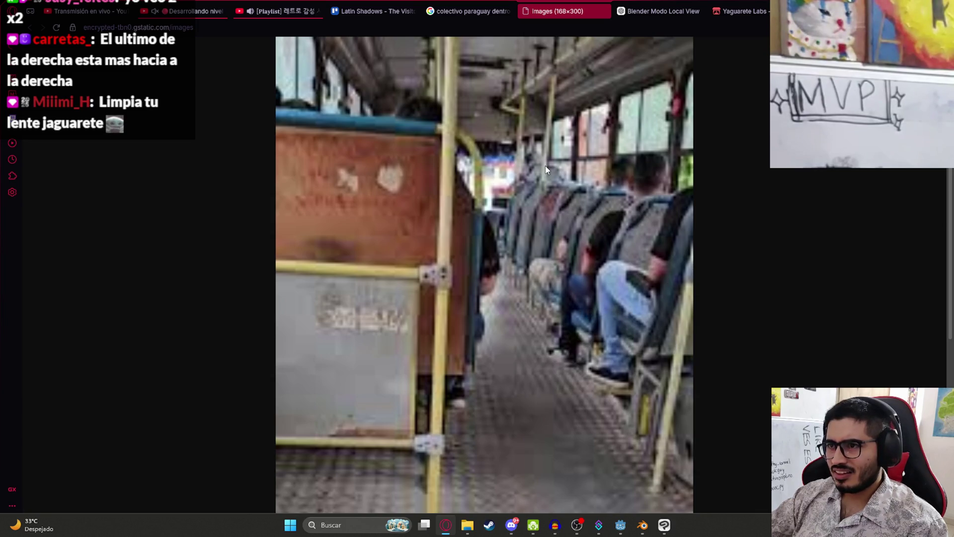
pyautogui.click(603, 12)
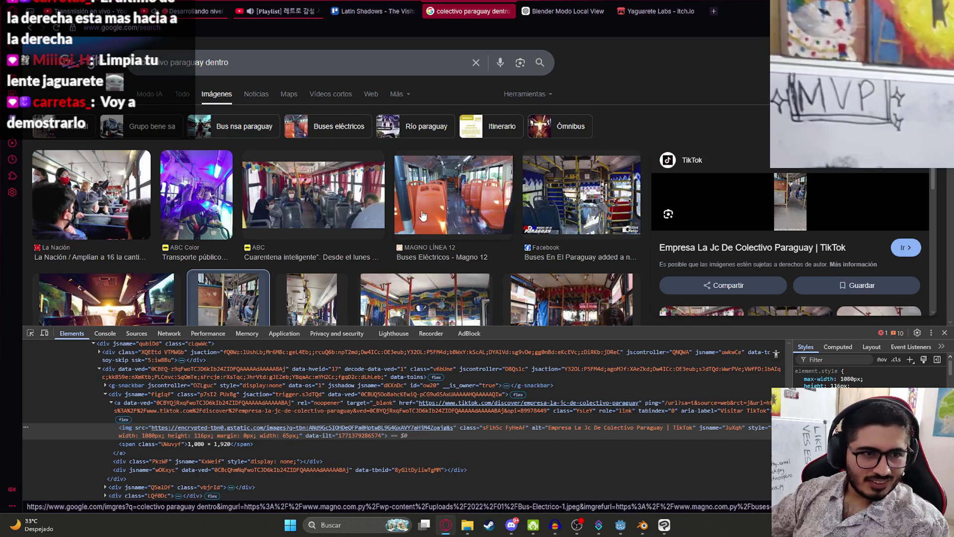
# Close DevTools and preview the Facebook 'Buses En El Paraguay' interior photo.
pyautogui.click(945, 333)
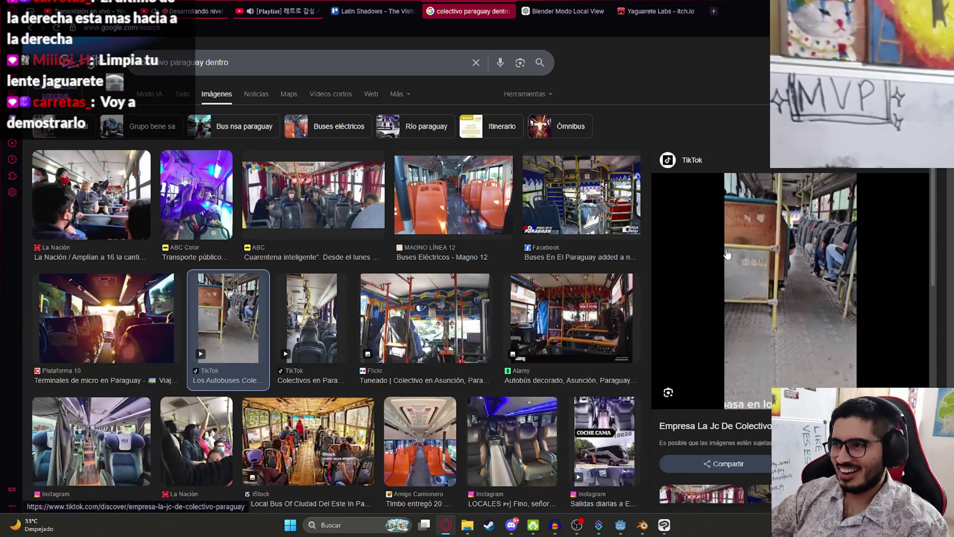
pyautogui.click(586, 200)
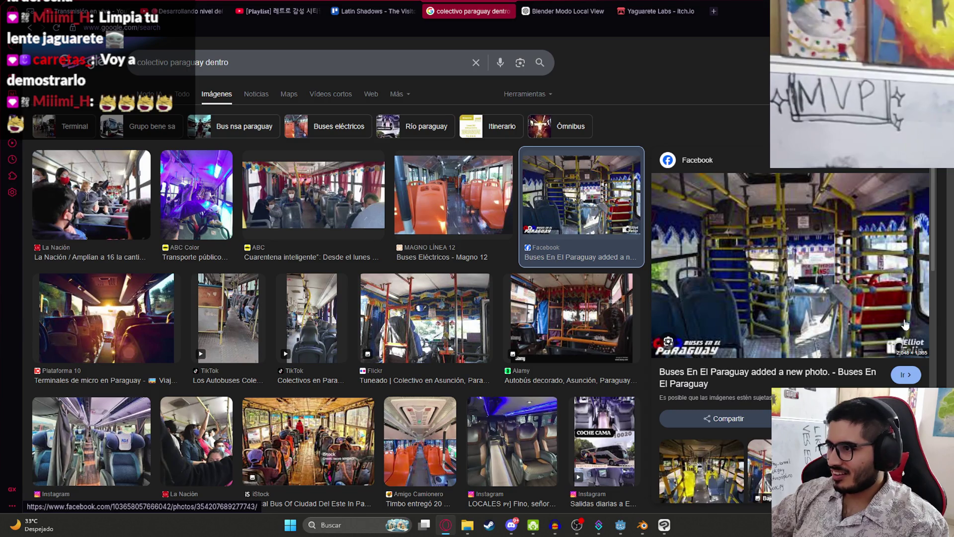
pyautogui.scroll(-4, 901, 297)
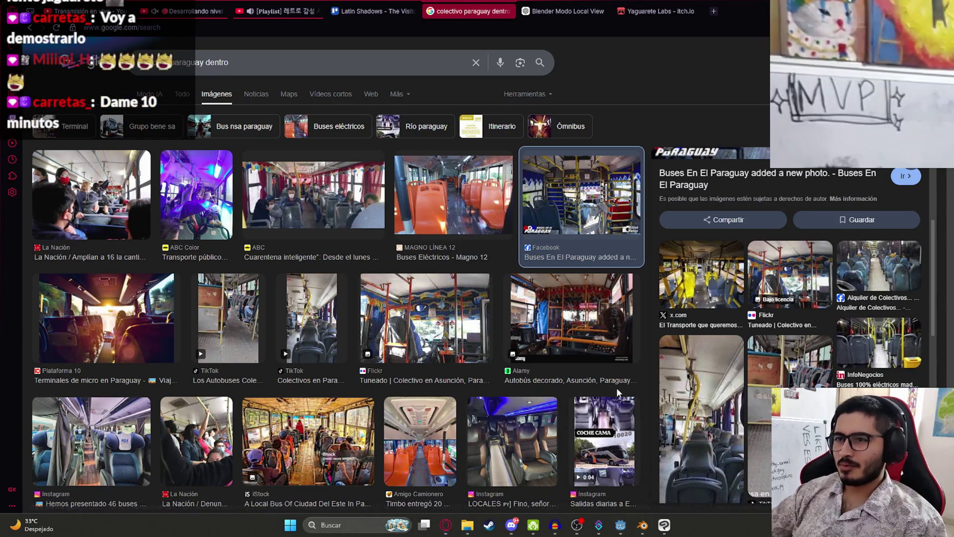
# Return to Blender and orbit over the bus box to view the seat rows.
pyautogui.click(642, 524)
pyautogui.moveTo(587, 330)
pyautogui.mouseDown(button='middle')
pyautogui.moveTo(386, 379)
pyautogui.moveTo(398, 347)
pyautogui.mouseUp(button='middle')
pyautogui.scroll(3, 399, 347)
pyautogui.moveTo(413, 388)
pyautogui.mouseDown(button='middle')
pyautogui.moveTo(374, 192)
pyautogui.moveTo(416, 273)
pyautogui.mouseUp(button='middle')
pyautogui.scroll(-5, 416, 273)
pyautogui.moveTo(532, 271)
pyautogui.mouseDown(button='middle')
pyautogui.moveTo(497, 288)
pyautogui.moveTo(400, 411)
pyautogui.moveTo(378, 348)
pyautogui.moveTo(409, 291)
pyautogui.mouseUp(button='middle')
pyautogui.scroll(3, 497, 289)
pyautogui.scroll(3, 408, 291)
pyautogui.hotkey('ctrl', 'r')
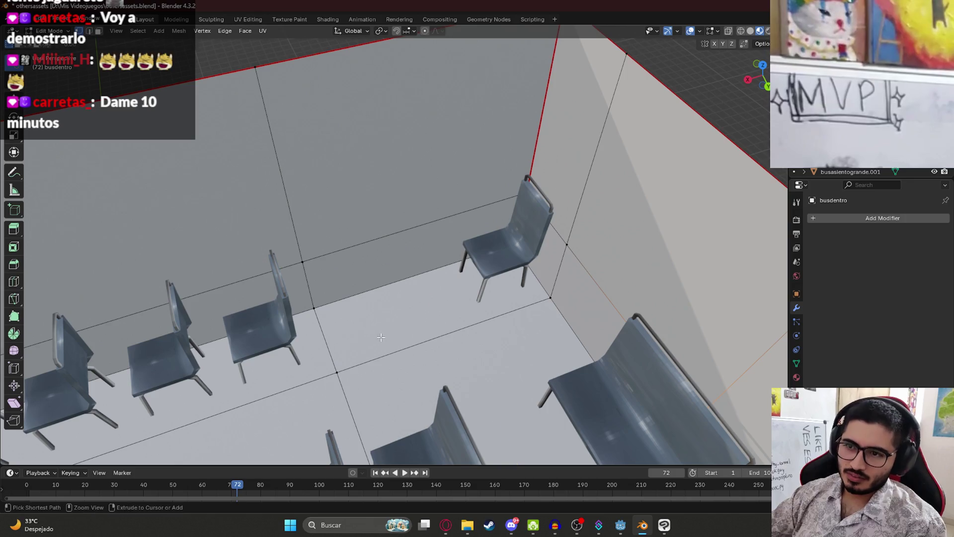
# Loop-cut across the bus box walls and floor and slide the new loop along X.
pyautogui.click(428, 330)
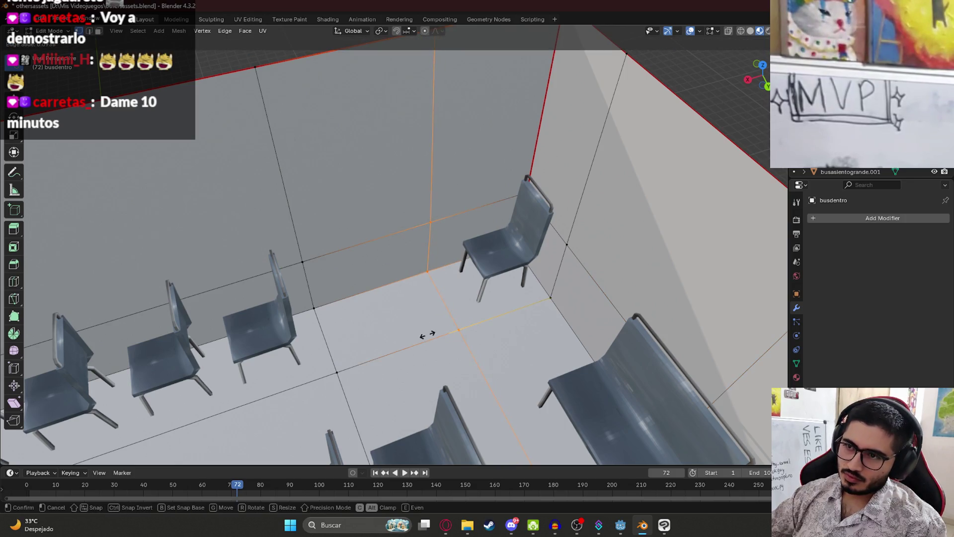
pyautogui.click(427, 335)
pyautogui.scroll(-5, 351, 384)
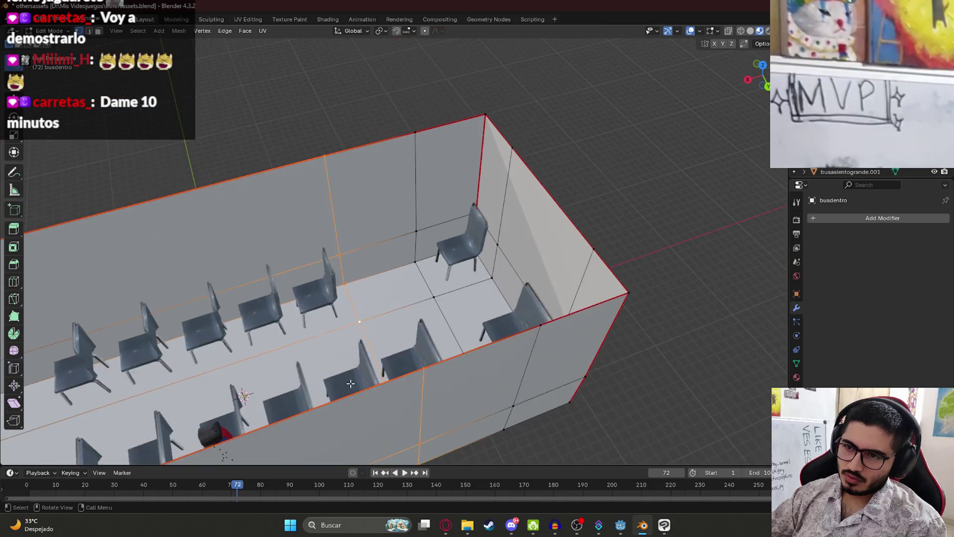
pyautogui.scroll(3, 351, 384)
pyautogui.press('g')
pyautogui.press('x')
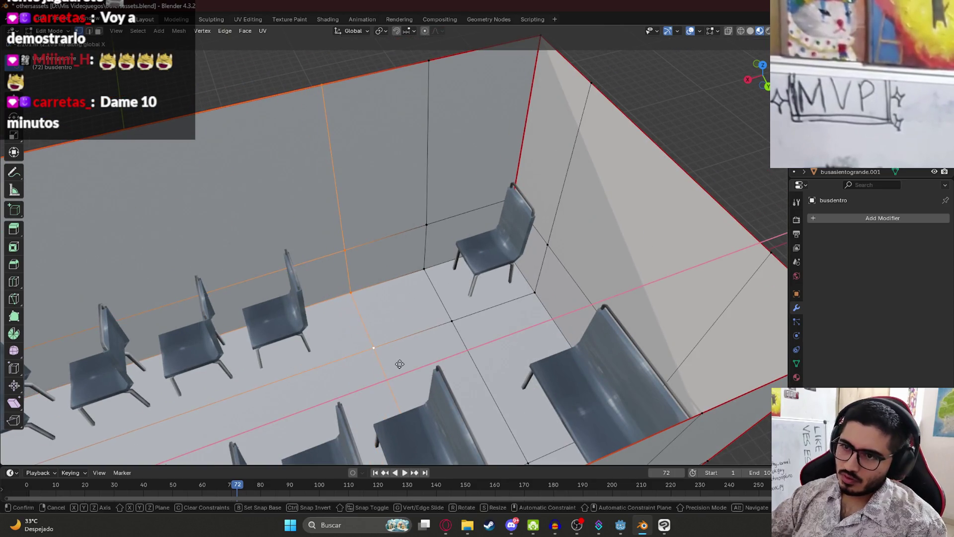
pyautogui.click(441, 322)
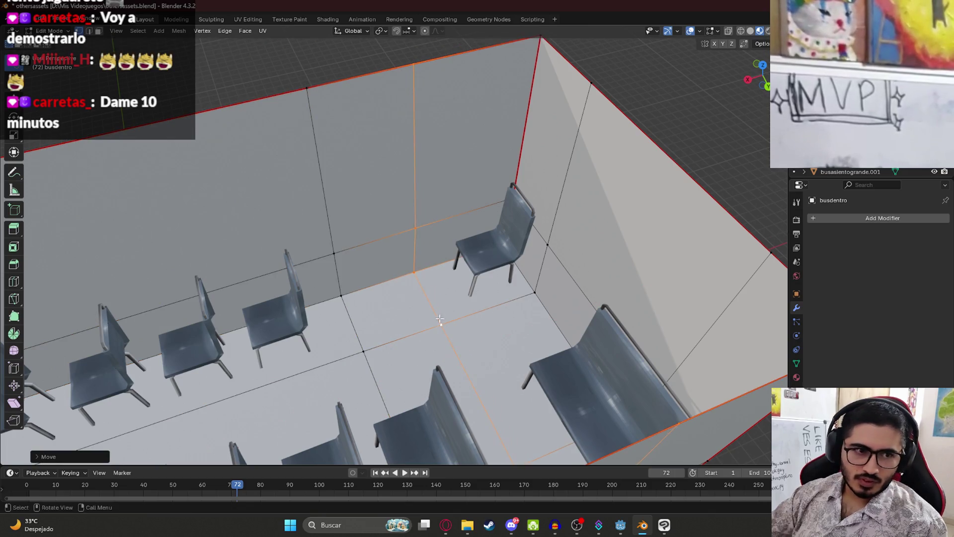
# Select the floor square by the rear wall and move it vertically along Z.
pyautogui.scroll(3, 408, 337)
pyautogui.moveTo(408, 338)
pyautogui.mouseDown(button='middle')
pyautogui.moveTo(463, 330)
pyautogui.moveTo(538, 259)
pyautogui.mouseUp(button='middle')
pyautogui.scroll(1, 429, 341)
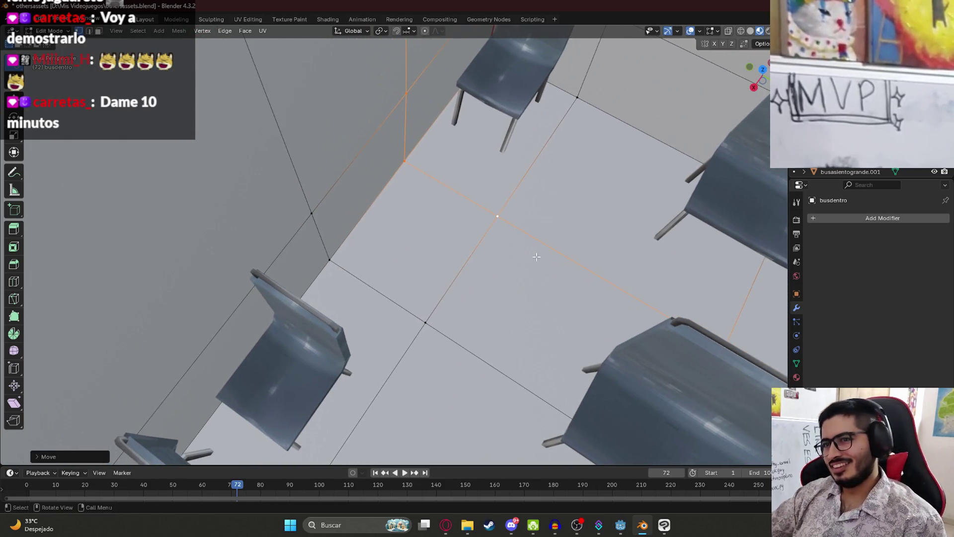
pyautogui.click(422, 183)
pyautogui.click(100, 31)
pyautogui.click(417, 239)
pyautogui.moveTo(418, 239)
pyautogui.mouseDown(button='middle')
pyautogui.moveTo(397, 311)
pyautogui.moveTo(418, 318)
pyautogui.mouseUp(button='middle')
pyautogui.press('g')
pyautogui.press('z')
pyautogui.click(417, 354)
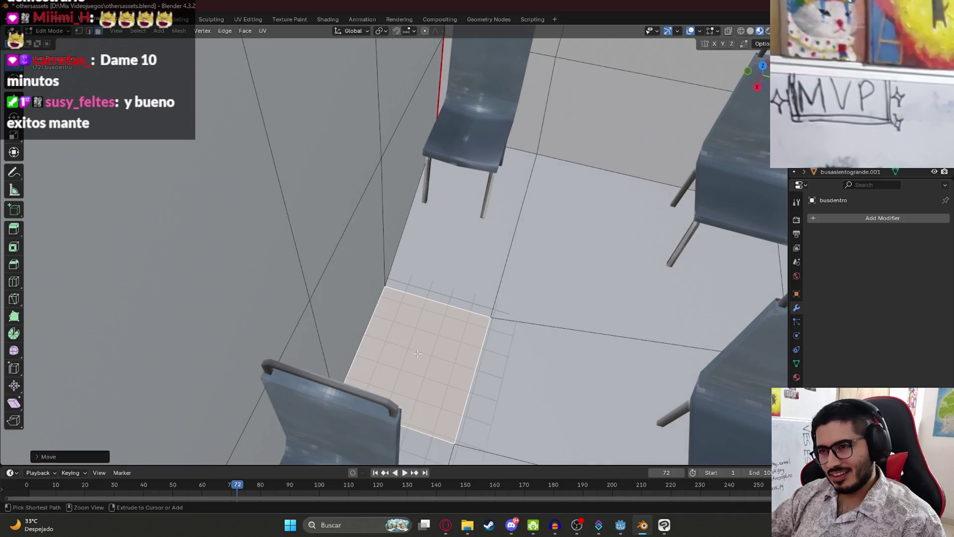
# Undo the move and push the rear floor square down along Z into a pit.
pyautogui.hotkey('ctrl', 'z')
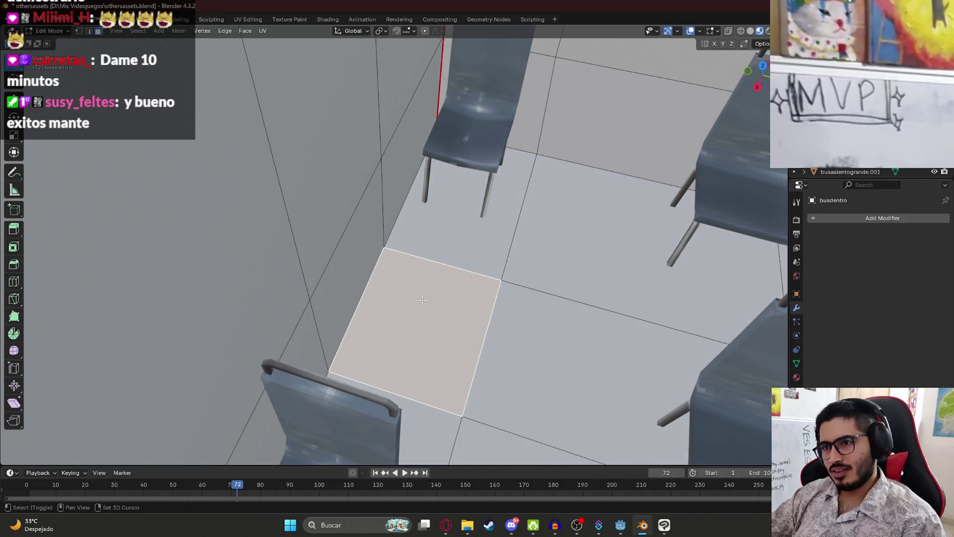
pyautogui.press('g')
pyautogui.press('z')
pyautogui.press('z')
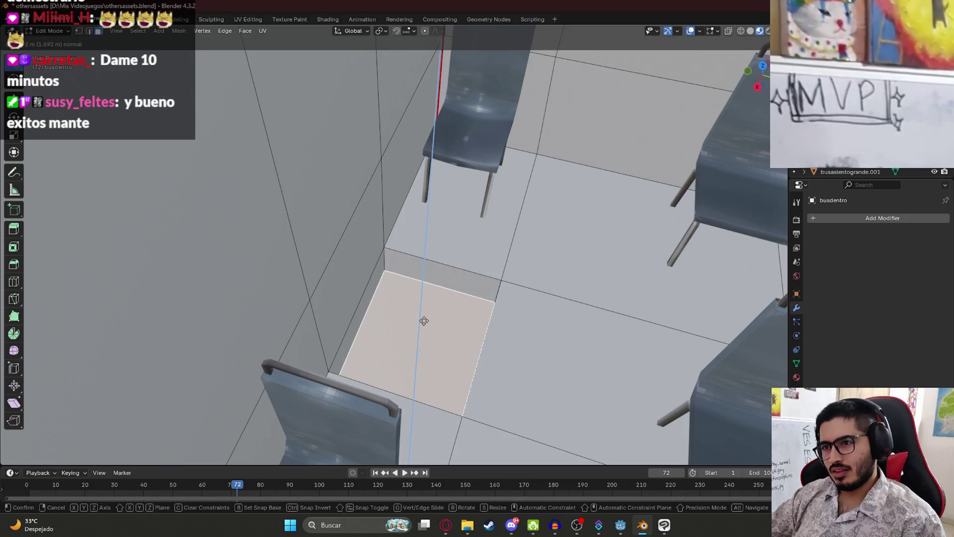
pyautogui.click(429, 315)
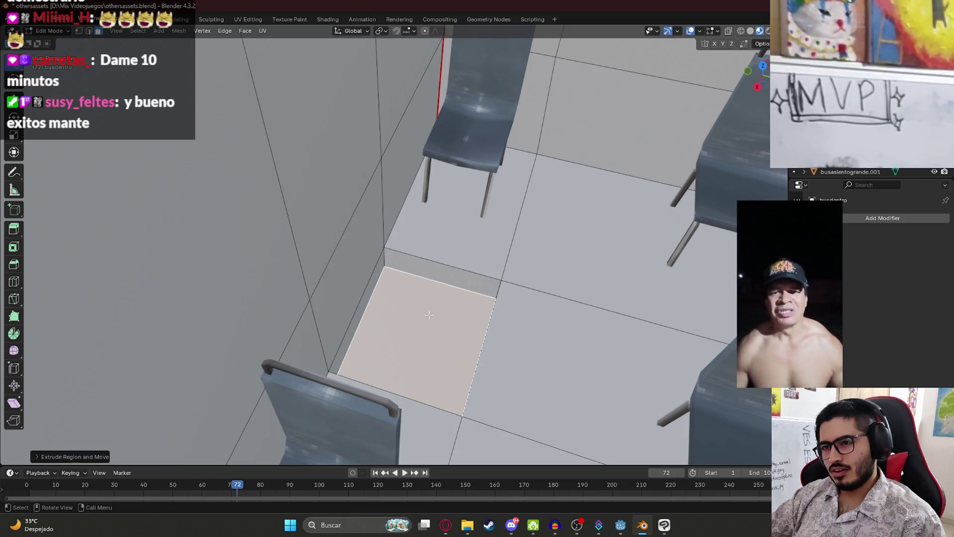
# From top view, select the pit's bottom face and delete it, leaving a hole.
pyautogui.press('KP_7')
pyautogui.press('1')
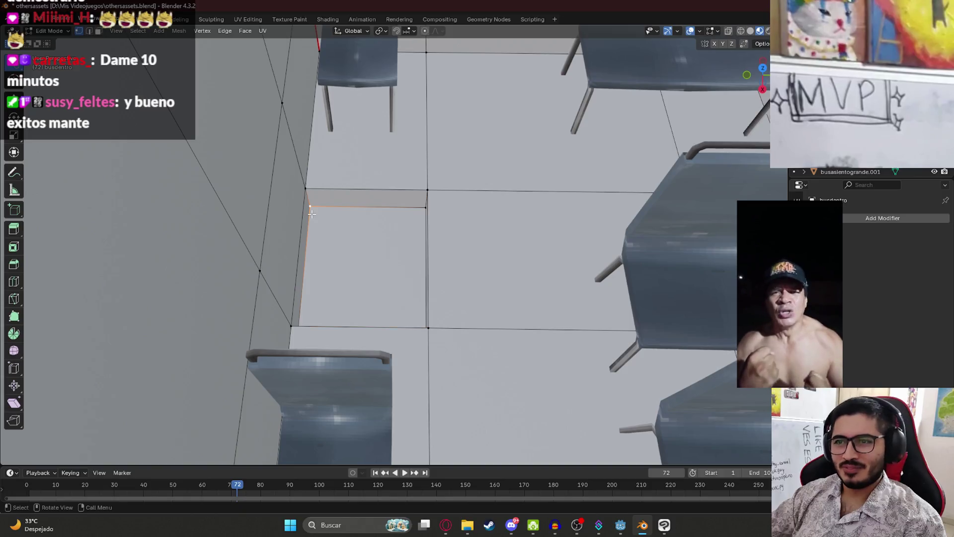
pyautogui.keyDown('shift'); pyautogui.click(426, 208); pyautogui.keyUp('shift')
pyautogui.moveTo(318, 318)
pyautogui.keyDown('shift'); pyautogui.mouseDown(button='middle')
pyautogui.moveTo(317, 219)
pyautogui.moveTo(338, 130)
pyautogui.moveTo(338, 174)
pyautogui.mouseUp(button='middle'); pyautogui.keyUp('shift')
pyautogui.press('3')
pyautogui.click(338, 131)
pyautogui.press('x')
pyautogui.click(349, 150)
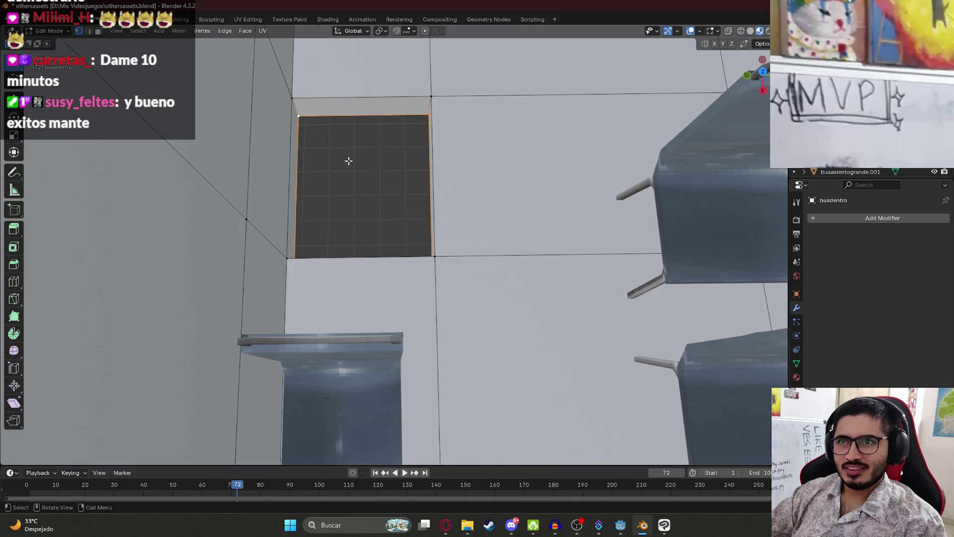
# Inspect the pit opening in wireframe top view, then return to material preview shading.
pyautogui.keyDown('shift'); pyautogui.click(431, 254); pyautogui.keyUp('shift')
pyautogui.moveTo(432, 253)
pyautogui.keyDown('shift'); pyautogui.mouseDown(button='middle')
pyautogui.moveTo(429, 188)
pyautogui.moveTo(392, 126)
pyautogui.moveTo(450, 276)
pyautogui.mouseUp(button='middle'); pyautogui.keyUp('shift')
pyautogui.press('z')
pyautogui.click(350, 169)
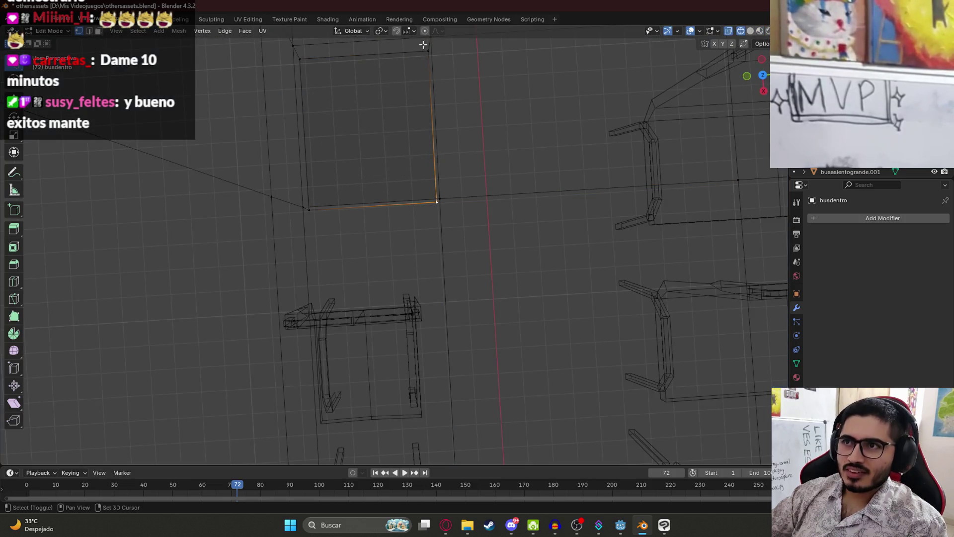
pyautogui.press('KP_7')
pyautogui.scroll(-6, 458, 191)
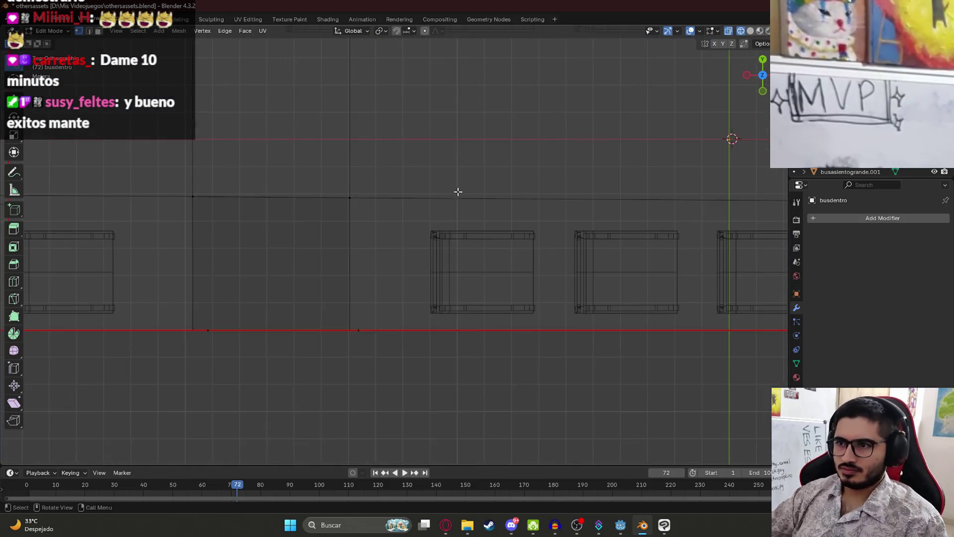
pyautogui.scroll(6, 469, 213)
pyautogui.press('z')
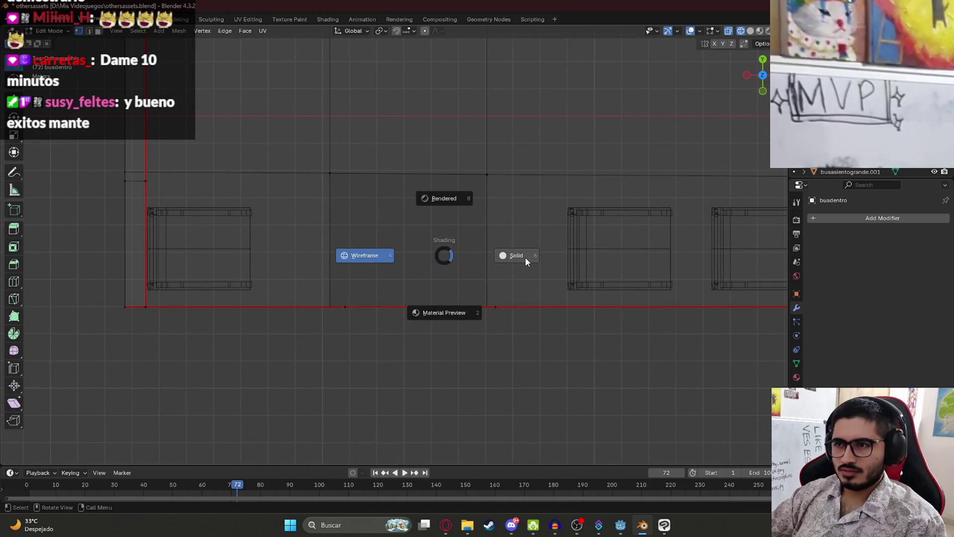
pyautogui.click(445, 338)
pyautogui.moveTo(445, 338)
pyautogui.mouseDown(button='middle')
pyautogui.moveTo(426, 272)
pyautogui.moveTo(288, 166)
pyautogui.moveTo(451, 203)
pyautogui.moveTo(451, 178)
pyautogui.mouseUp(button='middle')
pyautogui.moveTo(426, 148)
pyautogui.mouseDown(button='middle')
pyautogui.moveTo(413, 219)
pyautogui.moveTo(399, 214)
pyautogui.moveTo(413, 241)
pyautogui.moveTo(382, 231)
pyautogui.mouseUp(button='middle')
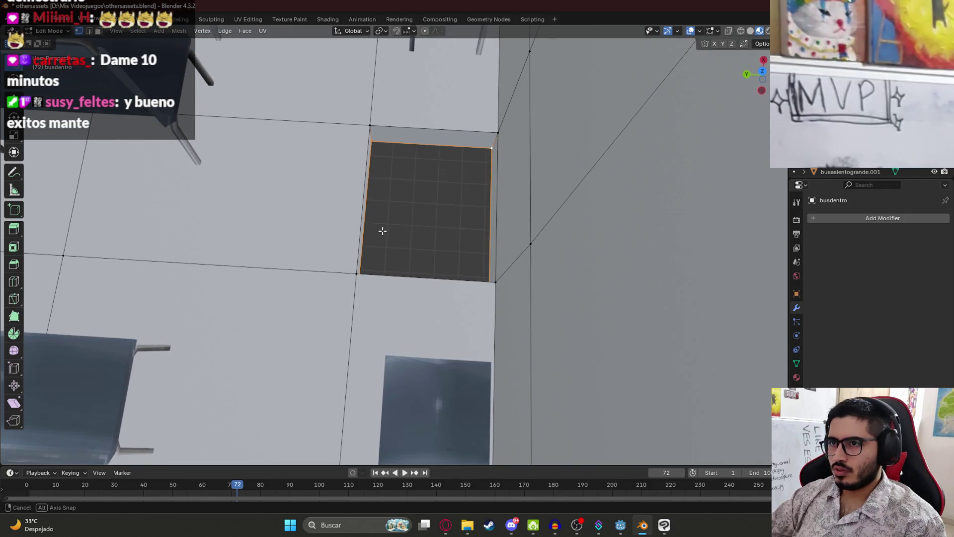
# Subdivide the selected edges around the pit.
pyautogui.rightClick(414, 144)
pyautogui.click(419, 145)
pyautogui.moveTo(389, 225)
pyautogui.mouseDown(button='middle')
pyautogui.moveTo(363, 167)
pyautogui.moveTo(442, 191)
pyautogui.moveTo(428, 279)
pyautogui.moveTo(488, 280)
pyautogui.moveTo(537, 254)
pyautogui.moveTo(545, 270)
pyautogui.moveTo(613, 157)
pyautogui.moveTo(517, 219)
pyautogui.moveTo(454, 181)
pyautogui.moveTo(476, 247)
pyautogui.moveTo(451, 247)
pyautogui.moveTo(465, 239)
pyautogui.moveTo(449, 236)
pyautogui.moveTo(394, 241)
pyautogui.moveTo(421, 228)
pyautogui.moveTo(420, 207)
pyautogui.moveTo(87, 53)
pyautogui.mouseUp(button='middle')
pyautogui.scroll(3, 443, 191)
pyautogui.scroll(-5, 443, 191)
pyautogui.scroll(5, 426, 291)
# Hide the upper-left face and orbit to view inside the recessed box.
pyautogui.click(98, 31)
pyautogui.click(271, 177)
pyautogui.press('h')
pyautogui.moveTo(277, 196)
pyautogui.mouseDown(button='middle')
pyautogui.moveTo(334, 183)
pyautogui.moveTo(347, 238)
pyautogui.moveTo(435, 241)
pyautogui.moveTo(266, 196)
pyautogui.moveTo(153, 40)
pyautogui.mouseUp(button='middle')
pyautogui.moveTo(318, 187); pyautogui.dragTo(350, 192, button='middle')
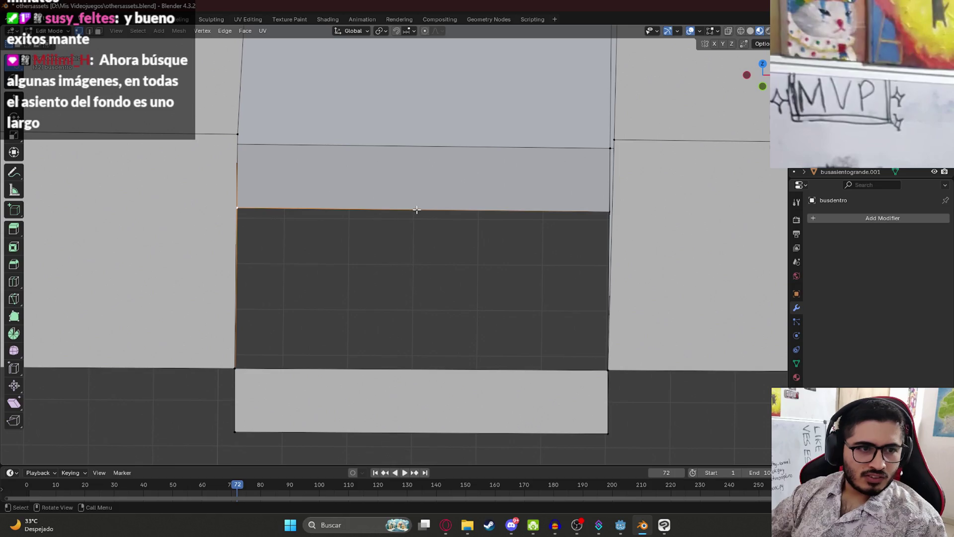
pyautogui.moveTo(452, 232)
pyautogui.mouseDown(button='middle')
pyautogui.moveTo(477, 254)
pyautogui.moveTo(330, 195)
pyautogui.mouseUp(button='middle')
pyautogui.moveTo(422, 188)
pyautogui.mouseDown(button='middle')
pyautogui.moveTo(603, 193)
pyautogui.moveTo(552, 278)
pyautogui.moveTo(467, 231)
pyautogui.moveTo(498, 205)
pyautogui.moveTo(523, 229)
pyautogui.moveTo(383, 280)
pyautogui.mouseUp(button='middle')
pyautogui.scroll(3, 403, 280)
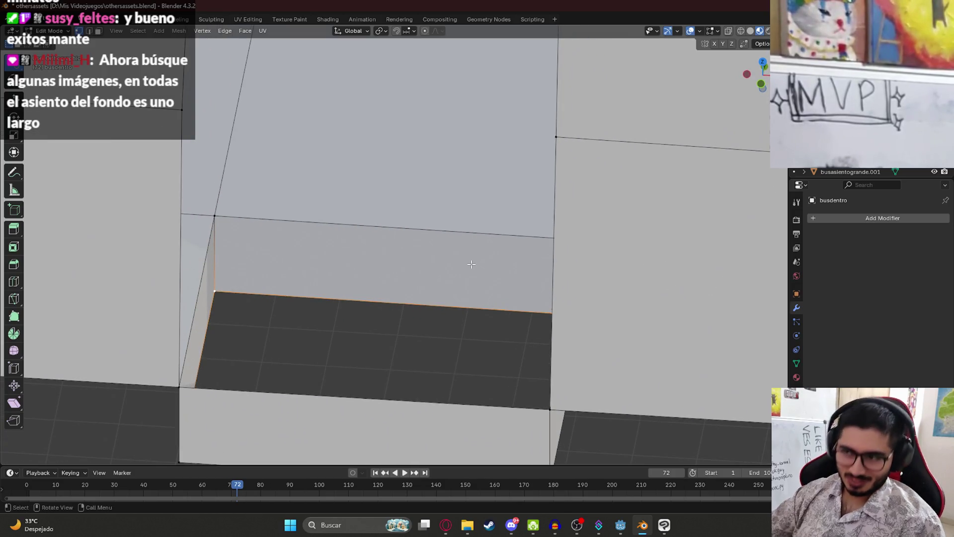
pyautogui.moveTo(471, 264); pyautogui.dragTo(553, 266, button='middle')
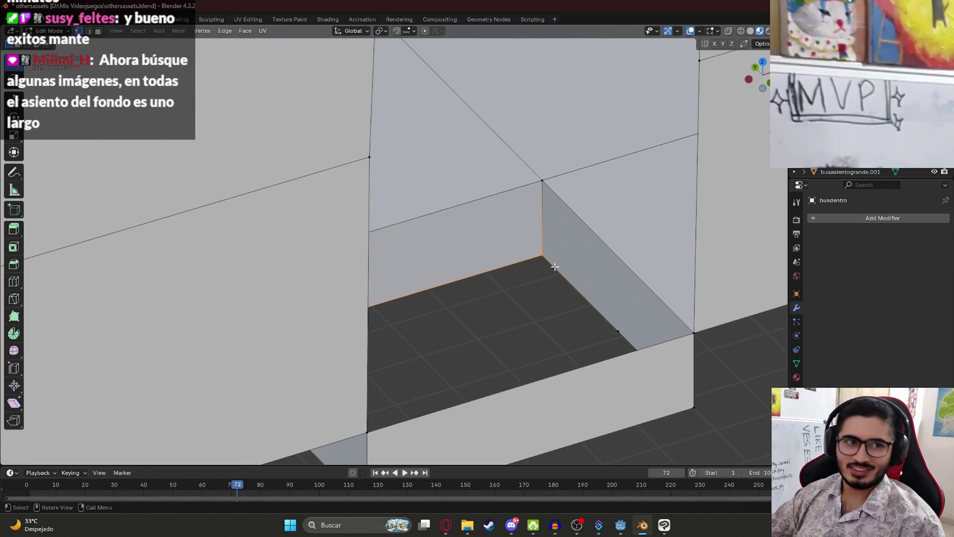
pyautogui.moveTo(512, 308); pyautogui.dragTo(447, 326, button='middle')
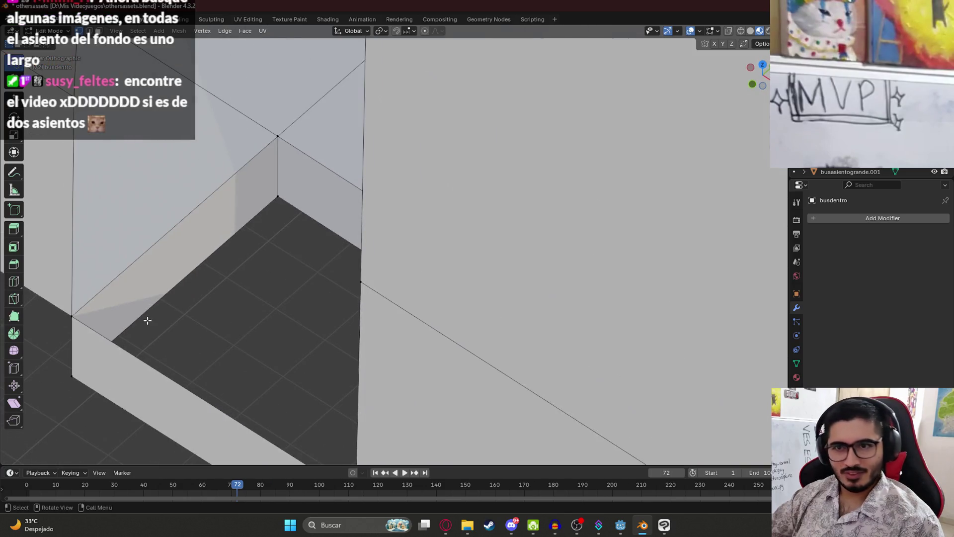
# Subdivide the selected vertices' edges and move the vertex along the Y axis.
pyautogui.rightClick(275, 209)
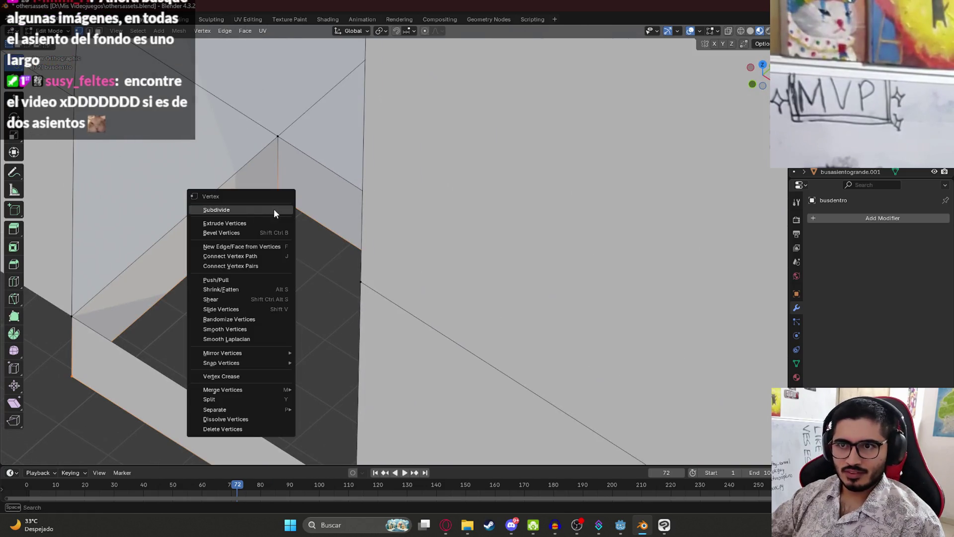
pyautogui.click(272, 237)
pyautogui.moveTo(273, 237)
pyautogui.mouseDown(button='middle')
pyautogui.moveTo(202, 337)
pyautogui.moveTo(323, 329)
pyautogui.moveTo(575, 353)
pyautogui.mouseUp(button='middle')
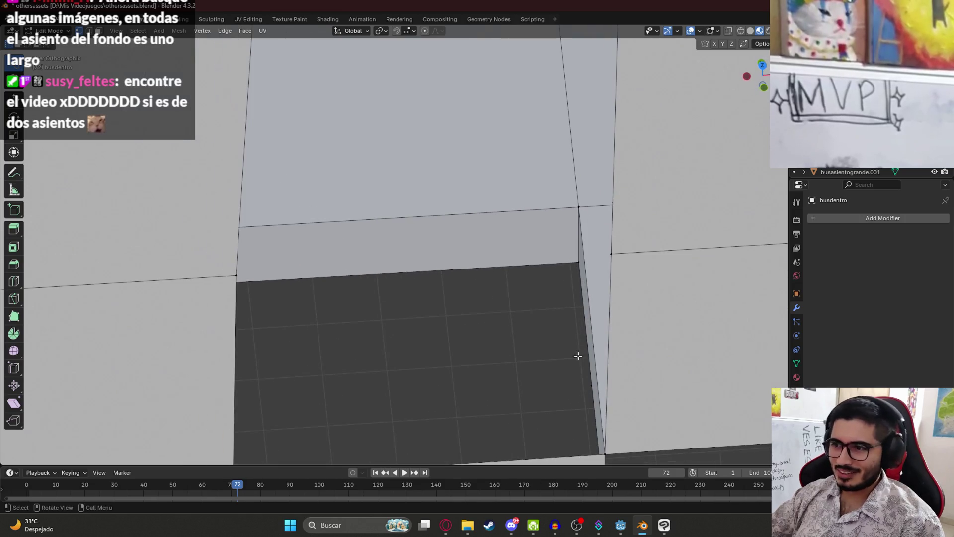
pyautogui.press('g')
pyautogui.press('y')
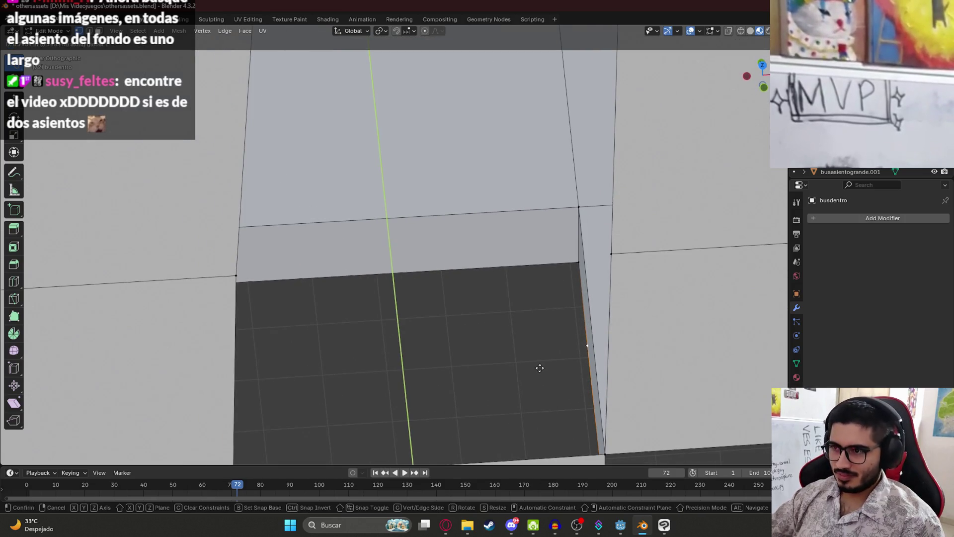
pyautogui.click(540, 358)
pyautogui.moveTo(538, 356)
pyautogui.mouseDown(button='middle')
pyautogui.moveTo(517, 348)
pyautogui.moveTo(537, 346)
pyautogui.mouseUp(button='middle')
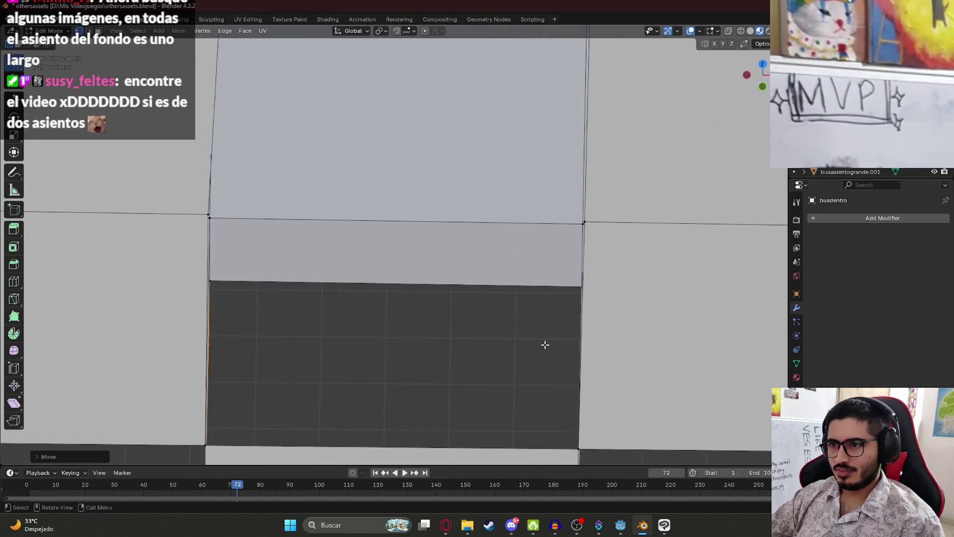
pyautogui.moveTo(565, 296); pyautogui.dragTo(580, 287, button='middle')
# Adjust the selection around the pit and add a loop cut across the pit step.
pyautogui.keyDown('shift'); pyautogui.click(465, 278); pyautogui.keyUp('shift')
pyautogui.moveTo(465, 278); pyautogui.dragTo(380, 282, button='middle')
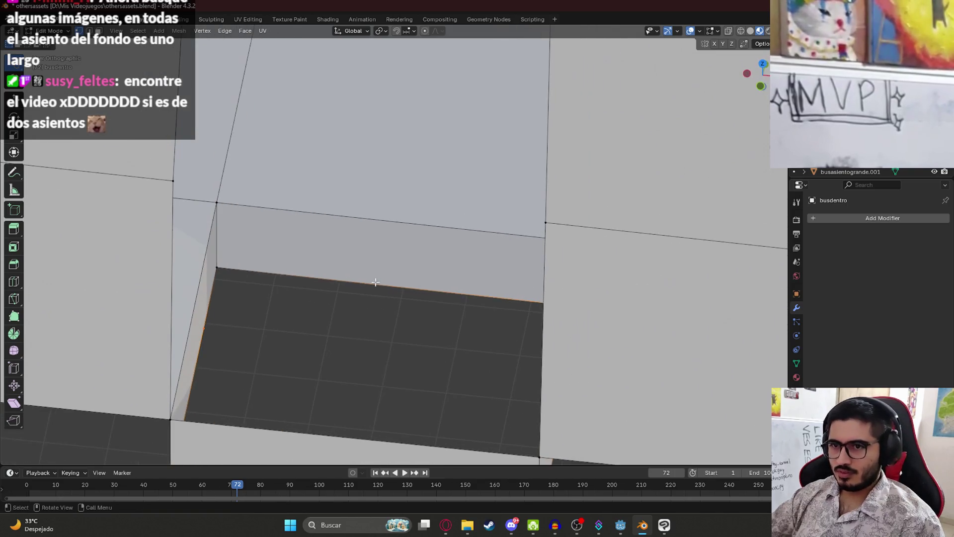
pyautogui.keyDown('shift'); pyautogui.click(219, 266); pyautogui.keyUp('shift')
pyautogui.moveTo(218, 266)
pyautogui.mouseDown(button='middle')
pyautogui.moveTo(356, 337)
pyautogui.moveTo(366, 356)
pyautogui.moveTo(485, 309)
pyautogui.moveTo(563, 367)
pyautogui.moveTo(388, 405)
pyautogui.mouseUp(button='middle')
pyautogui.keyDown('shift'); pyautogui.click(485, 309); pyautogui.keyUp('shift')
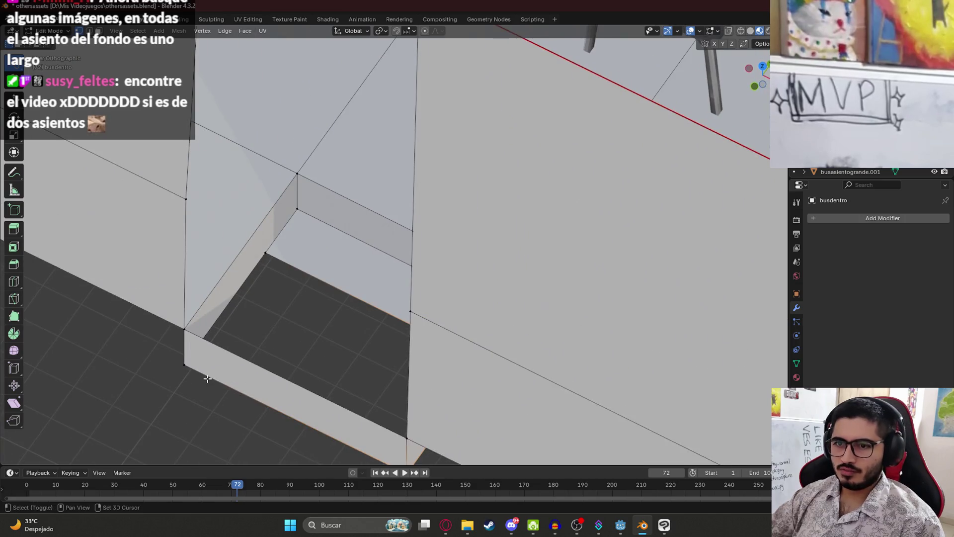
pyautogui.moveTo(271, 259)
pyautogui.mouseDown(button='middle')
pyautogui.moveTo(361, 289)
pyautogui.moveTo(342, 258)
pyautogui.mouseUp(button='middle')
pyautogui.press('f')
pyautogui.press('e')
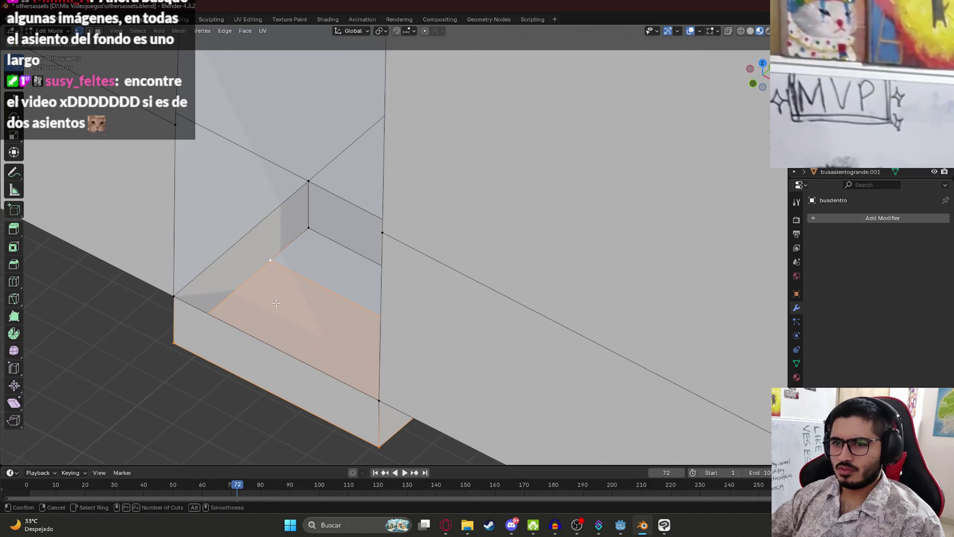
pyautogui.click(346, 258)
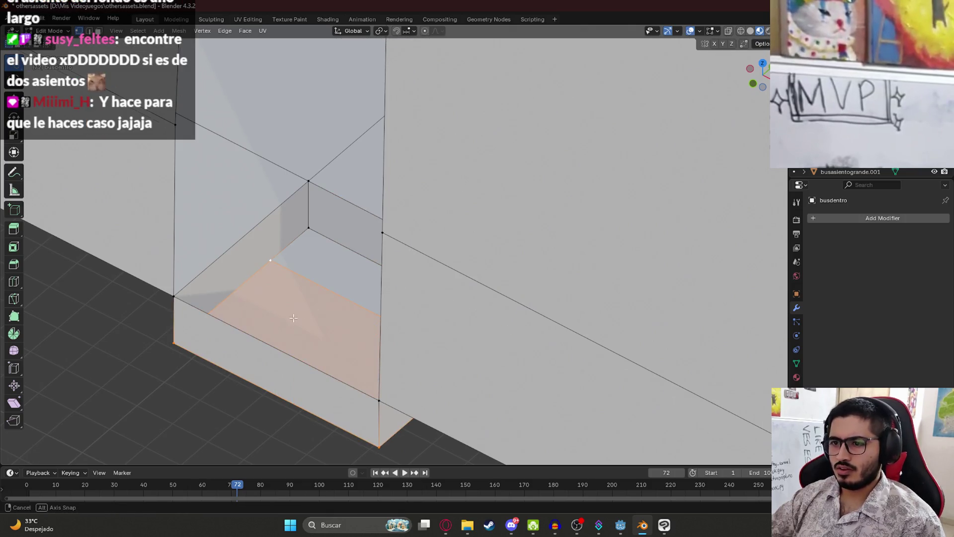
# Select and clear the floor face in front of the seat, then apply a Vertex menu operation.
pyautogui.moveTo(293, 317); pyautogui.dragTo(341, 328, button='middle')
pyautogui.rightClick(341, 328)
pyautogui.press('Escape')
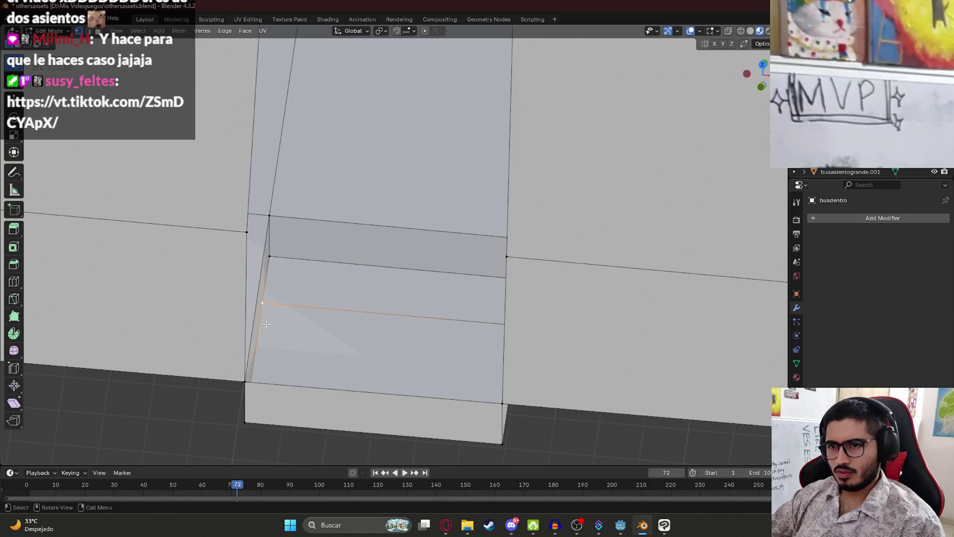
pyautogui.keyDown('ctrl'); pyautogui.click(263, 384); pyautogui.keyUp('ctrl')
pyautogui.press('h')
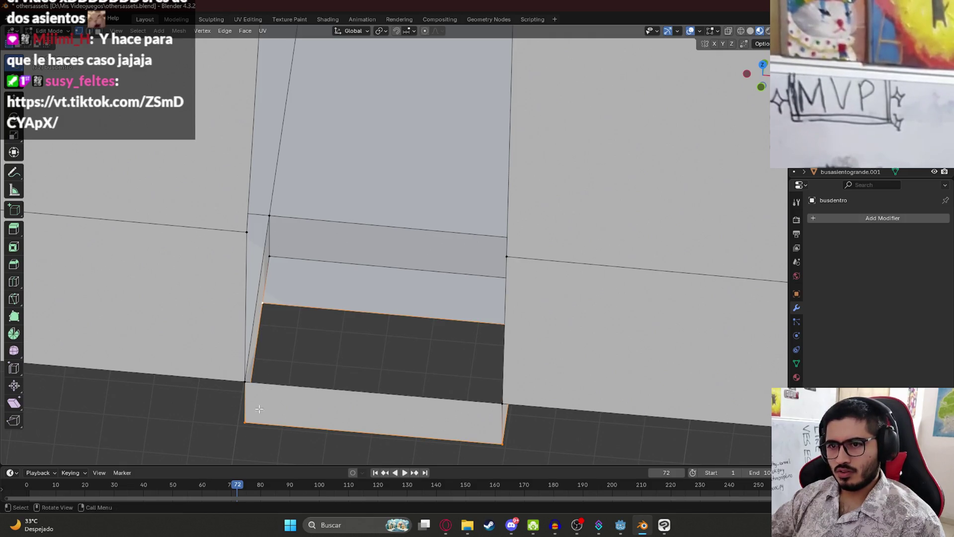
pyautogui.rightClick(274, 317)
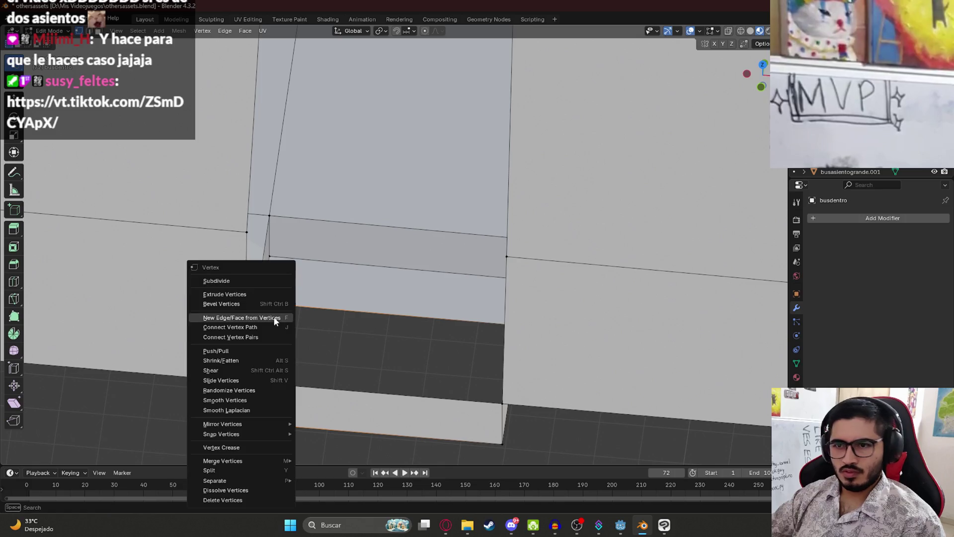
pyautogui.click(270, 283)
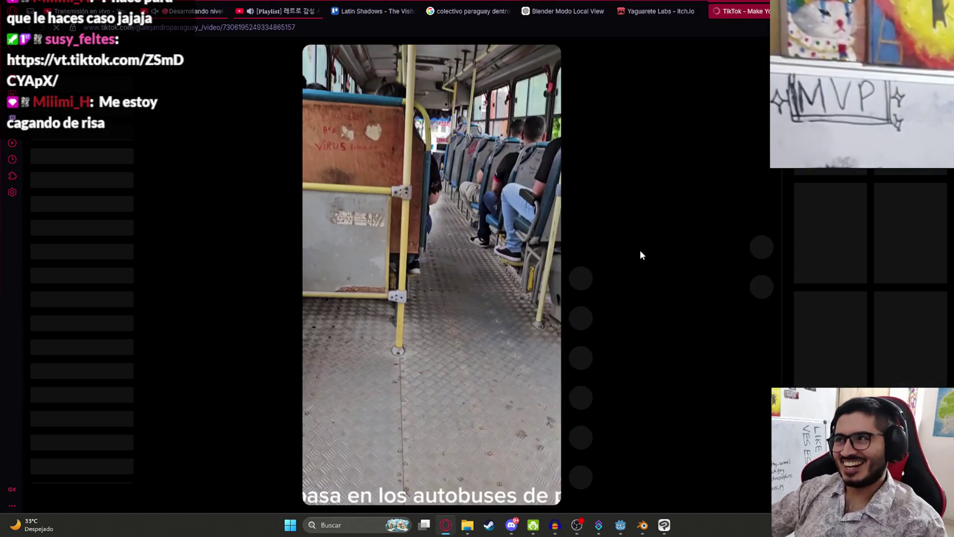
# Pause, rewind and replay the Paraguayan bus-aisle TikTok video, then close its tab.
pyautogui.click(440, 279)
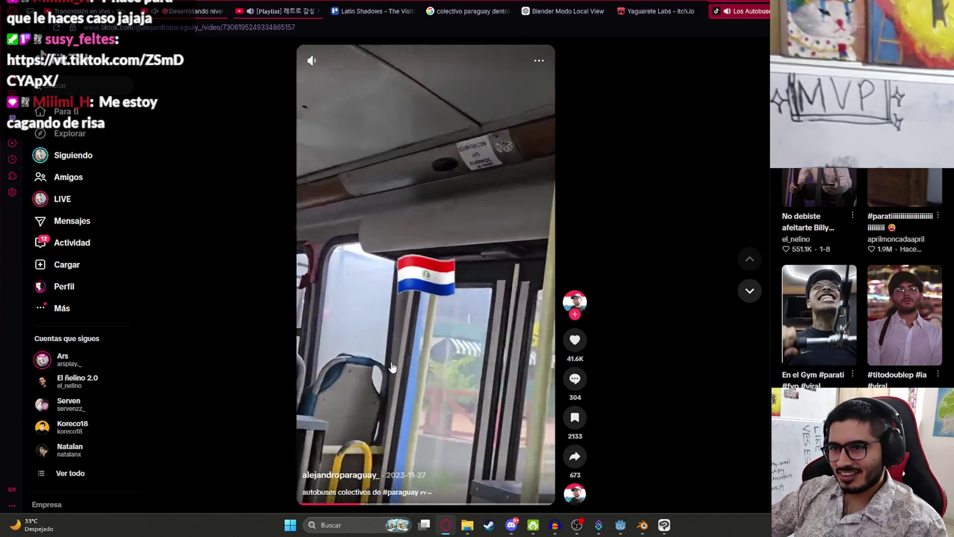
pyautogui.moveTo(337, 504); pyautogui.dragTo(299, 505)
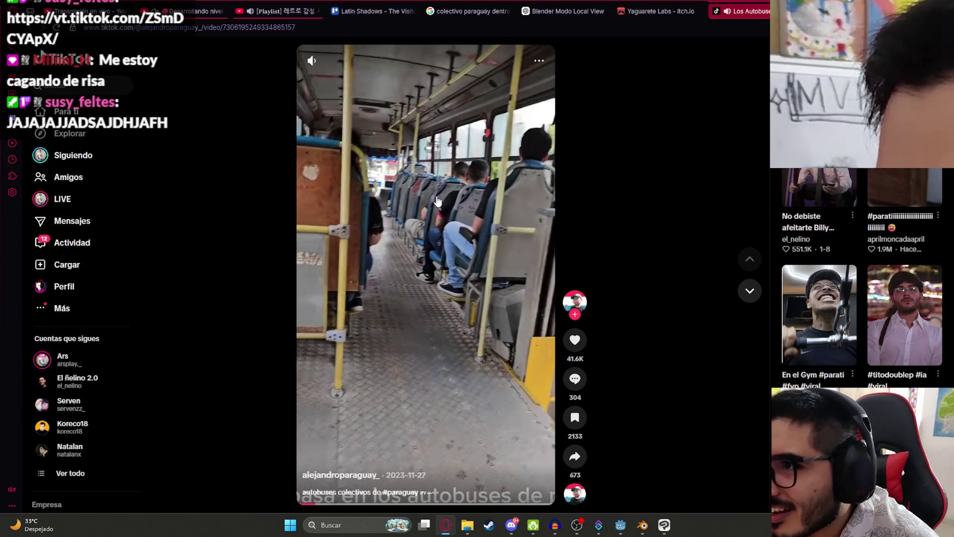
pyautogui.click(446, 201)
pyautogui.click(446, 201)
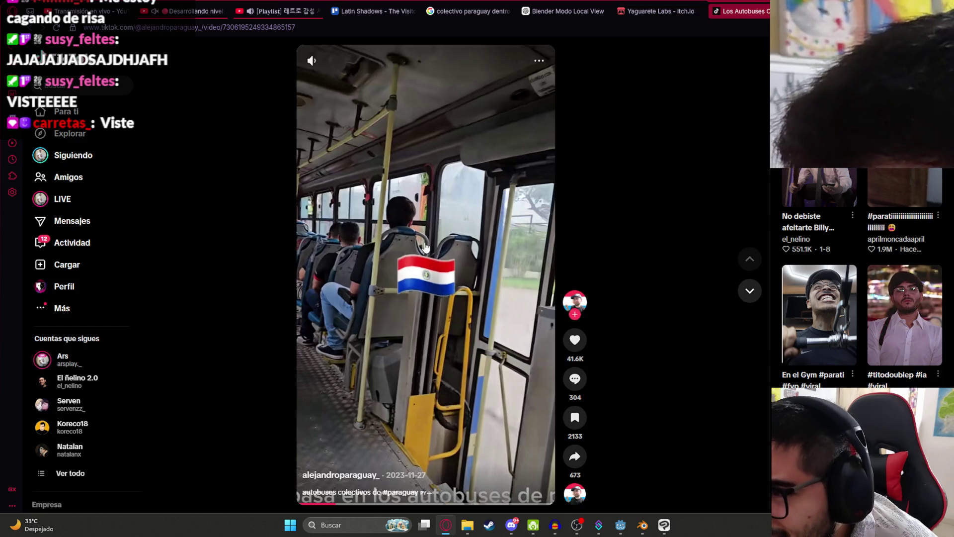
pyautogui.scroll(-1, 374, 423)
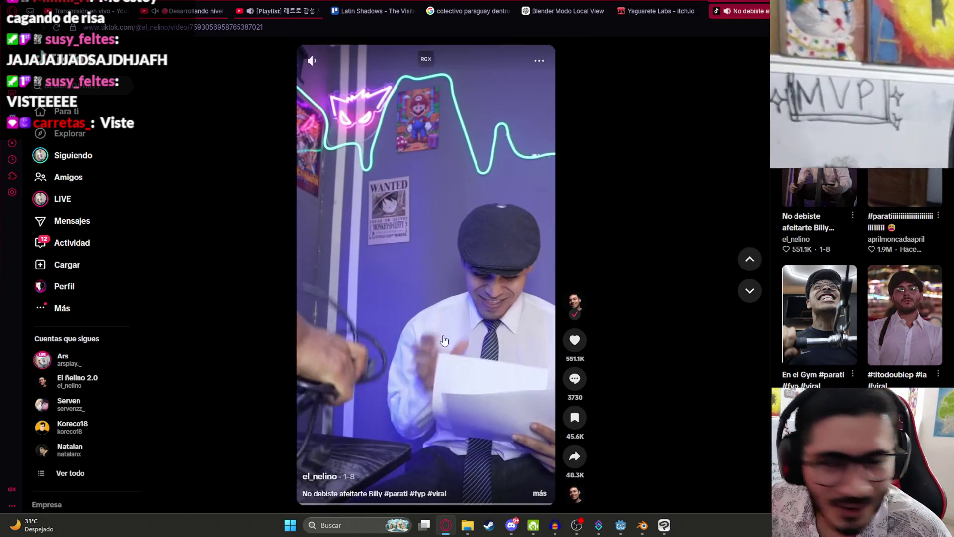
pyautogui.scroll(1, 443, 319)
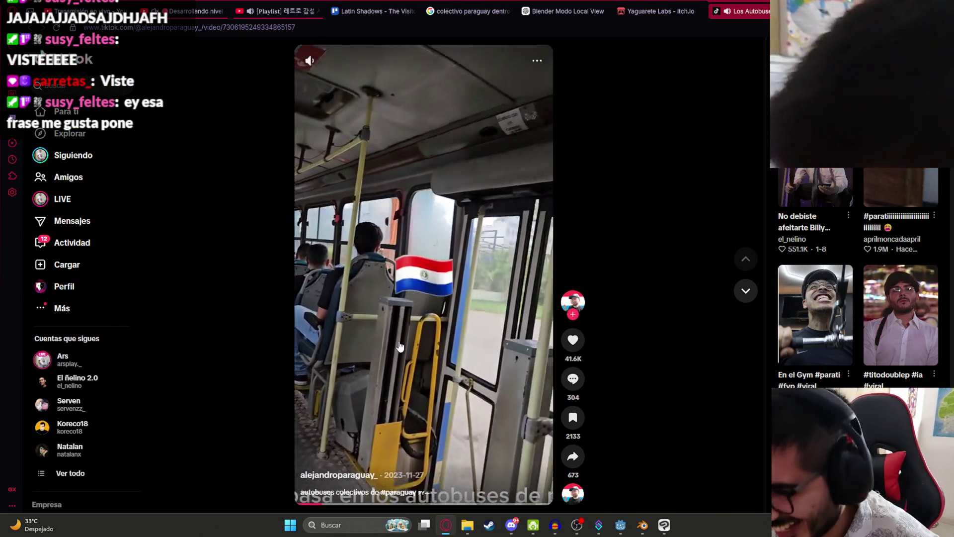
pyautogui.moveTo(320, 504); pyautogui.dragTo(298, 504)
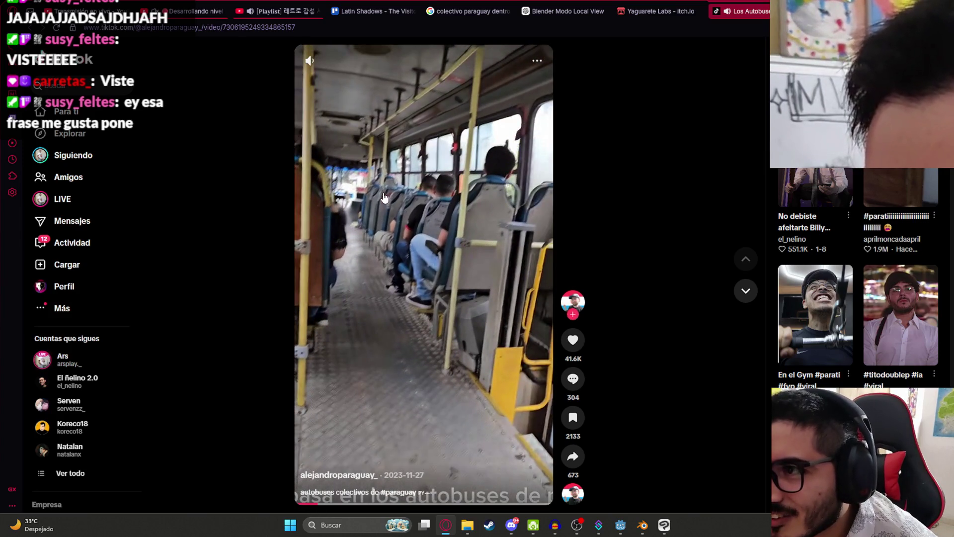
pyautogui.click(390, 192)
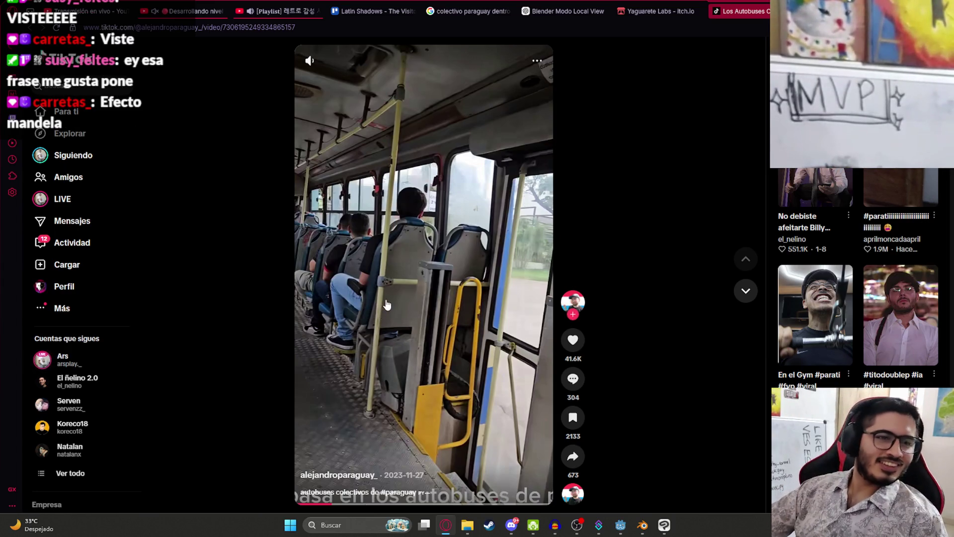
pyautogui.scroll(-1, 387, 304)
pyautogui.scroll(1, 454, 212)
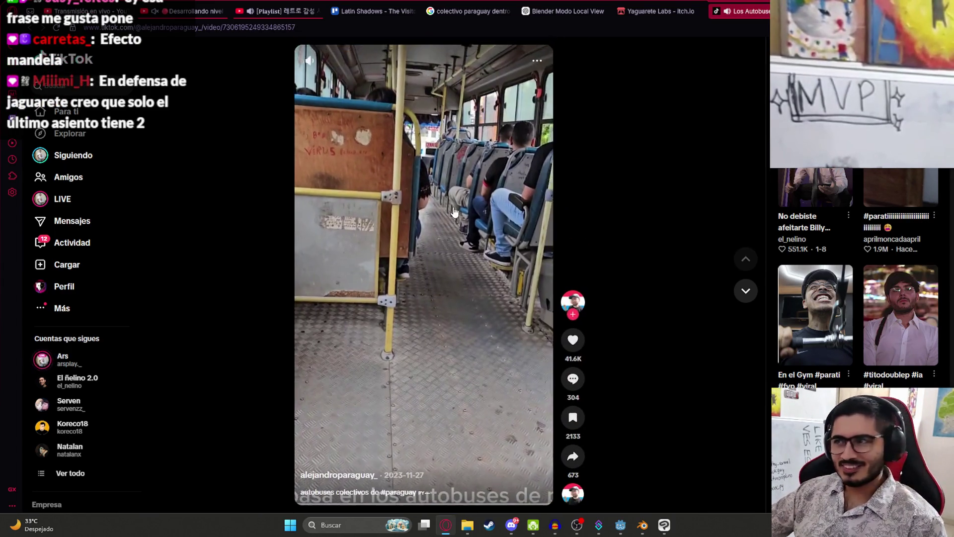
pyautogui.click(764, 10)
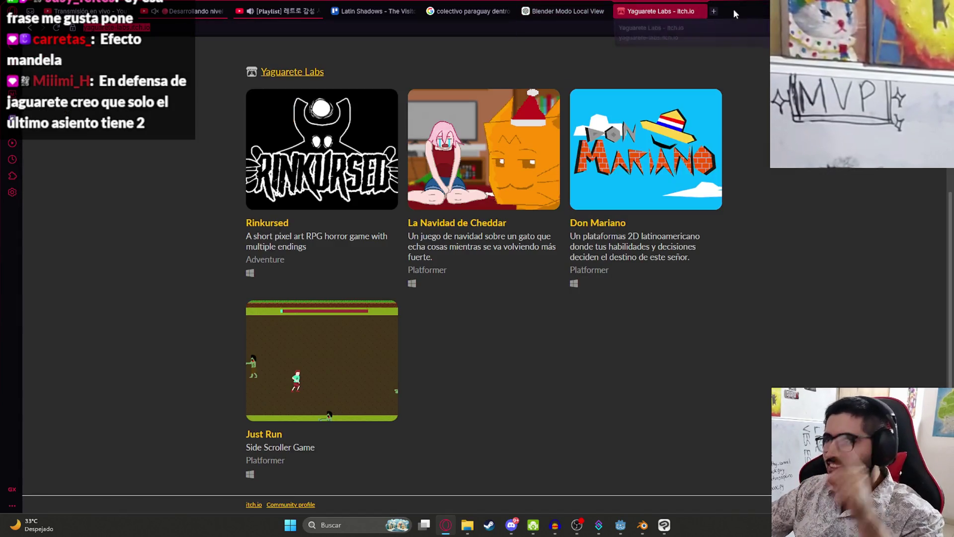
# In the 'colectivo paraguay dentro' image results, preview the EXPRESO Paraguay Pilar interior photo.
pyautogui.click(716, 9)
pyautogui.click(469, 11)
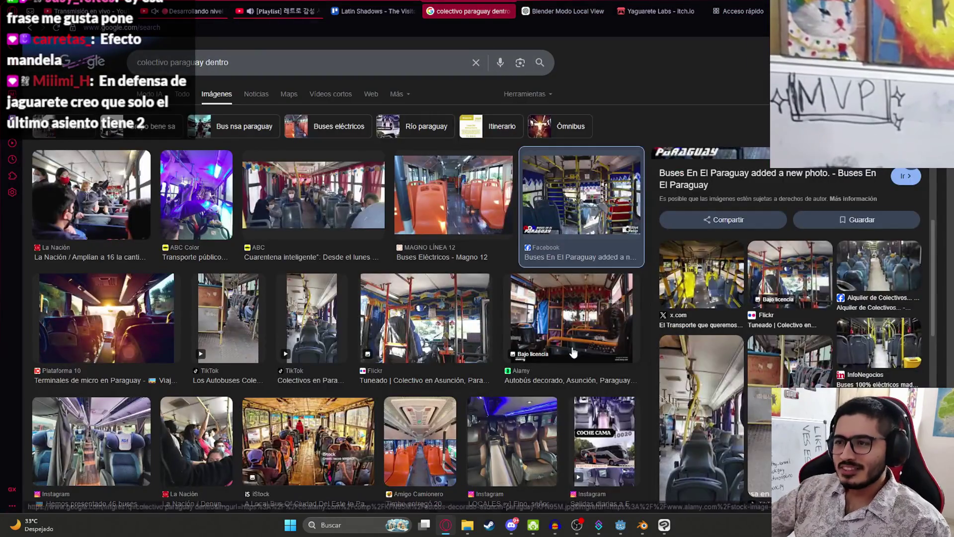
pyautogui.scroll(-5, 508, 325)
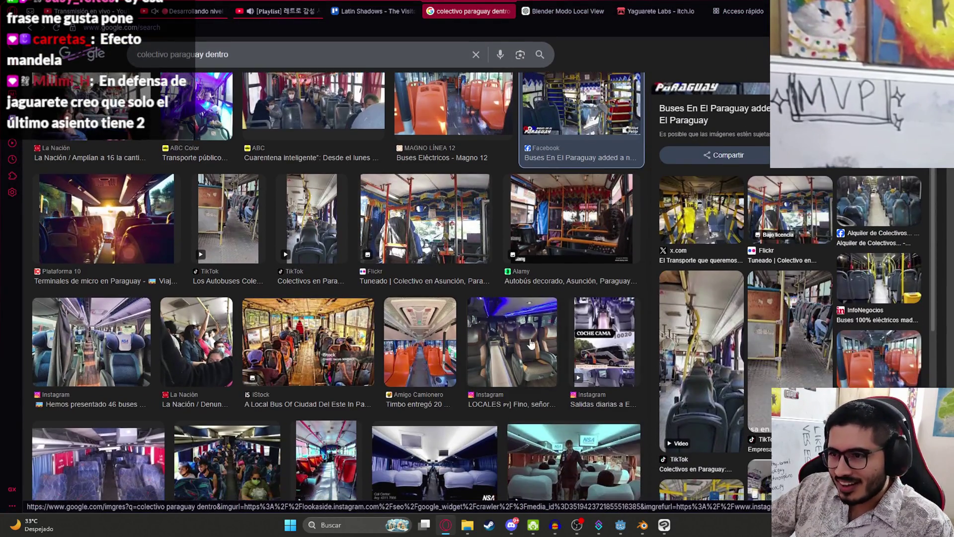
pyautogui.scroll(-5, 167, 281)
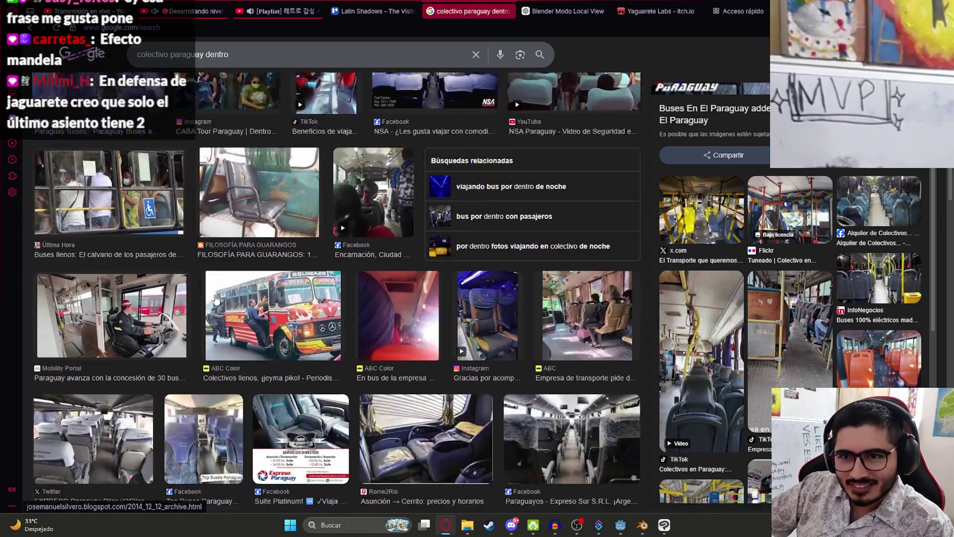
pyautogui.scroll(-2, 167, 281)
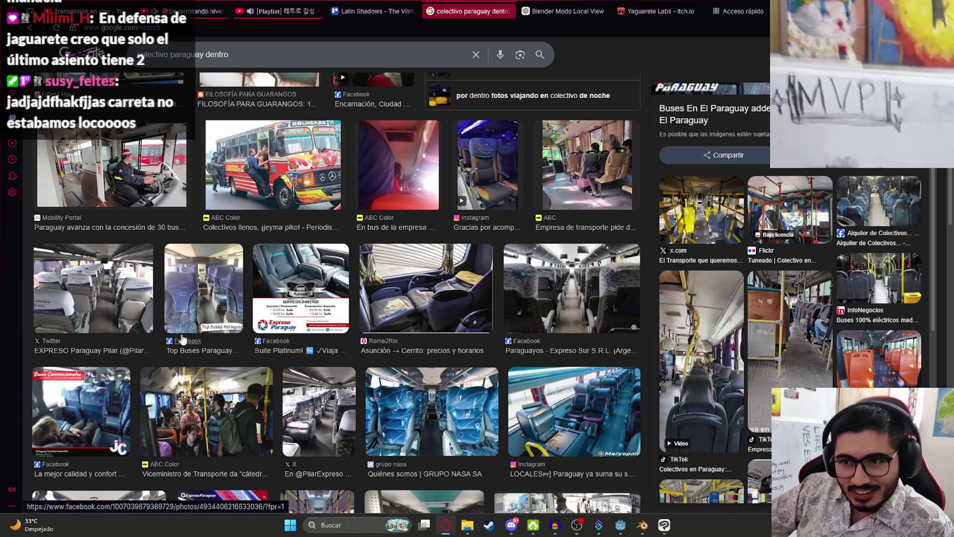
pyautogui.click(129, 307)
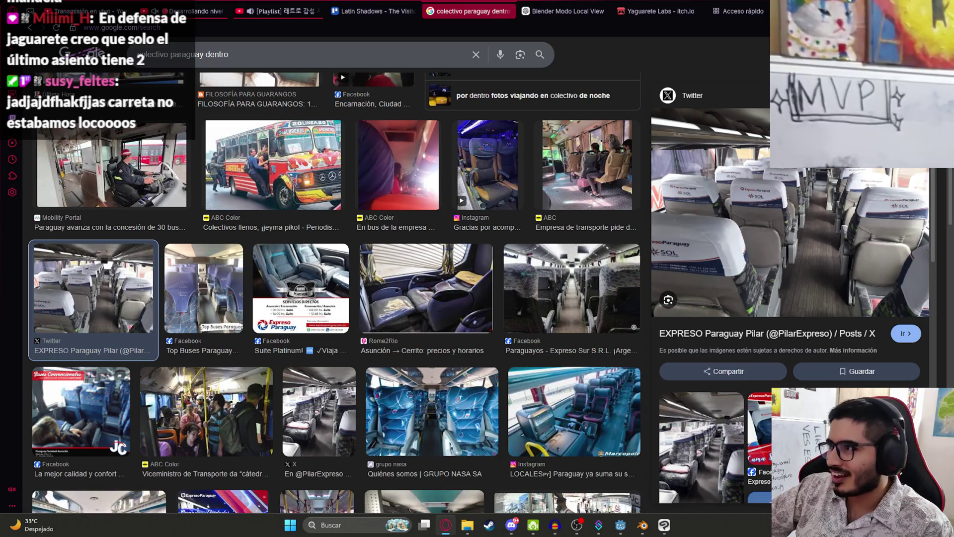
pyautogui.press('Escape')
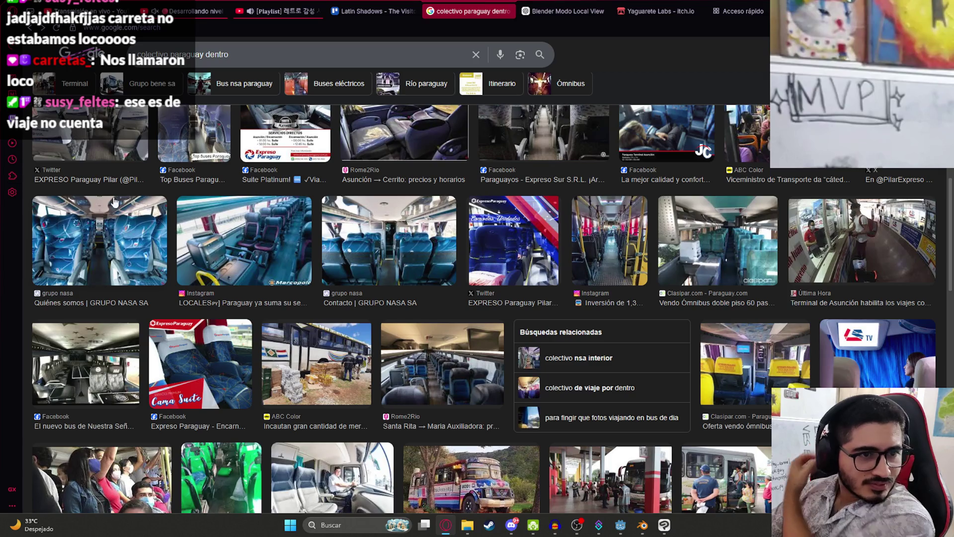
# Preview the TikTok 'Colectivos en Paraguay' result and the decorated Alamy bus photo.
pyautogui.scroll(-1, 306, 348)
pyautogui.scroll(-2, 305, 348)
pyautogui.scroll(-2, 103, 294)
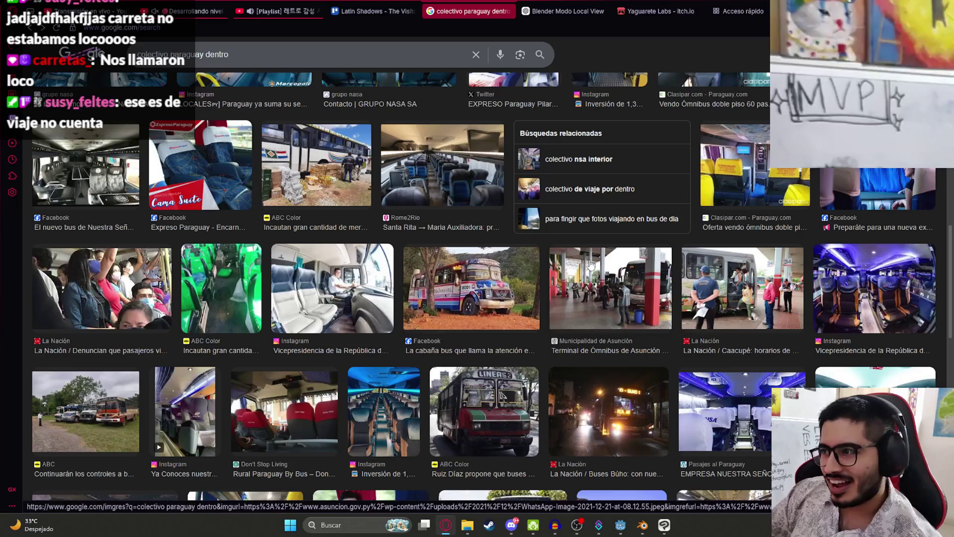
pyautogui.scroll(-2, 644, 255)
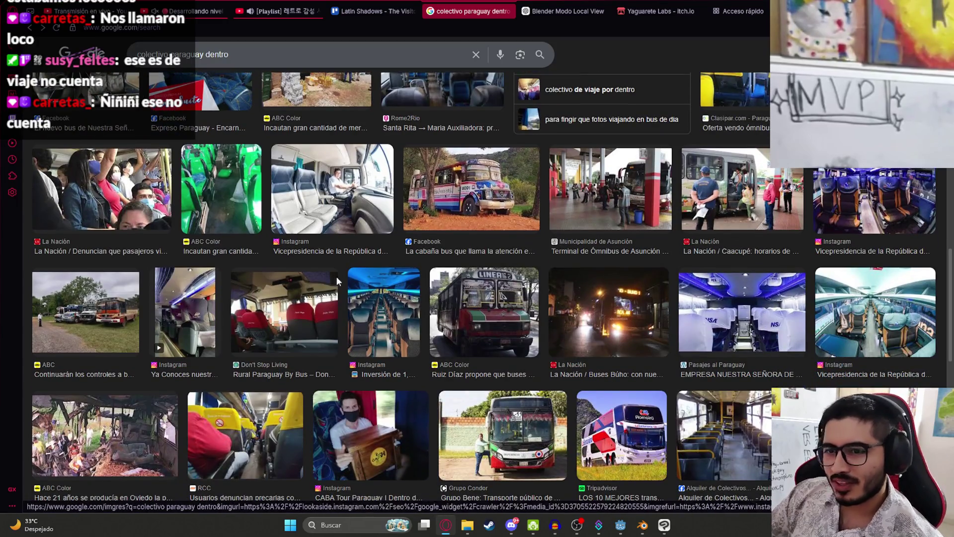
pyautogui.scroll(10, 265, 366)
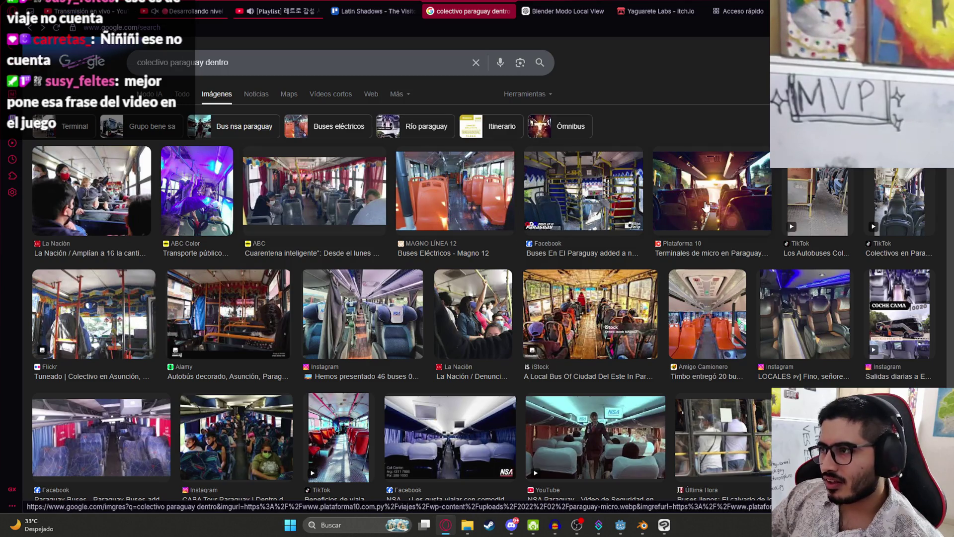
pyautogui.click(910, 213)
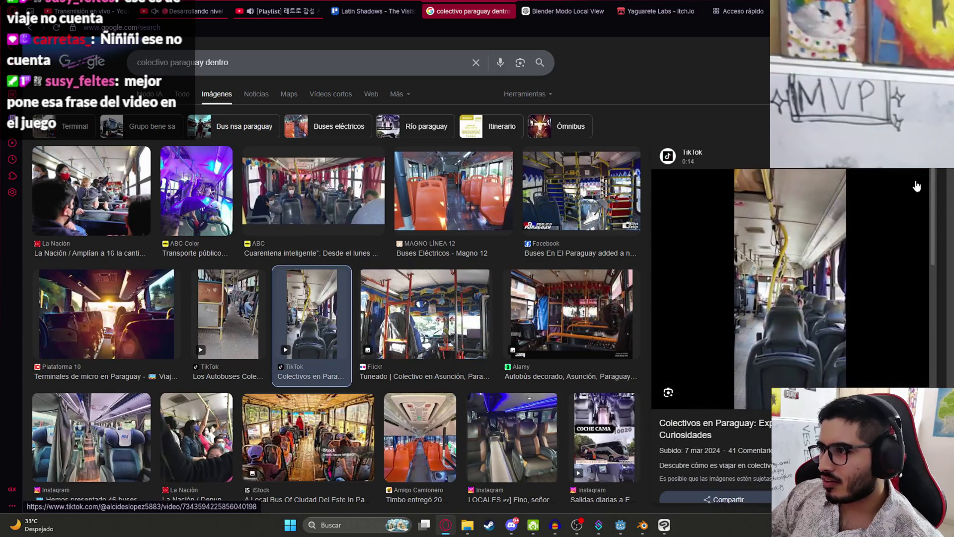
pyautogui.click(916, 188)
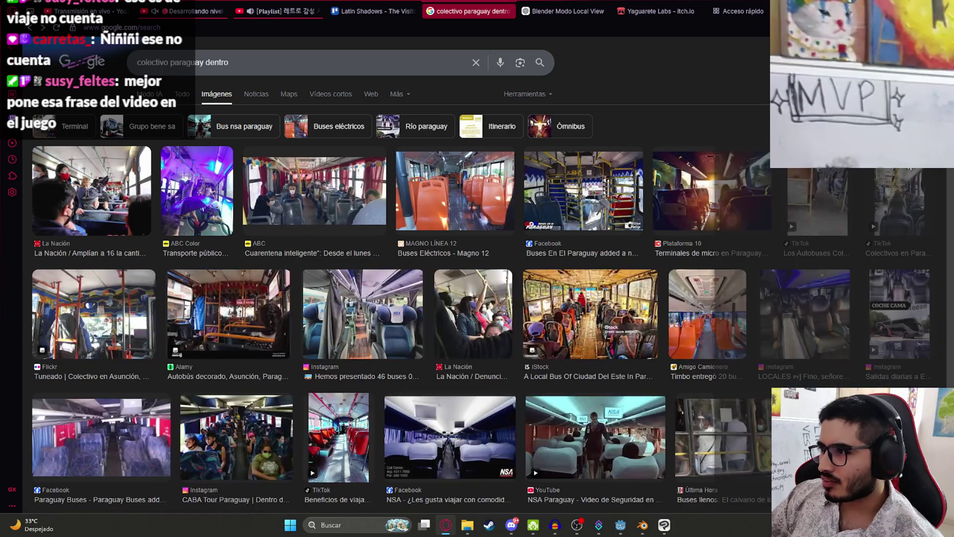
pyautogui.click(215, 335)
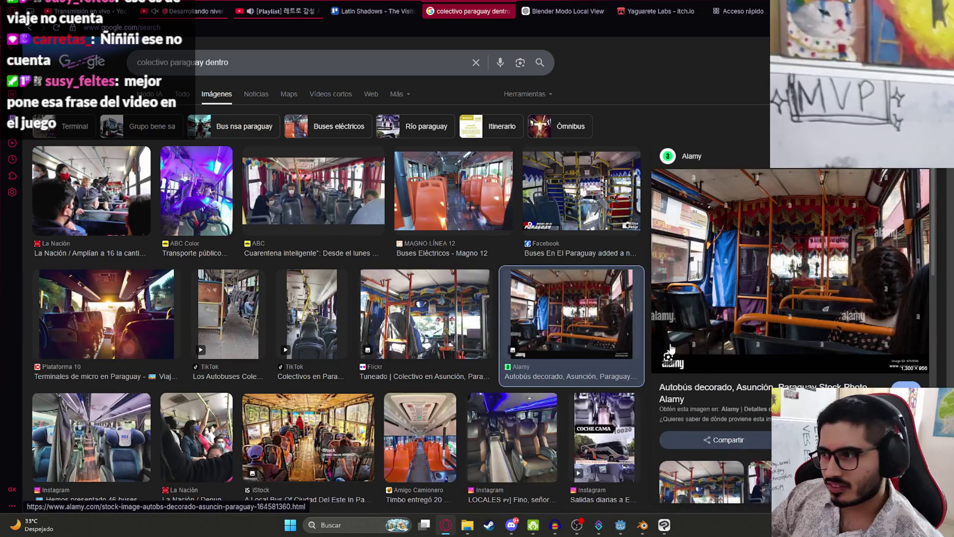
pyautogui.click(917, 157)
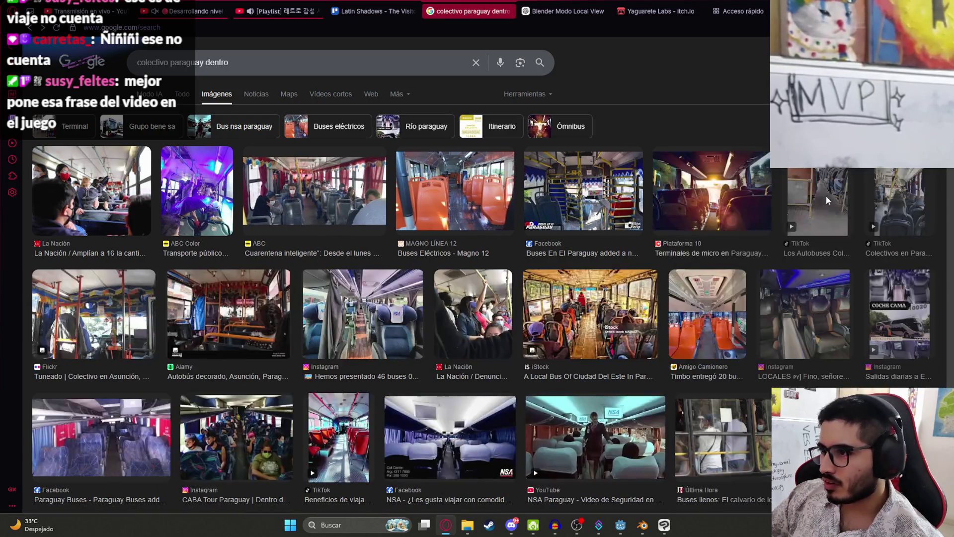
pyautogui.scroll(-2, 602, 312)
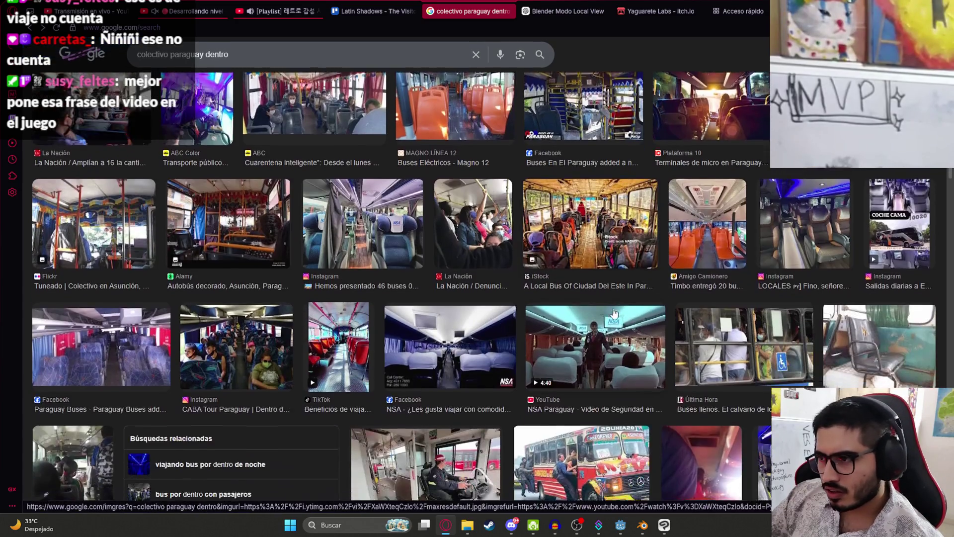
pyautogui.scroll(-1, 617, 314)
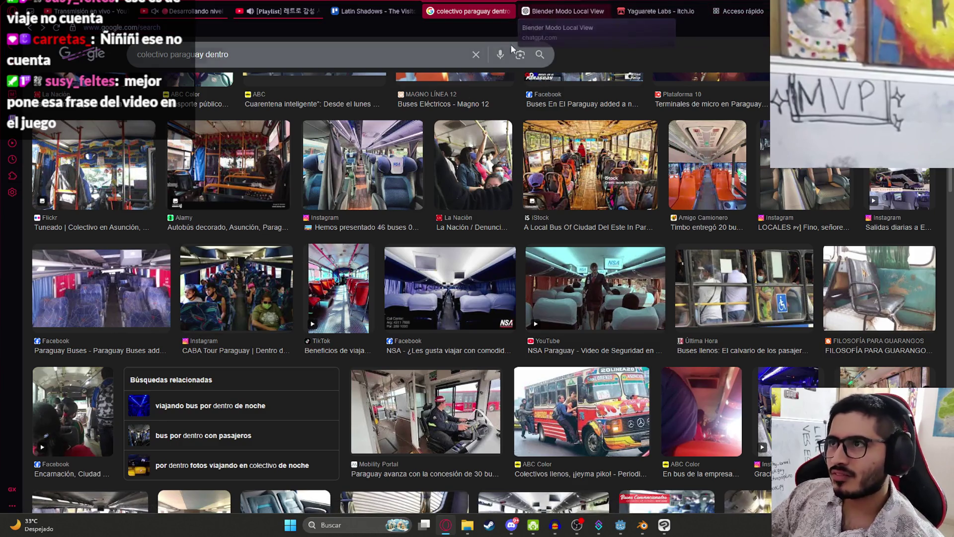
# Refine the search to 'colectivo paraguay dentro tiktok'.
pyautogui.click(419, 56)
pyautogui.write('tikto')
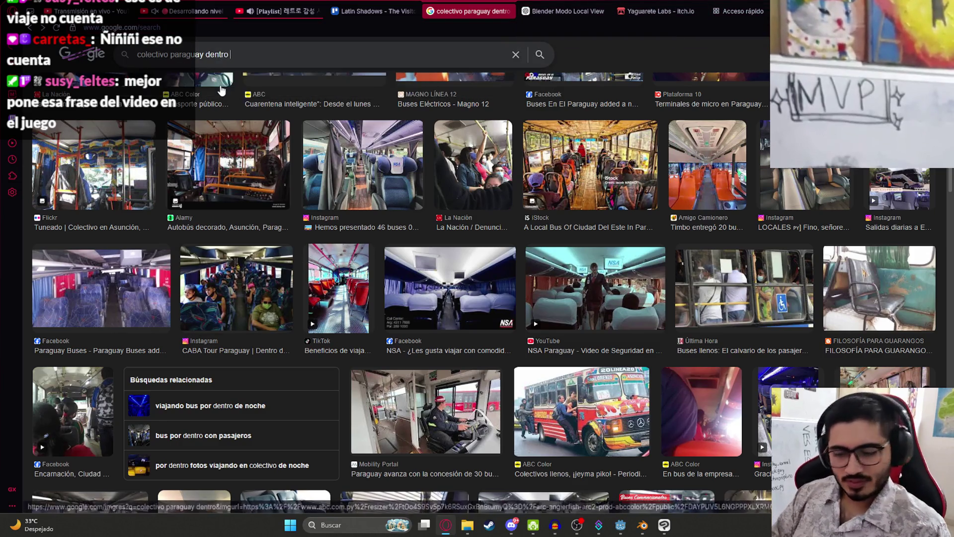
pyautogui.write('k')
pyautogui.press('Return')
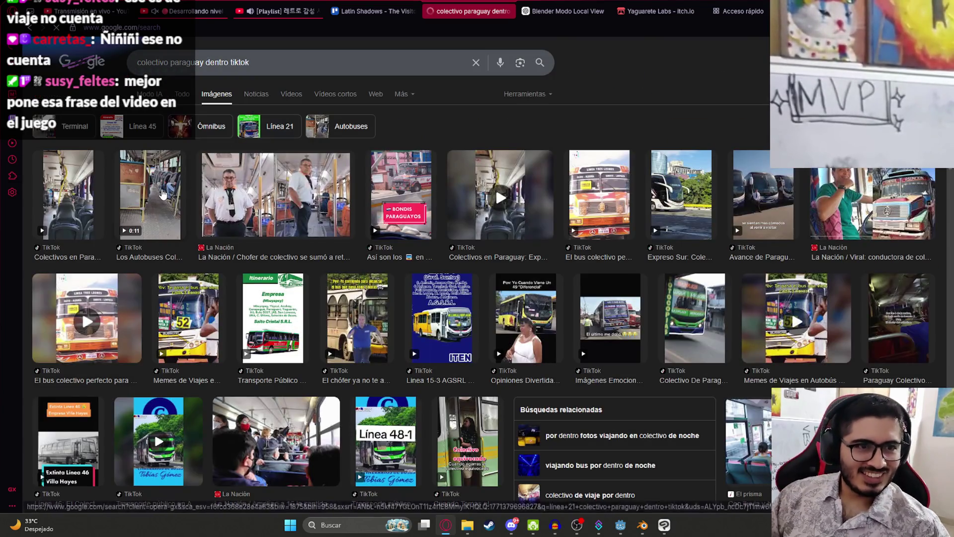
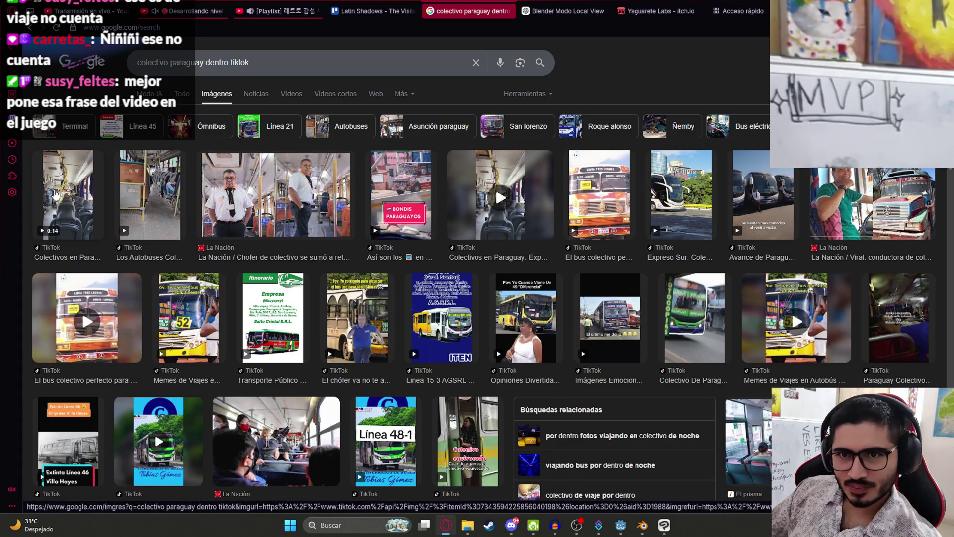
# Open the bus-interior image result in TikTok and search for 'bus paraguay dentro'.
pyautogui.click(56, 194)
pyautogui.click(755, 423)
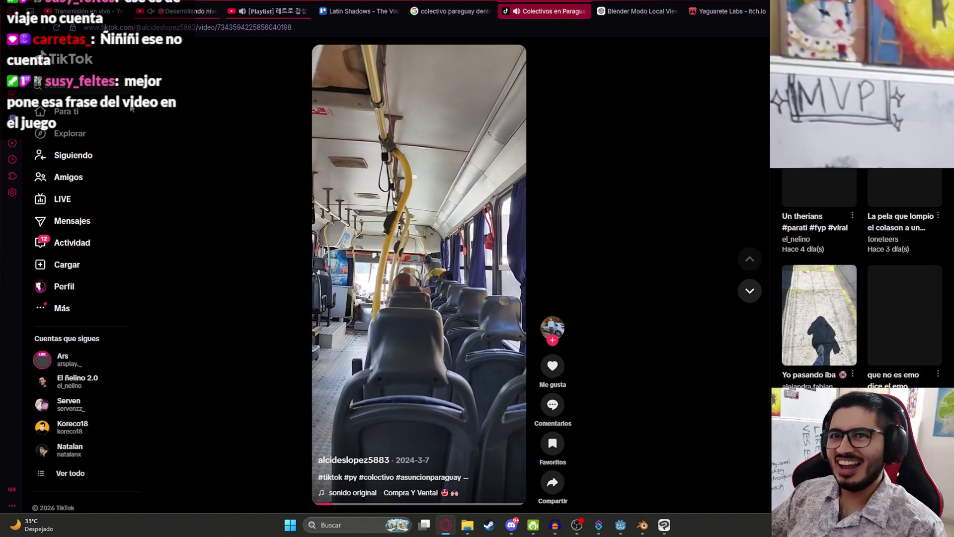
pyautogui.click(99, 89)
pyautogui.write('bus paraguay do')
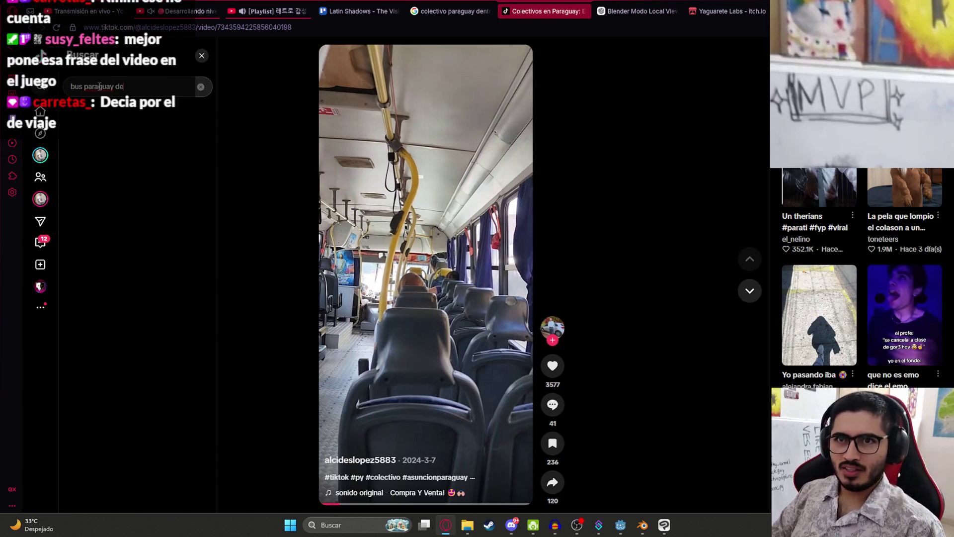
pyautogui.press('Return')
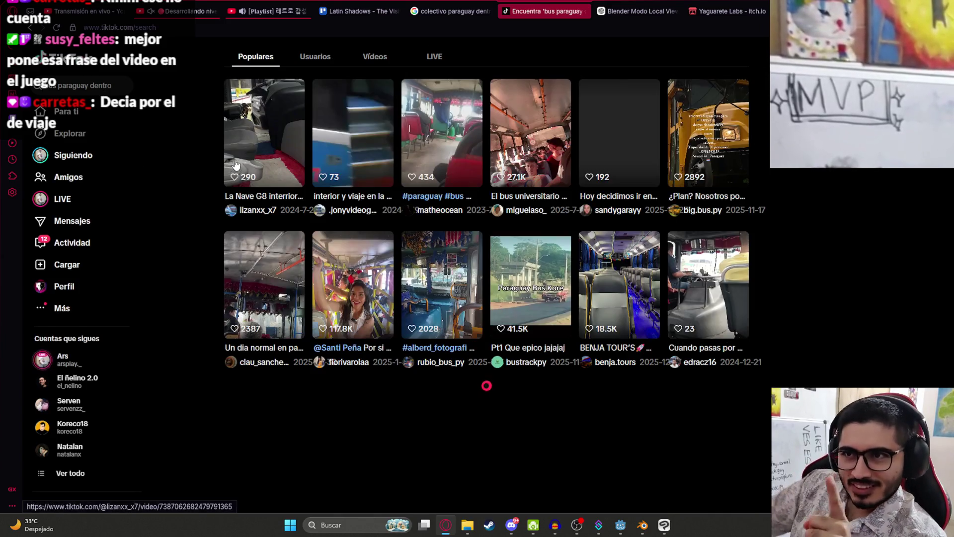
pyautogui.click(447, 152)
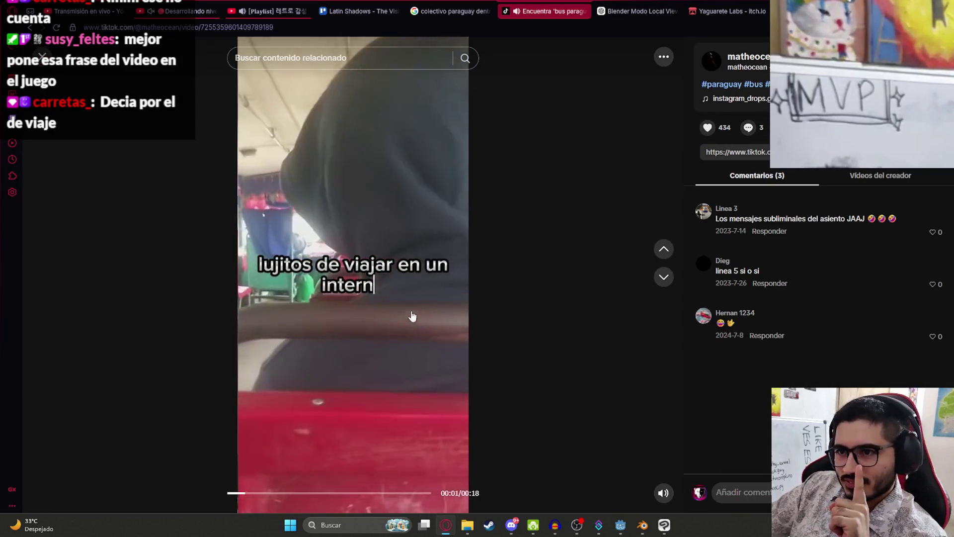
pyautogui.click(664, 493)
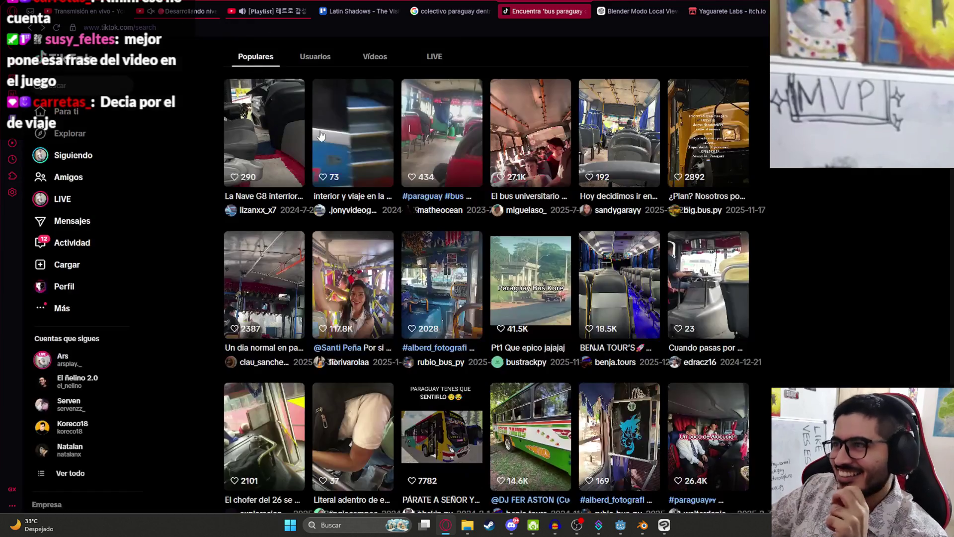
pyautogui.click(43, 56)
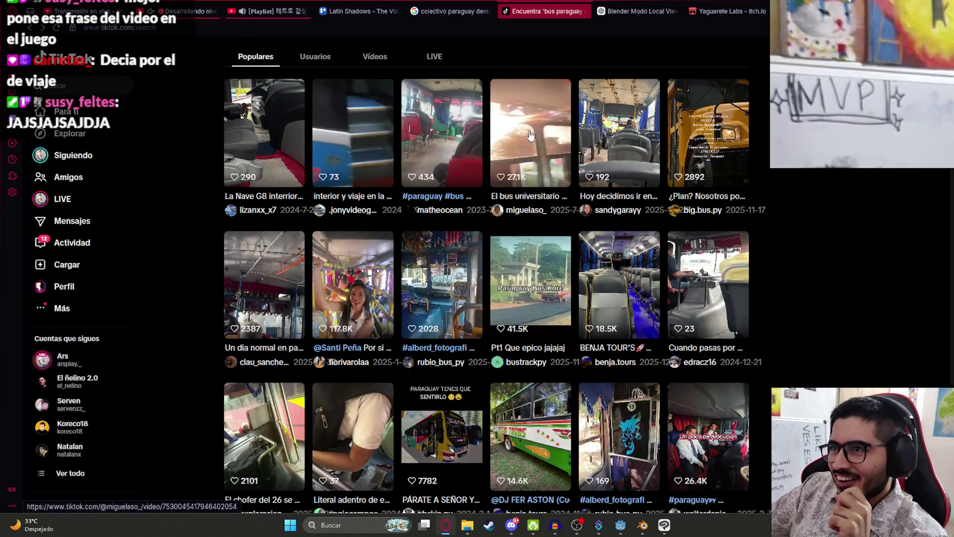
pyautogui.click(531, 136)
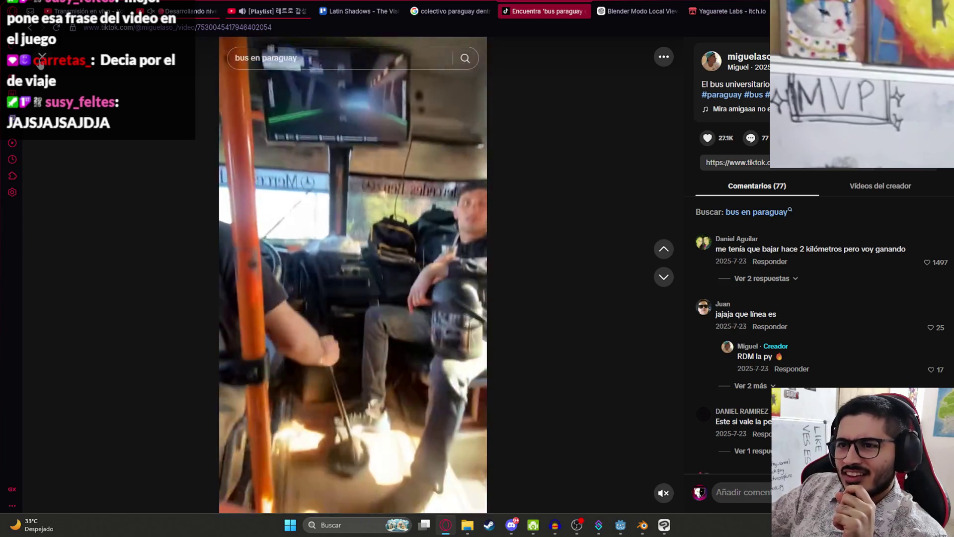
pyautogui.click(42, 56)
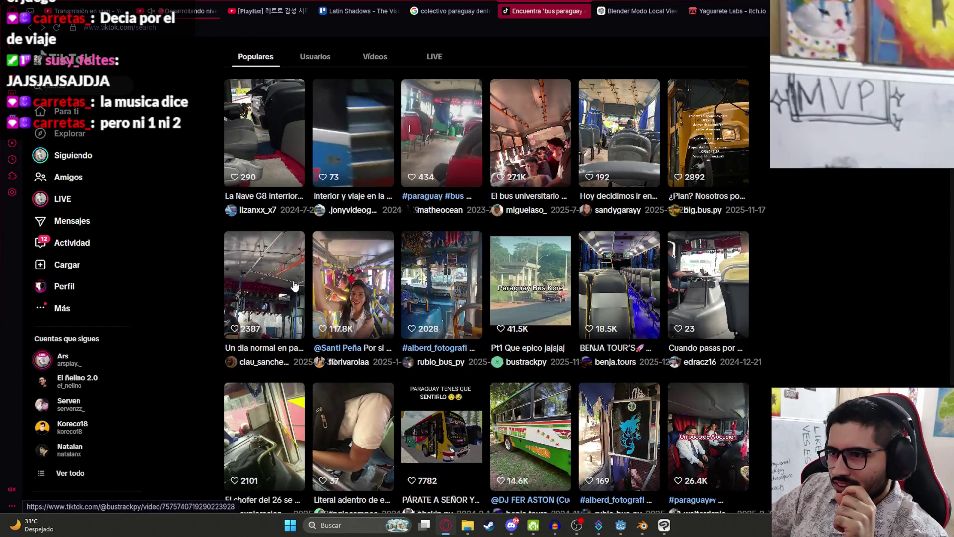
pyautogui.click(477, 286)
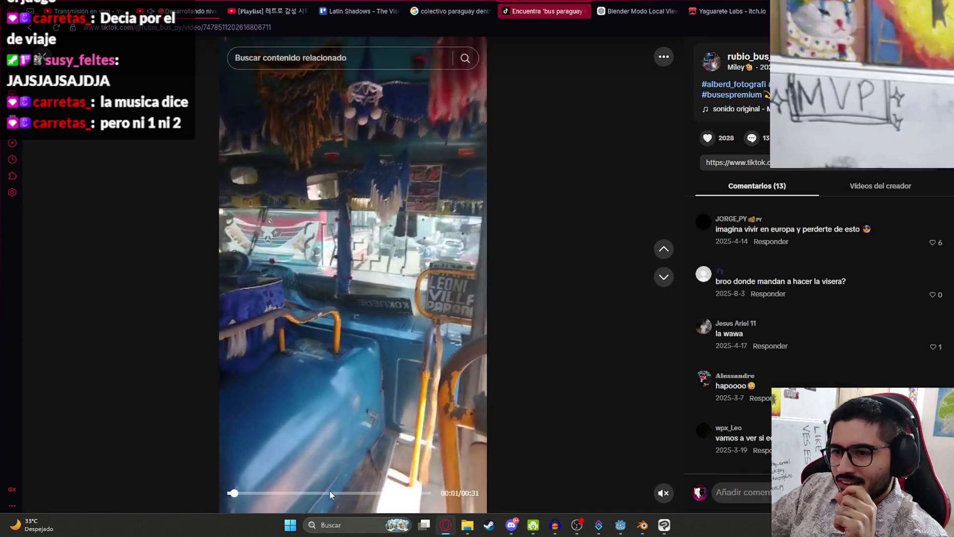
pyautogui.click(327, 495)
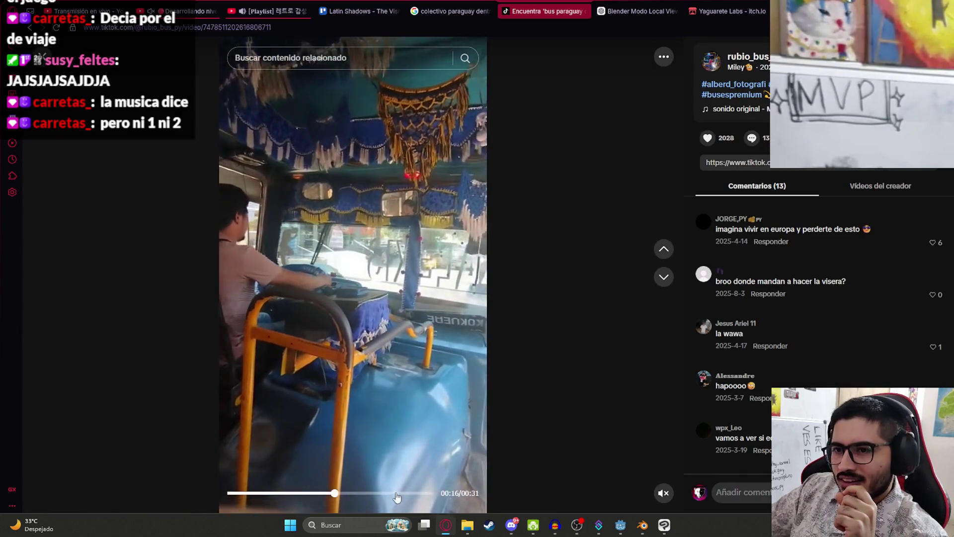
pyautogui.click(403, 494)
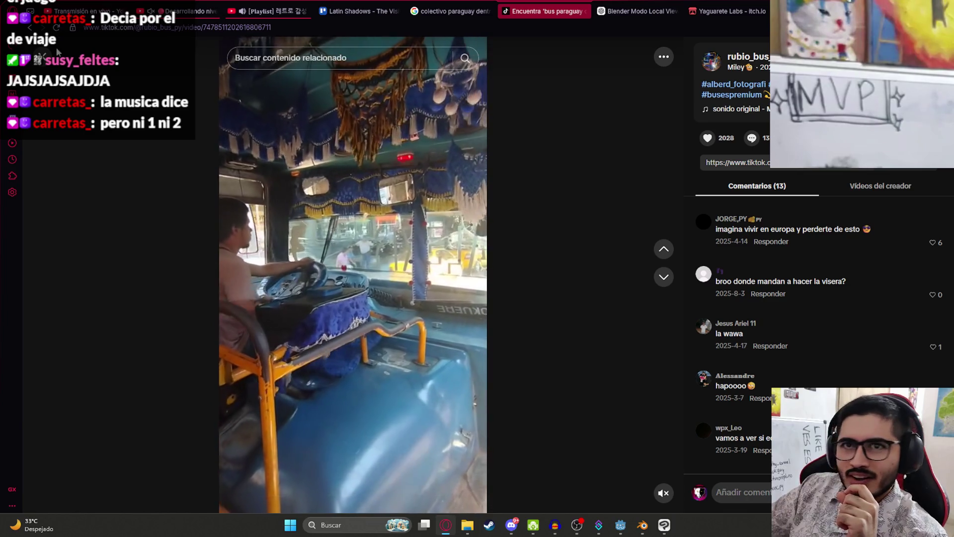
pyautogui.click(57, 53)
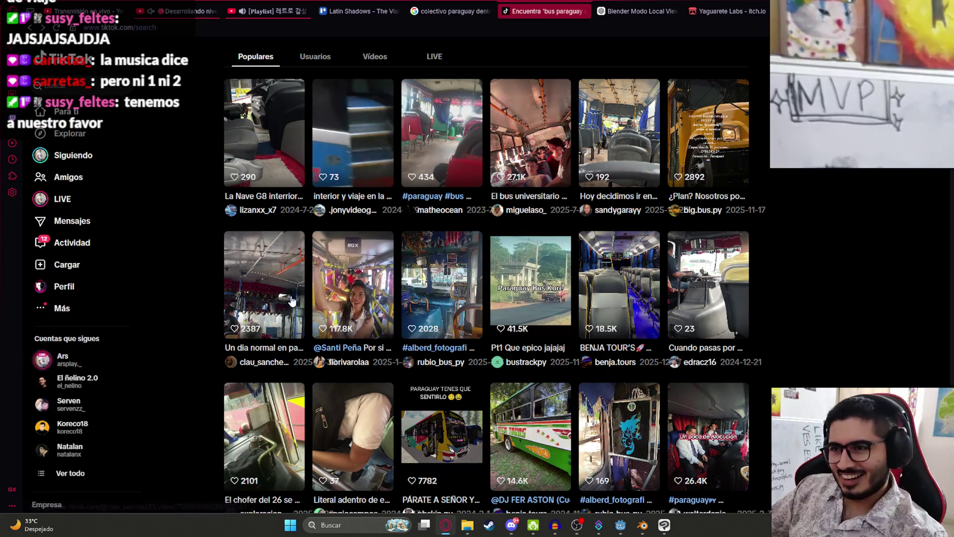
pyautogui.click(366, 304)
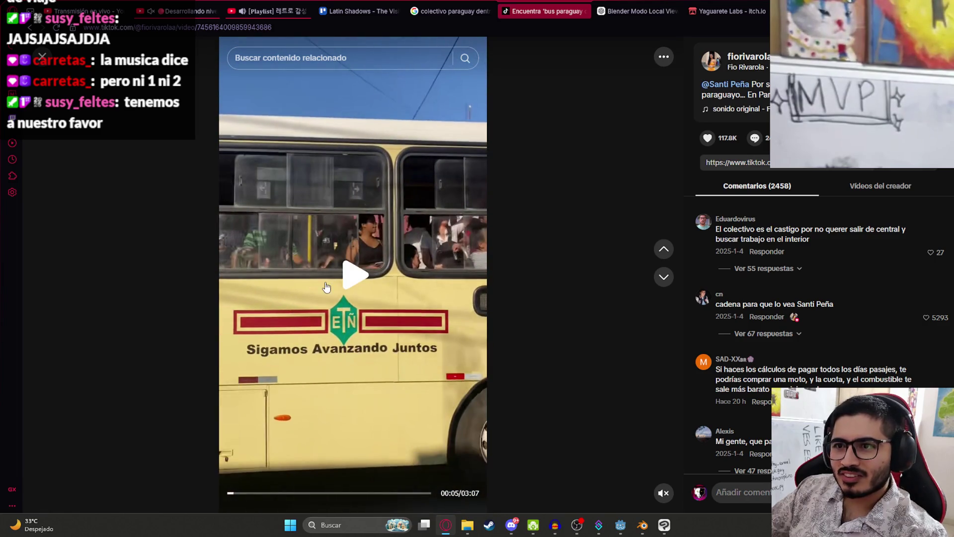
pyautogui.click(327, 288)
pyautogui.click(343, 303)
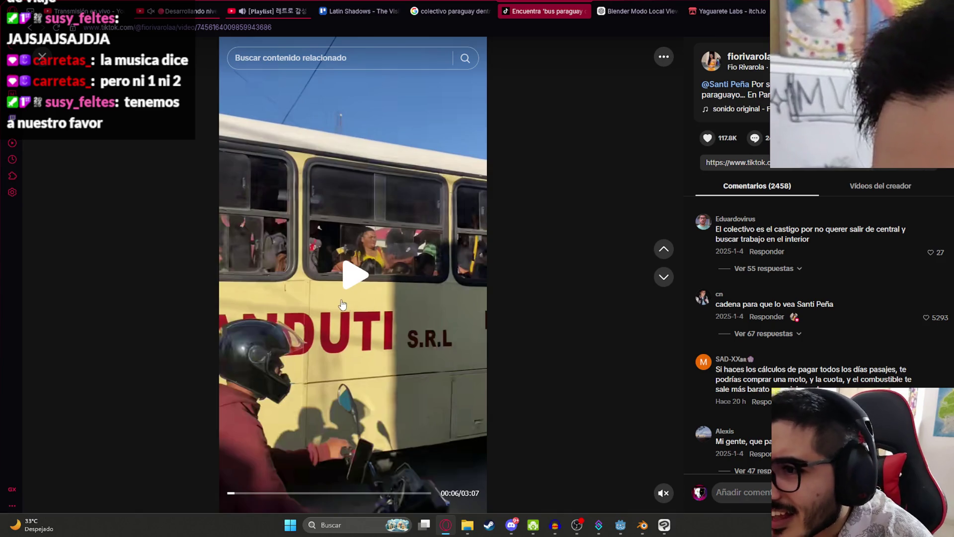
pyautogui.click(356, 322)
pyautogui.click(298, 361)
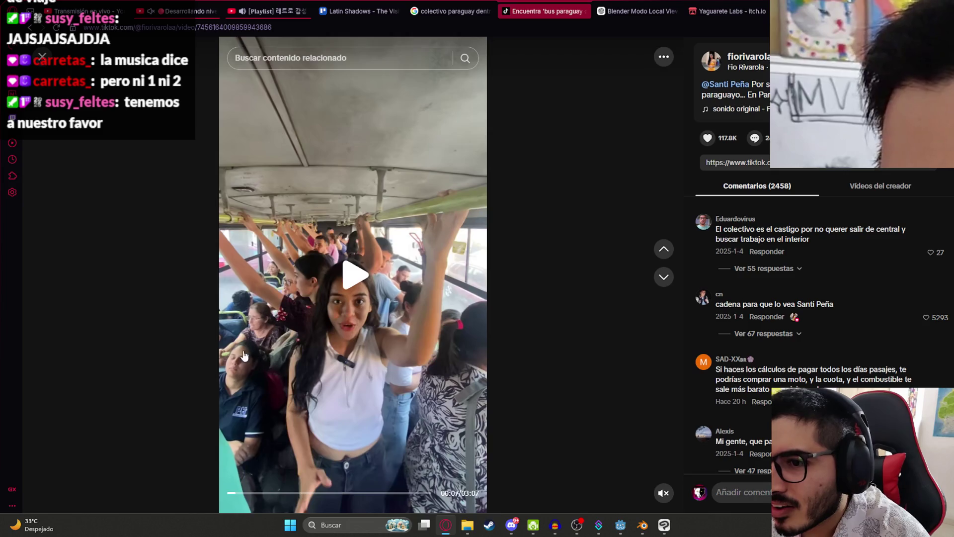
pyautogui.click(41, 56)
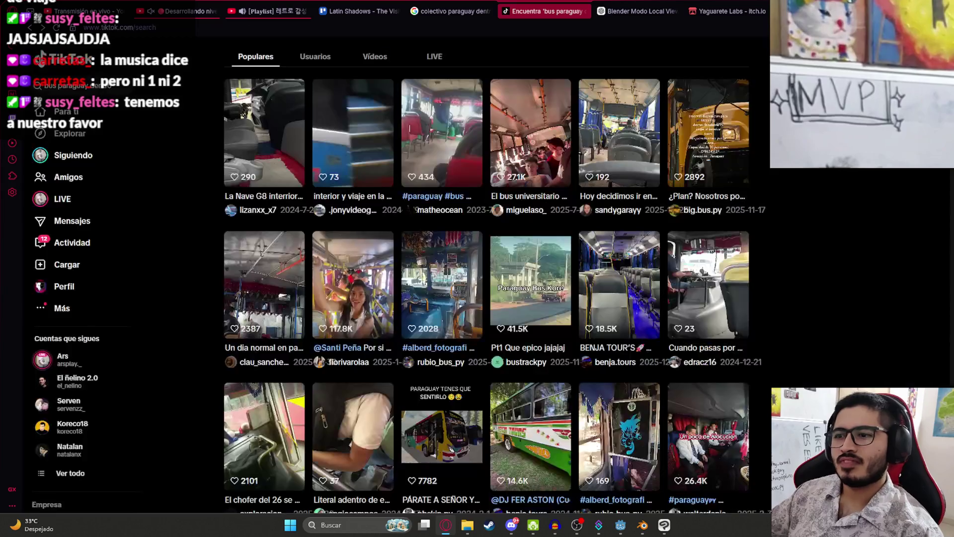
pyautogui.scroll(-2, 507, 281)
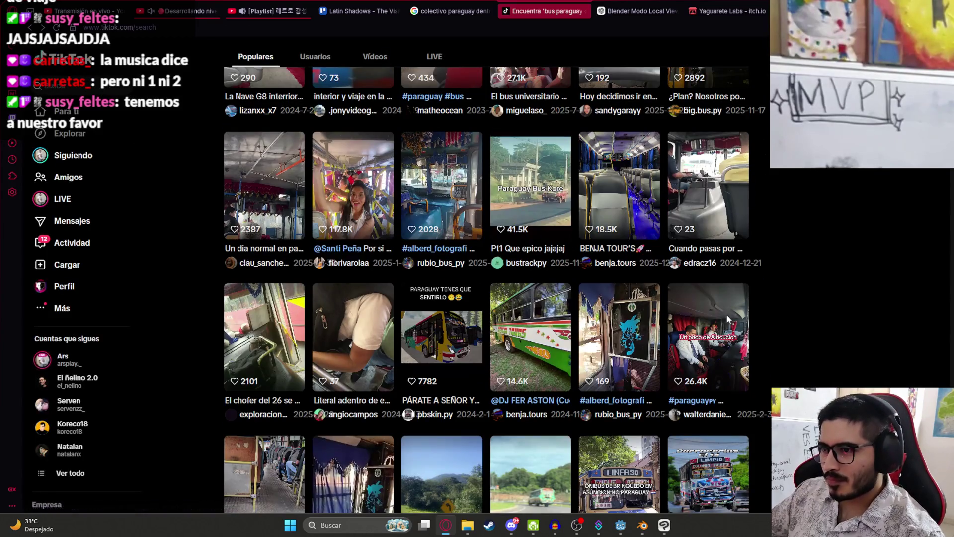
pyautogui.scroll(-2, 458, 365)
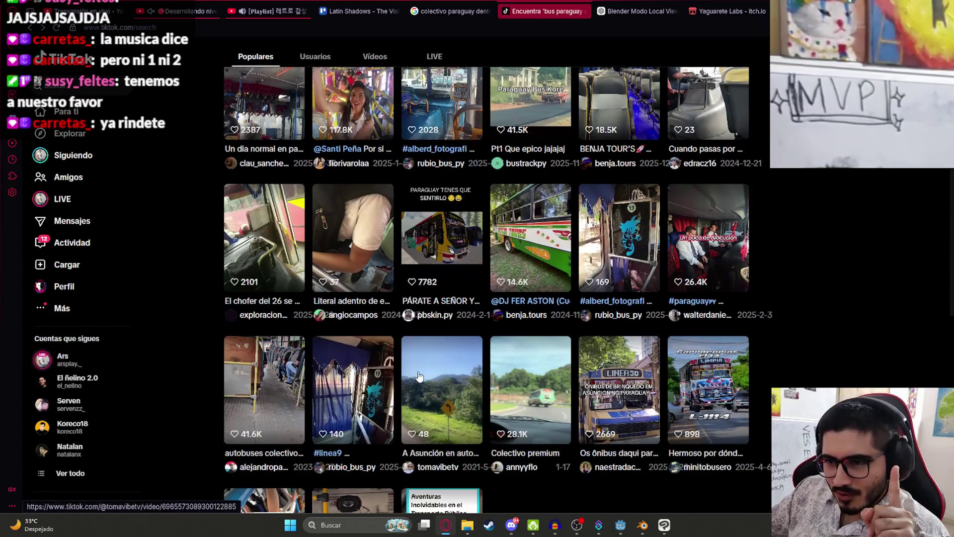
pyautogui.scroll(-8, 288, 402)
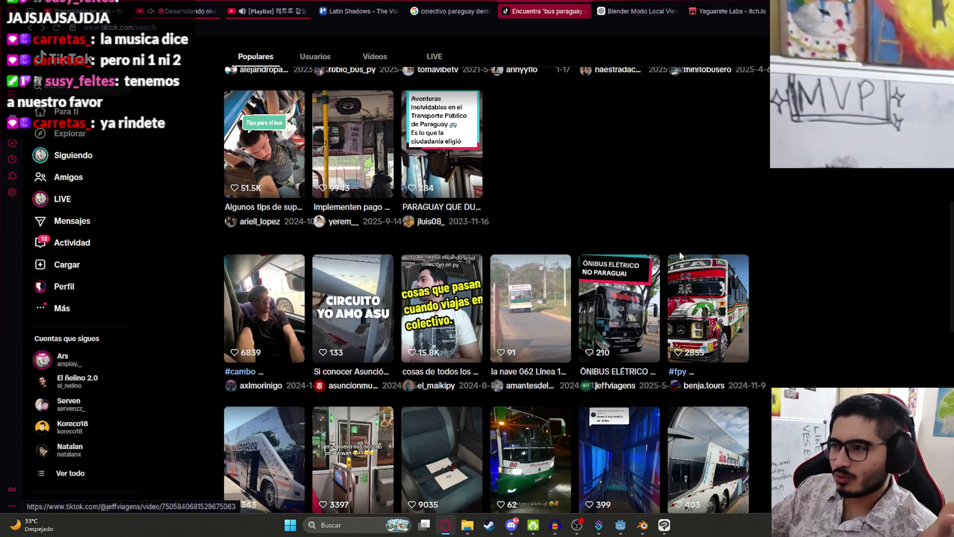
pyautogui.scroll(-2, 662, 318)
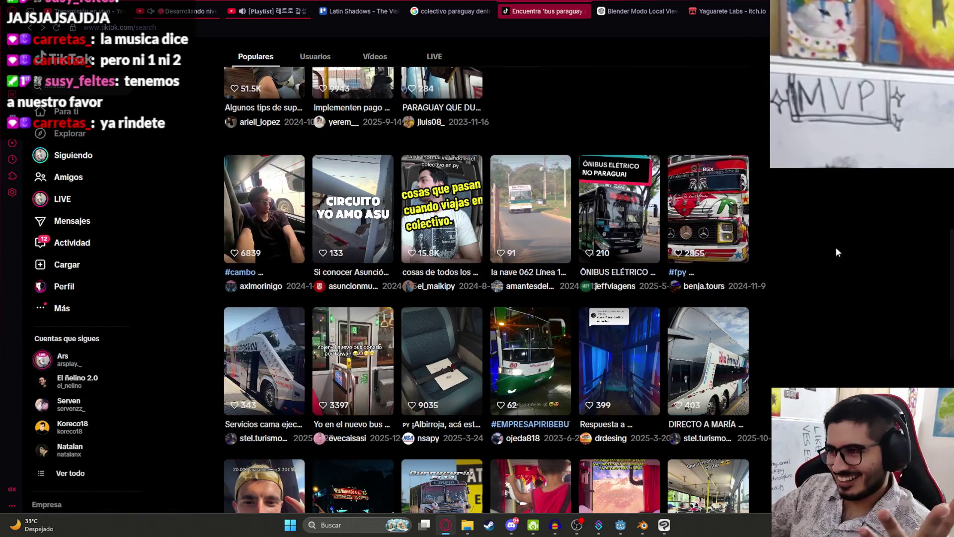
pyautogui.click(718, 221)
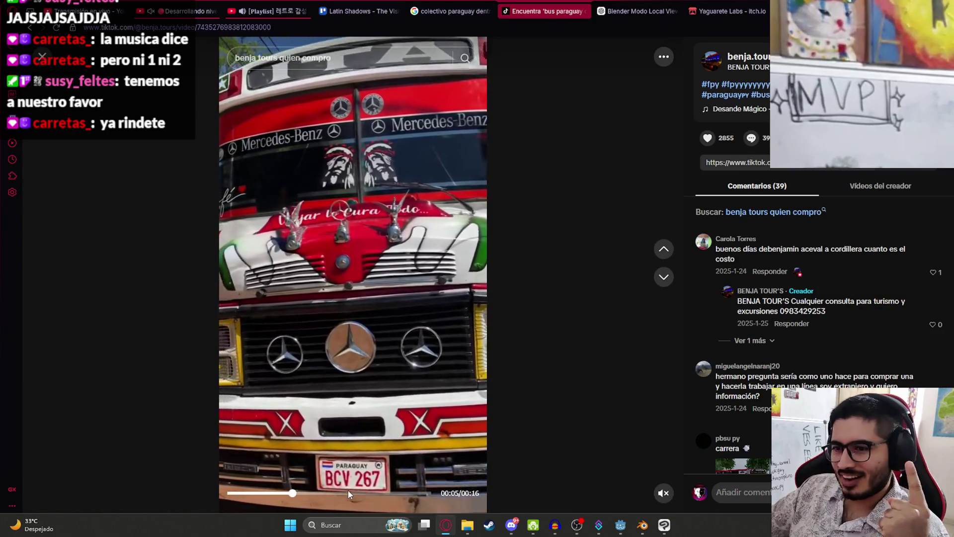
pyautogui.click(353, 496)
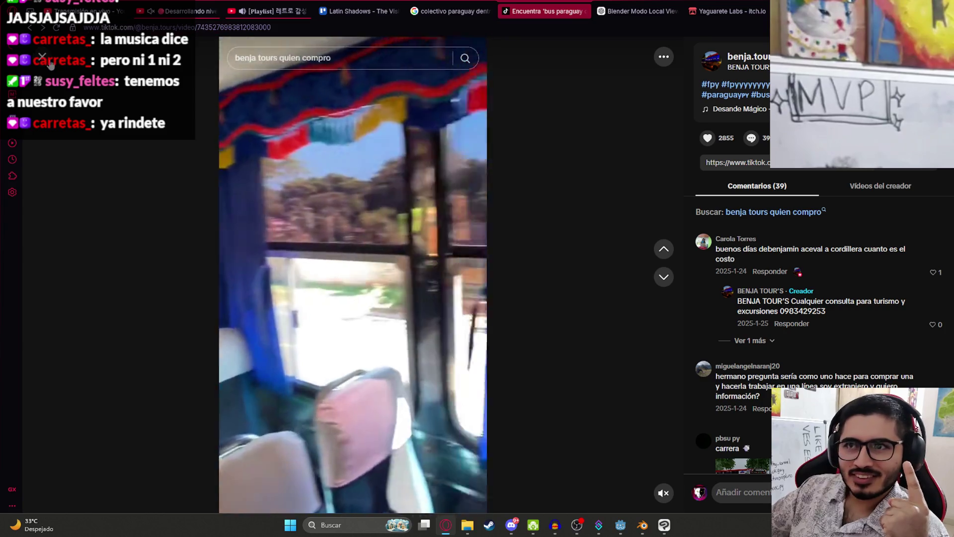
pyautogui.press('Escape')
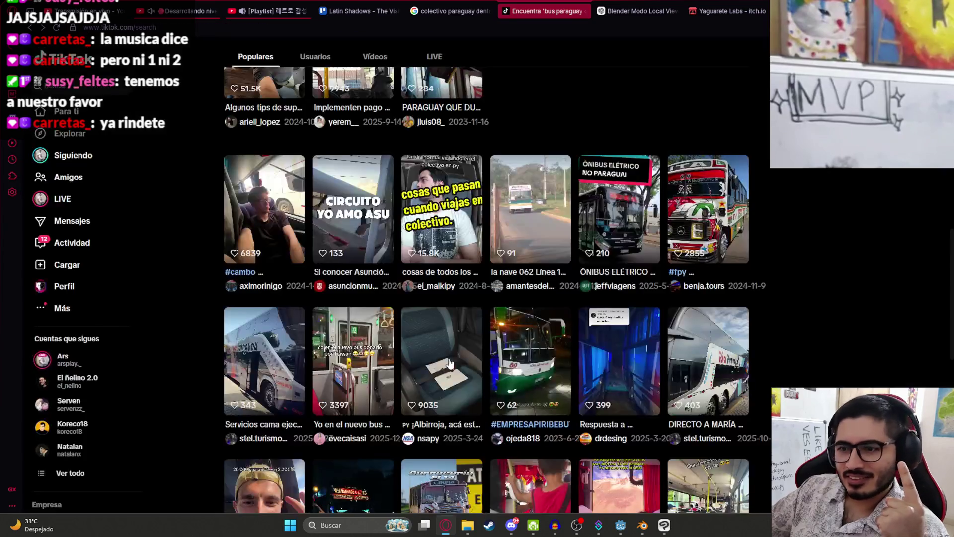
pyautogui.scroll(-4, 487, 330)
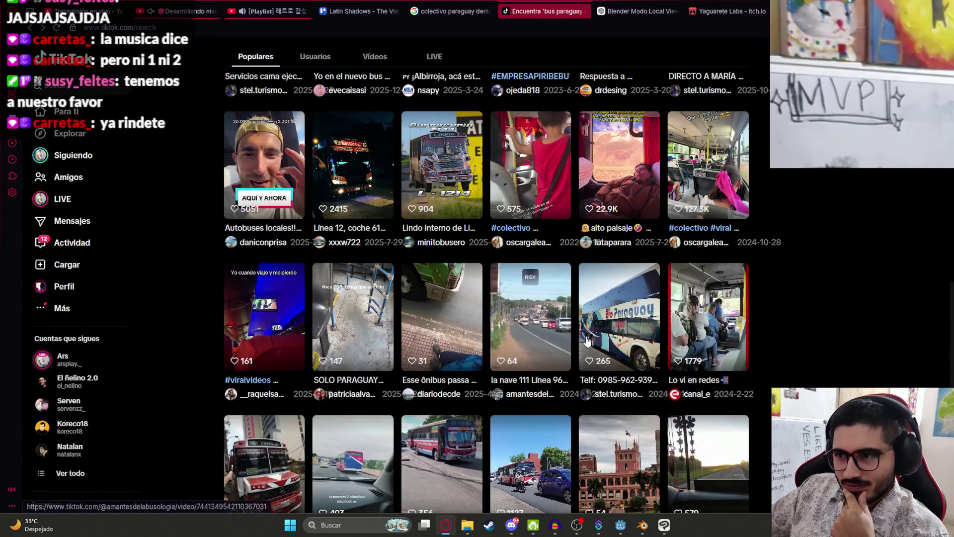
pyautogui.click(443, 312)
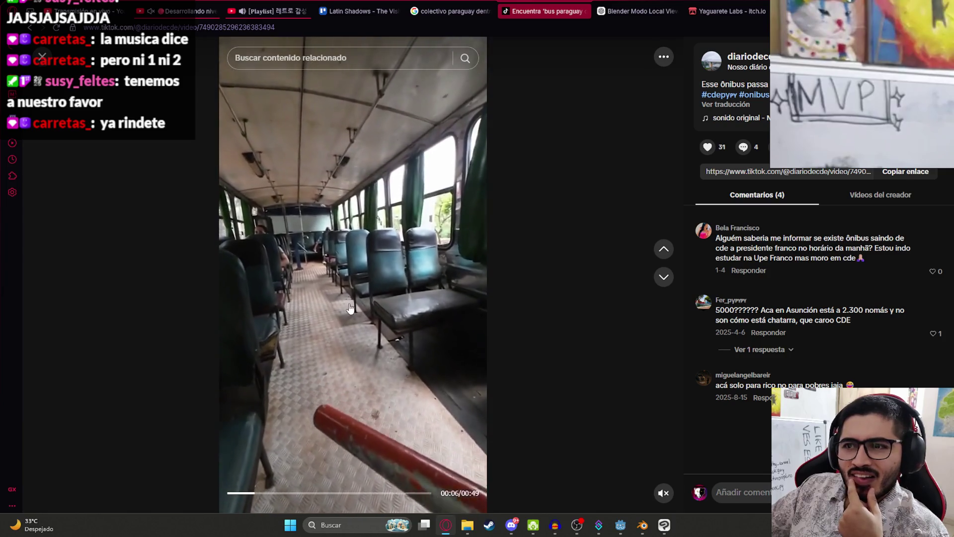
pyautogui.click(287, 319)
pyautogui.click(287, 319)
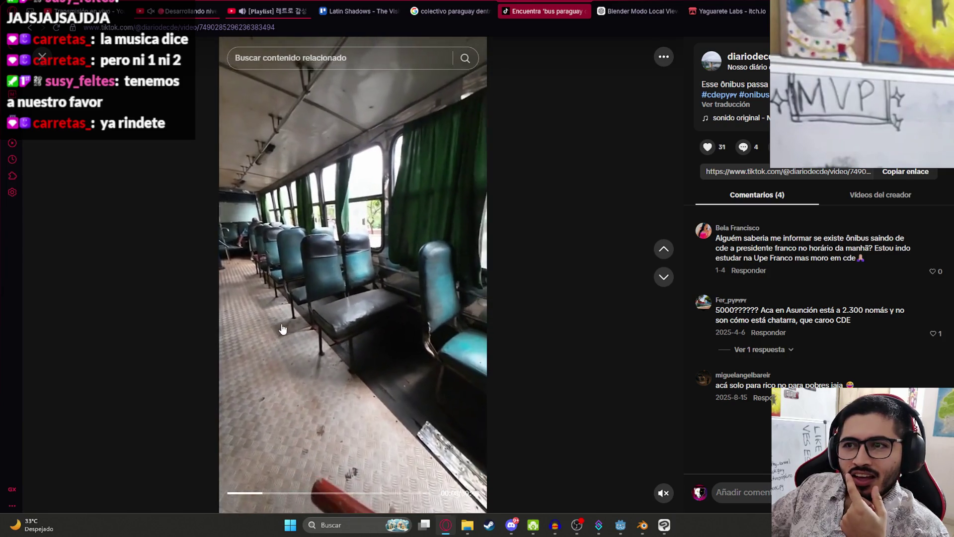
pyautogui.click(241, 495)
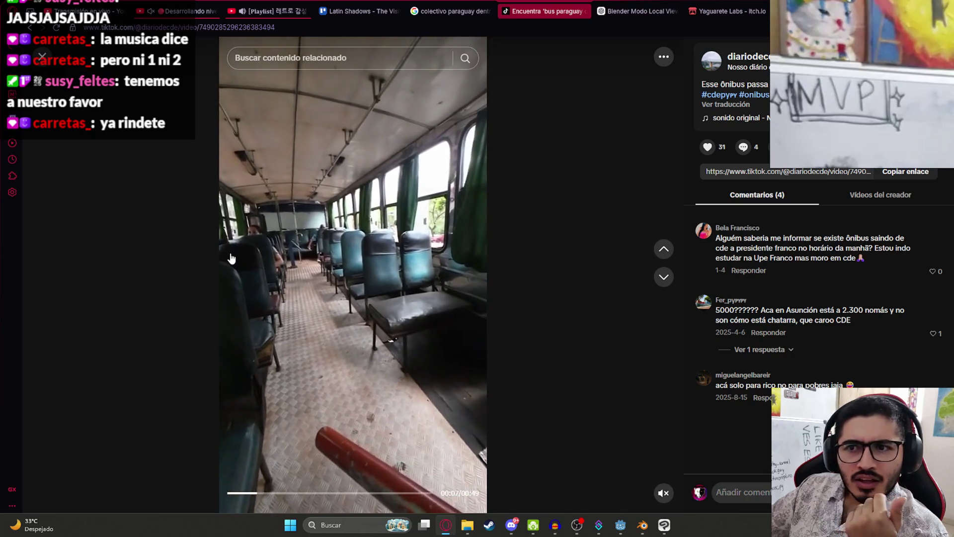
pyautogui.click(42, 56)
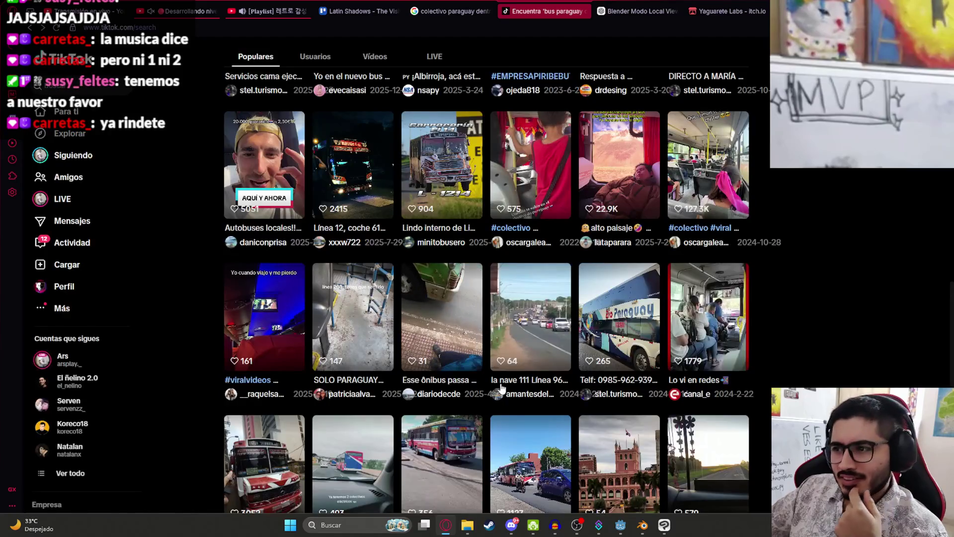
# Watch the CURIOSIDADES PARAGUAYAS red-bus clip, skipping ahead past 00:04, then close it.
pyautogui.scroll(-3, 472, 380)
pyautogui.scroll(-1, 472, 379)
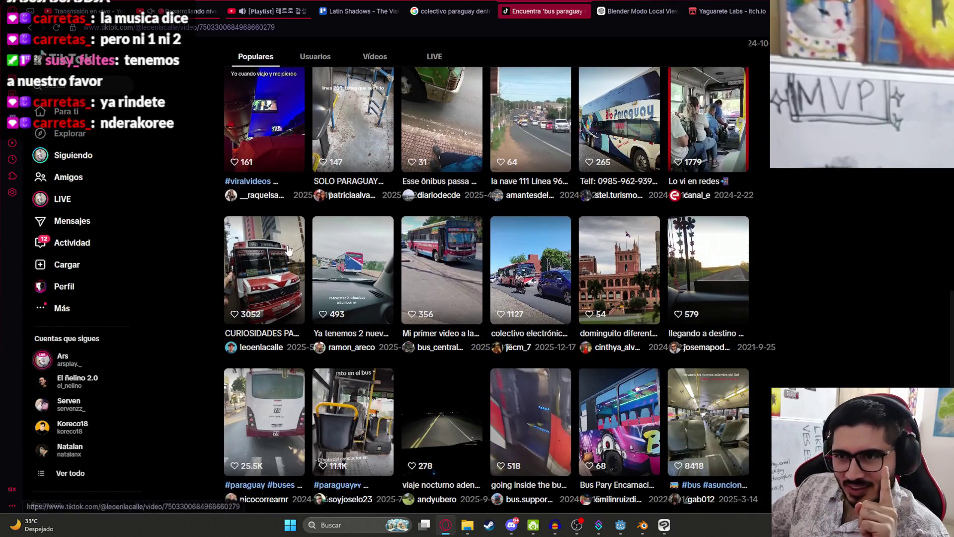
pyautogui.click(289, 250)
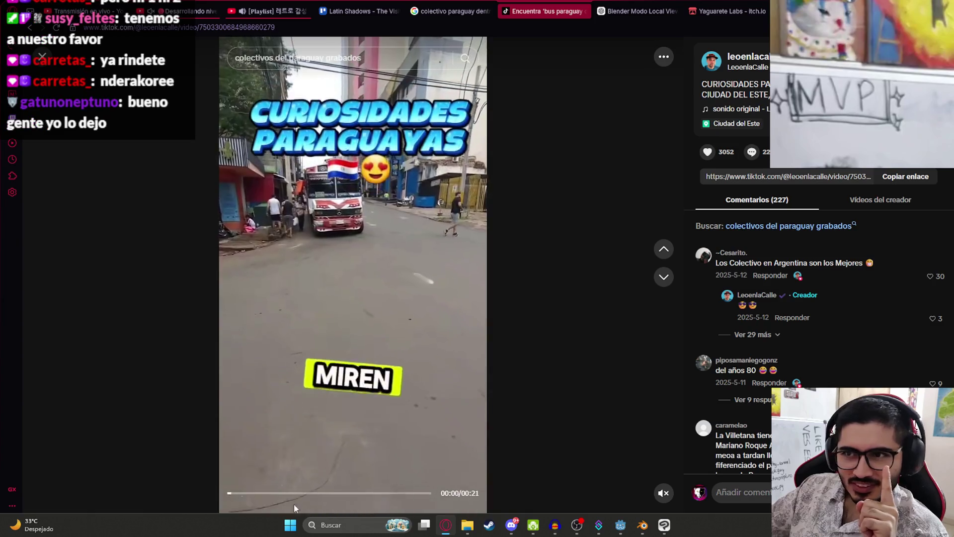
pyautogui.click(268, 493)
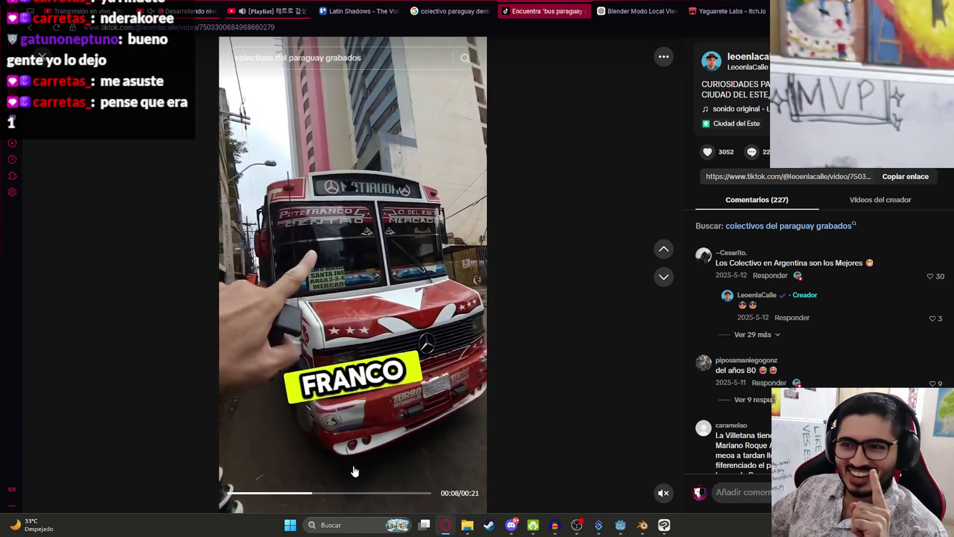
pyautogui.click(381, 448)
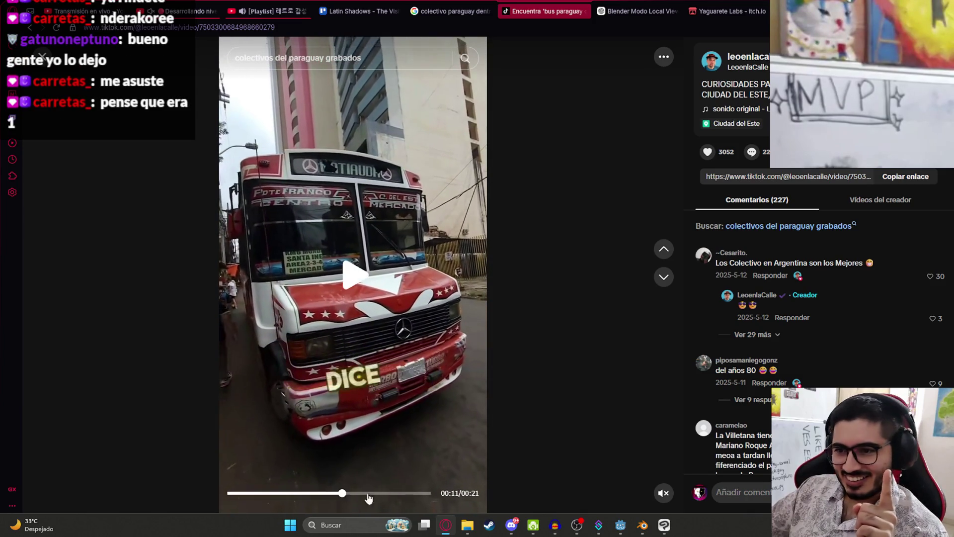
pyautogui.click(374, 491)
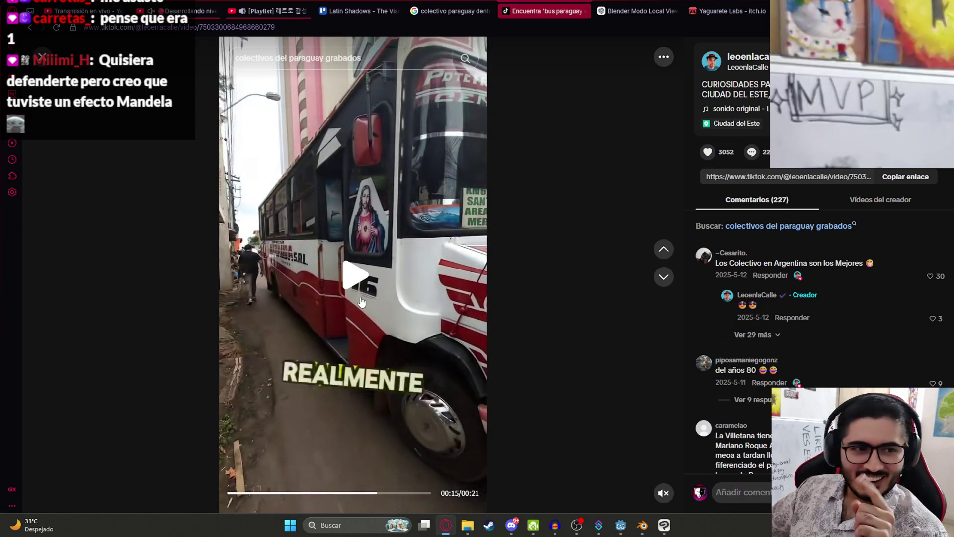
pyautogui.click(361, 302)
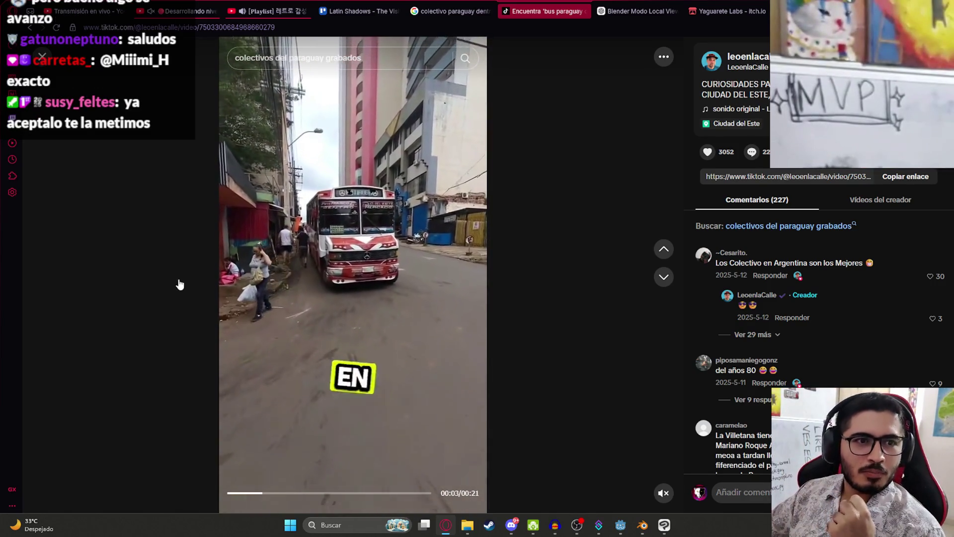
pyautogui.click(45, 58)
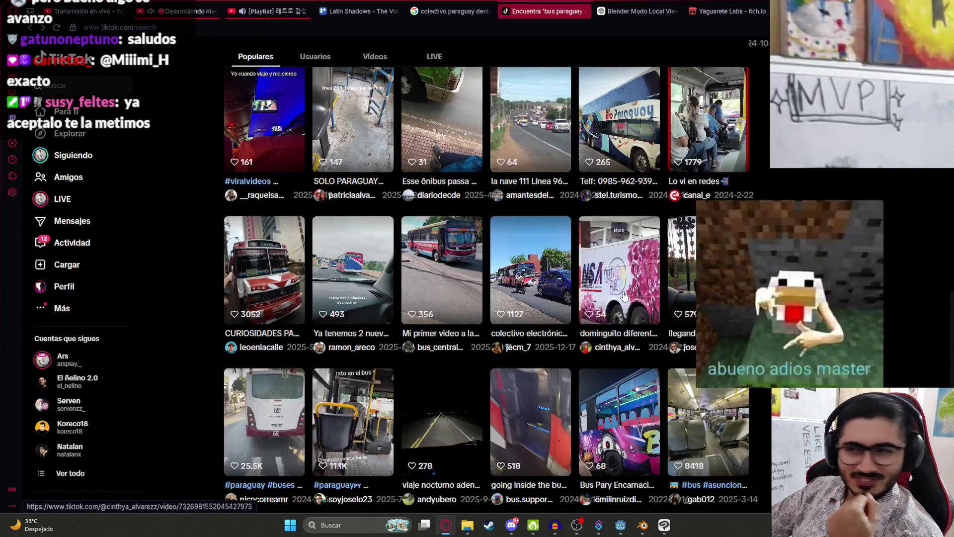
# Preview the resting-on-the-bus clip, then skim the UPS bus video to where the wrong bus arrives.
pyautogui.scroll(-2, 623, 296)
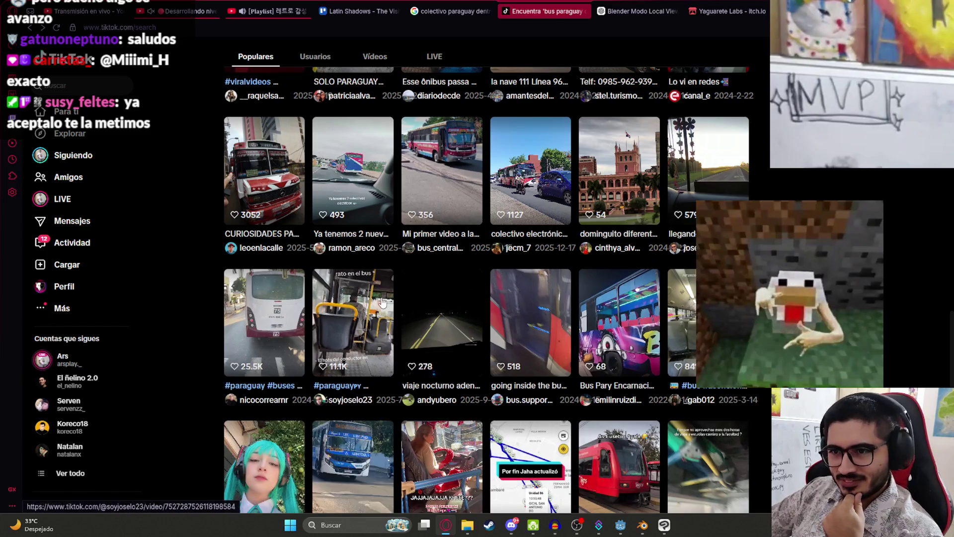
pyautogui.click(383, 302)
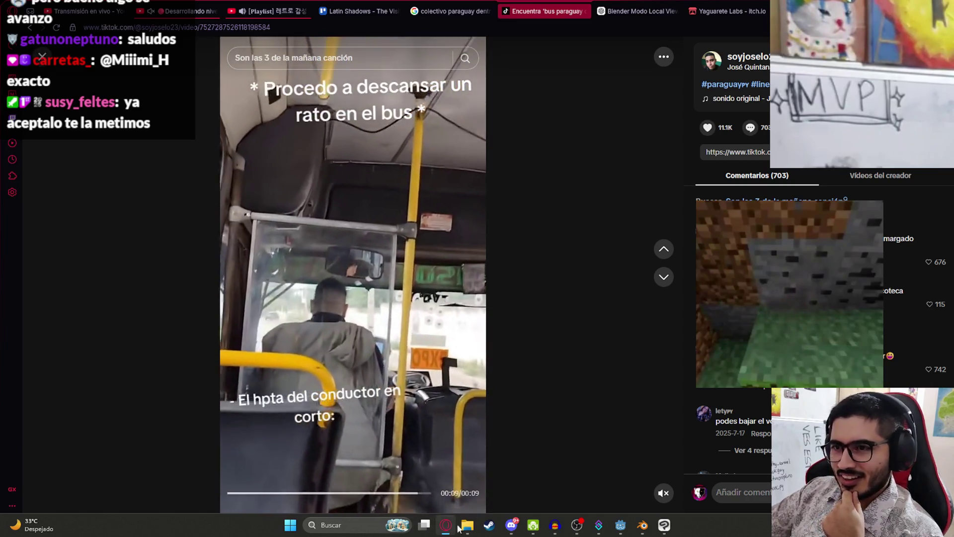
pyautogui.press('Escape')
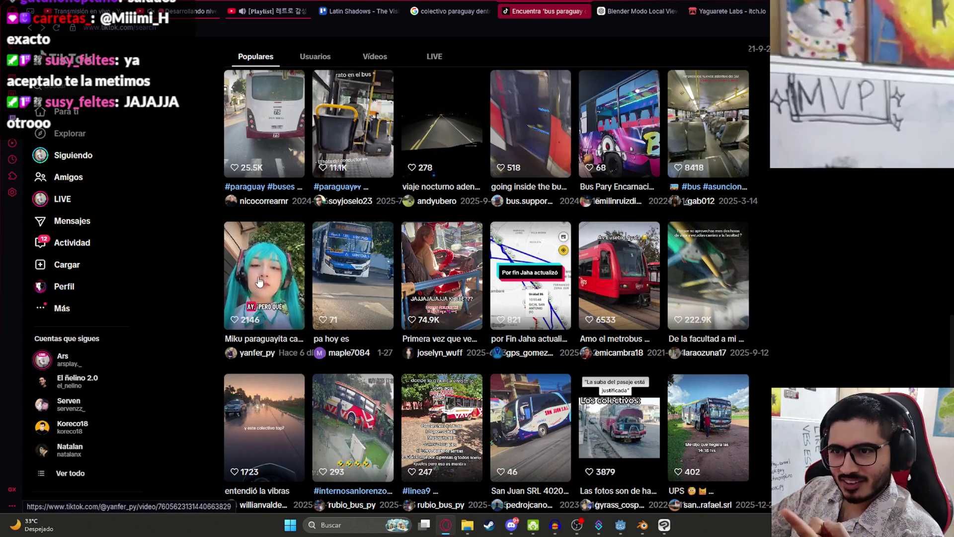
pyautogui.scroll(-2, 398, 290)
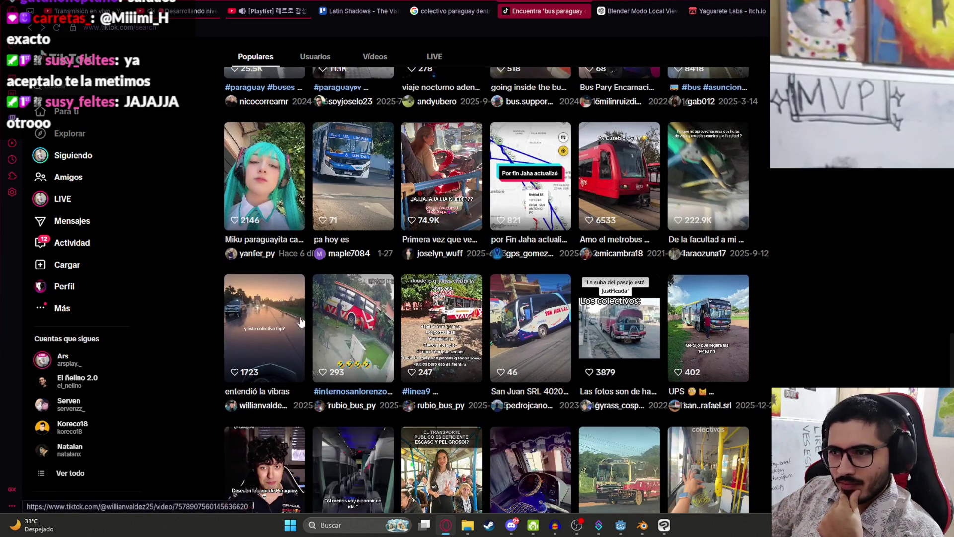
pyautogui.scroll(-3, 543, 304)
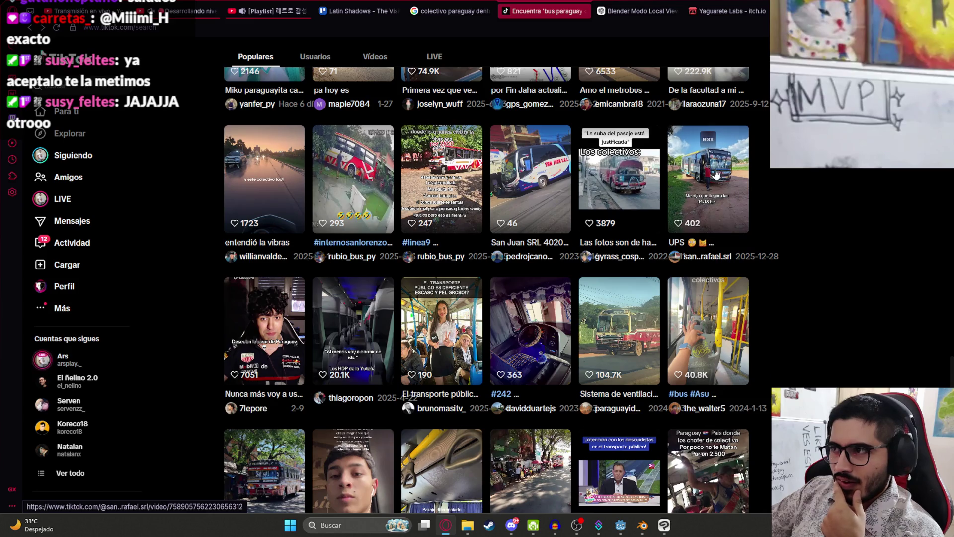
pyautogui.click(716, 175)
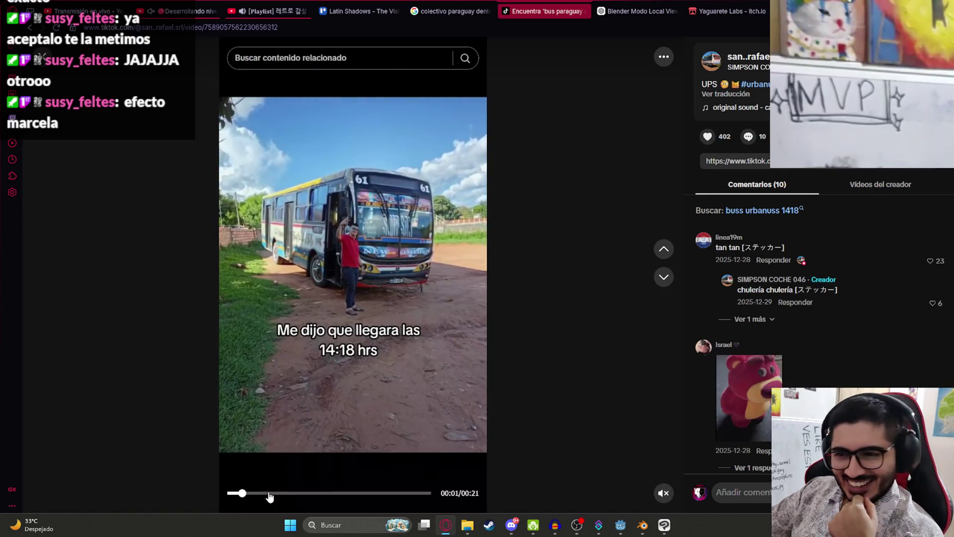
pyautogui.moveTo(281, 494); pyautogui.dragTo(346, 494)
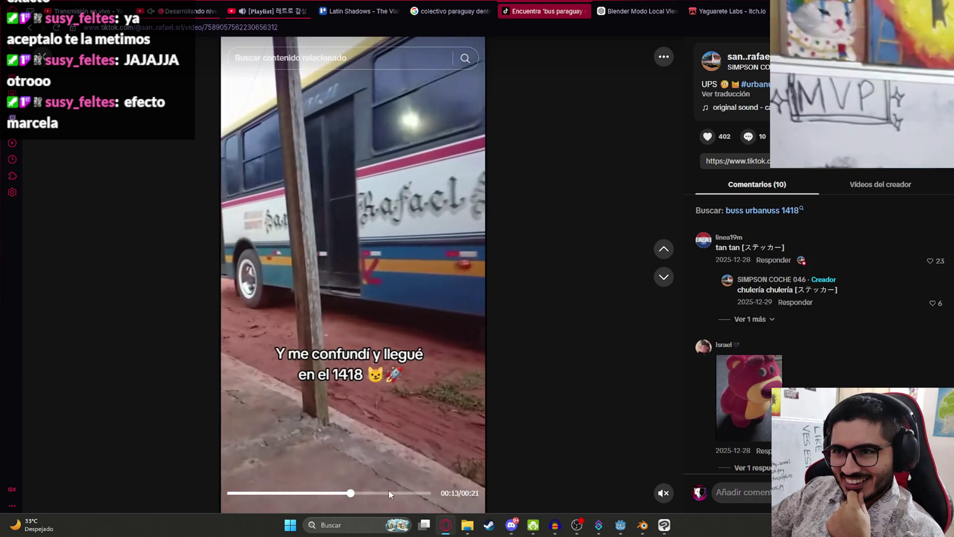
pyautogui.click(420, 494)
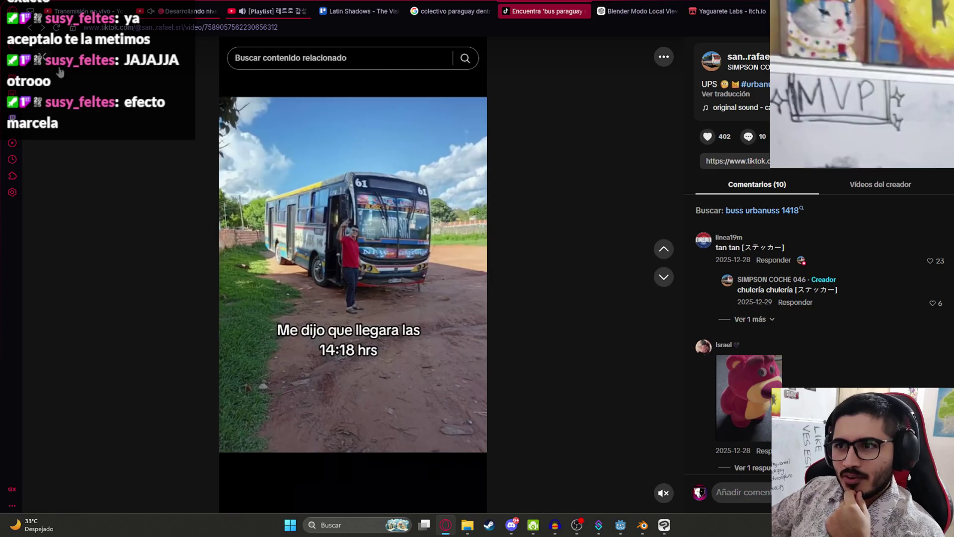
pyautogui.click(50, 66)
# Open the El transporte público video and jump the next clip to its bus-interior footage.
pyautogui.scroll(-3, 560, 337)
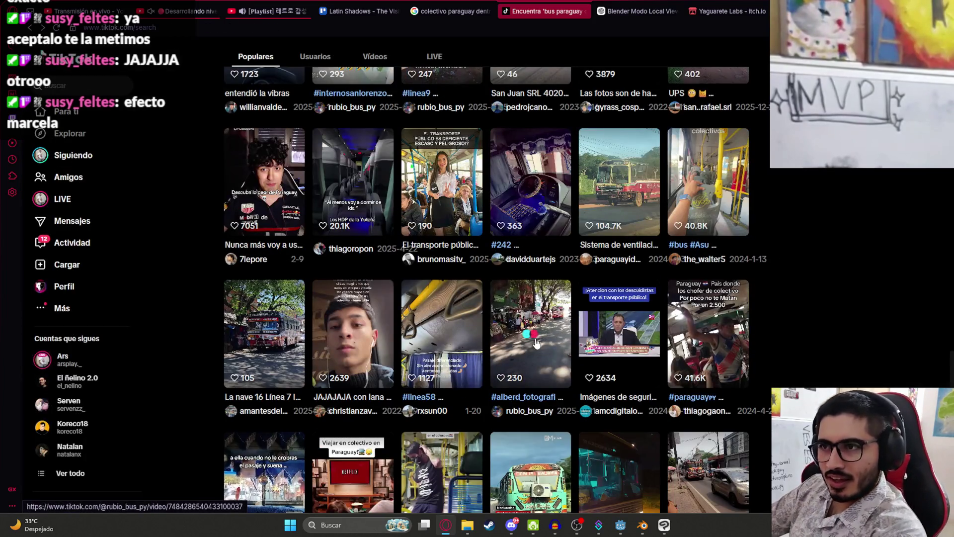
pyautogui.click(457, 201)
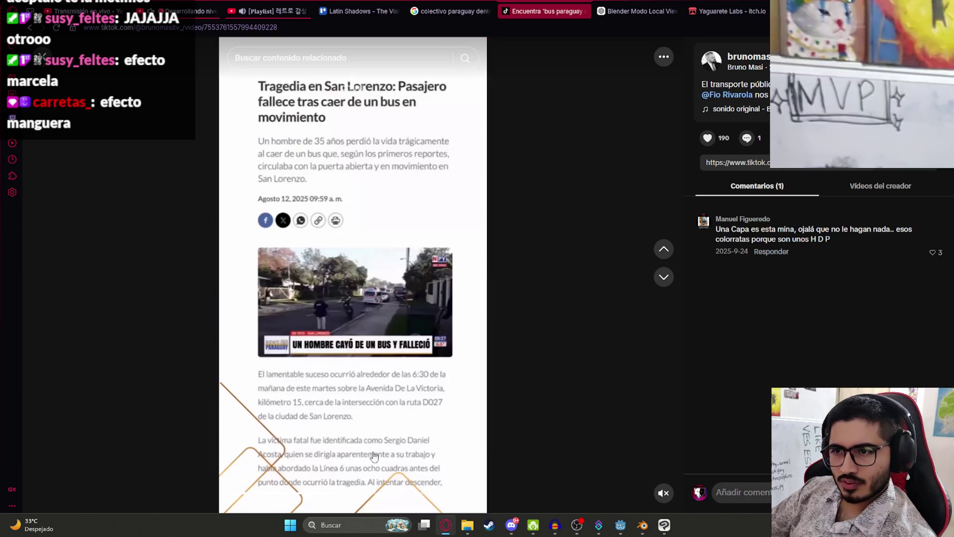
pyautogui.click(663, 276)
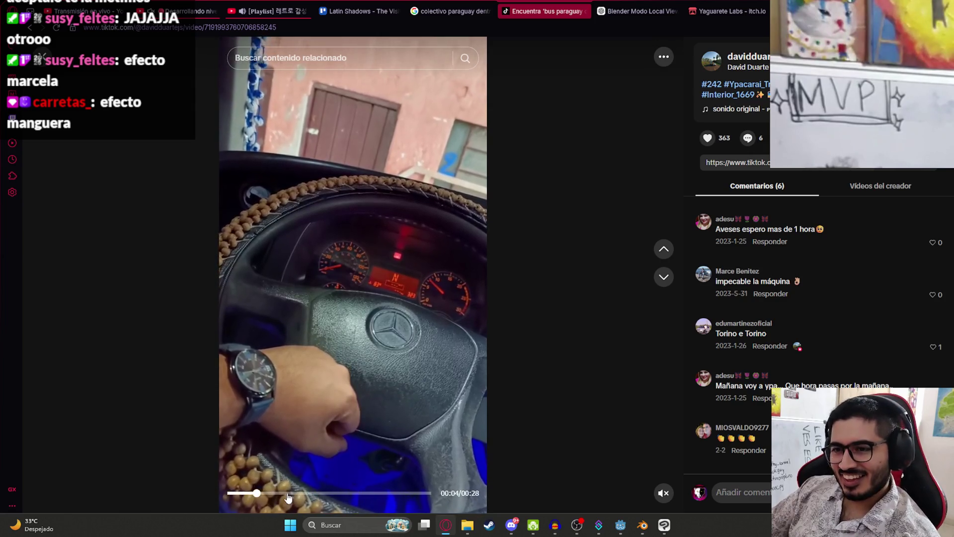
pyautogui.click(288, 493)
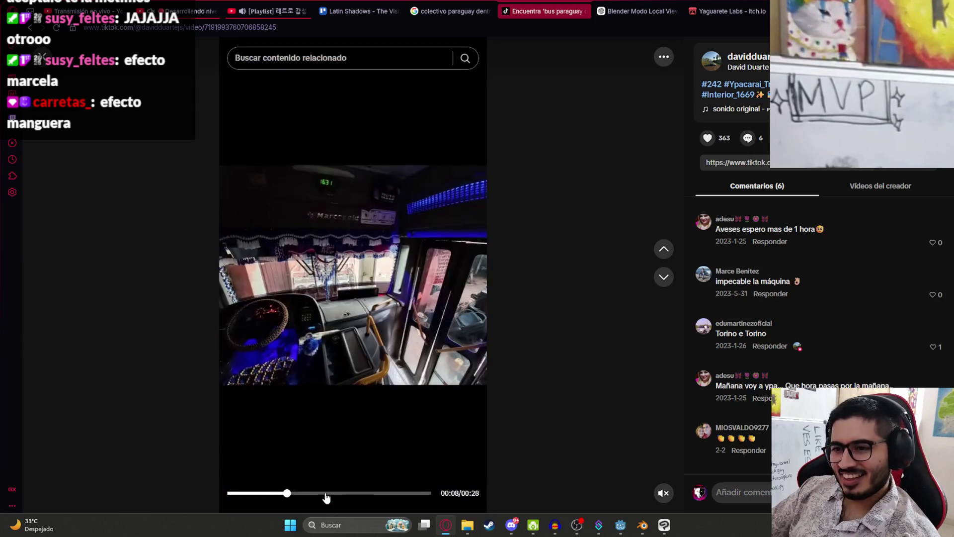
pyautogui.click(328, 494)
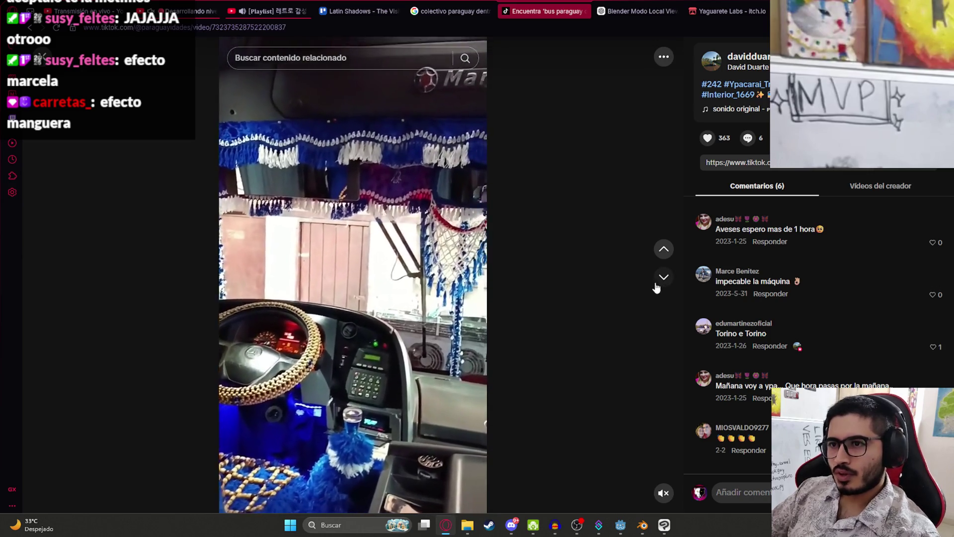
# Step through further related bus clips, skipping ahead, ending on the crowded #linea 58 bus.
pyautogui.click(664, 277)
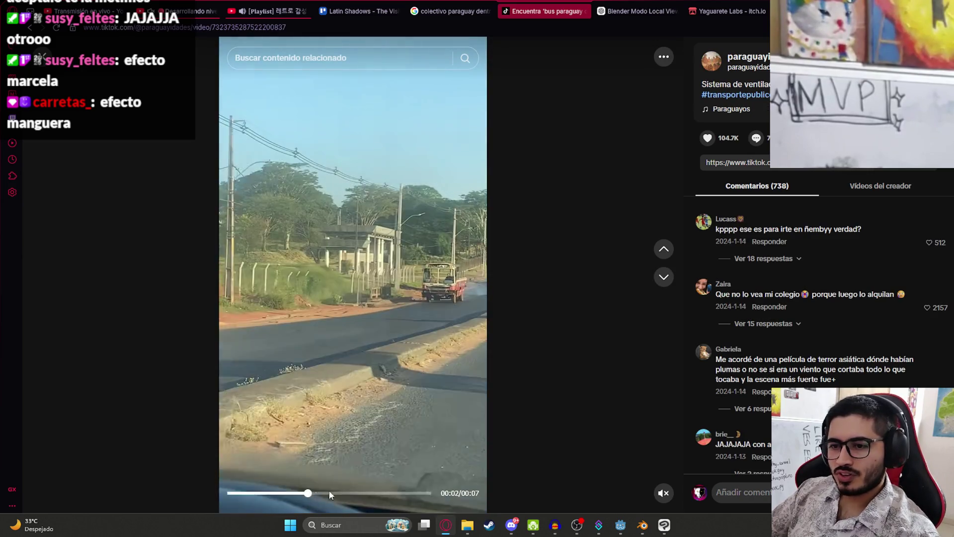
pyautogui.click(664, 277)
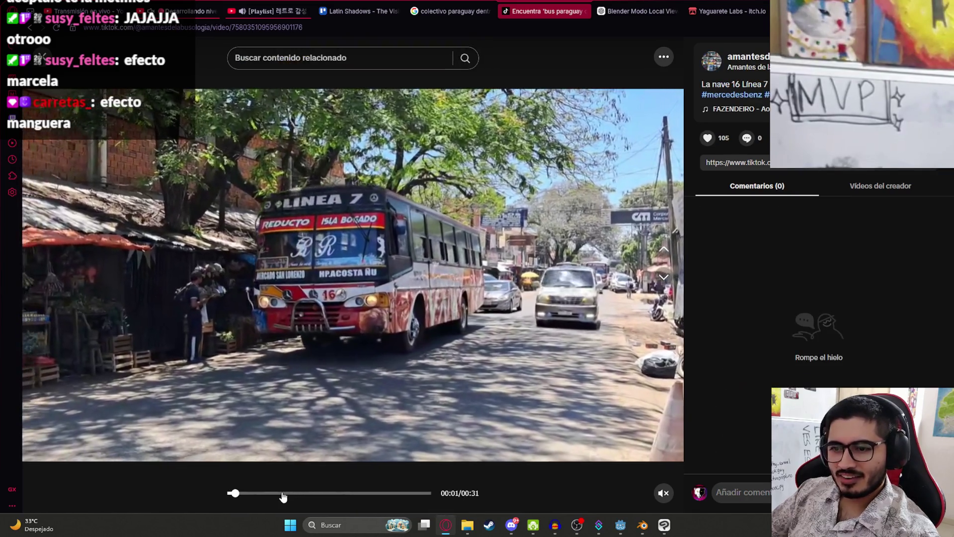
pyautogui.click(285, 493)
pyautogui.click(351, 493)
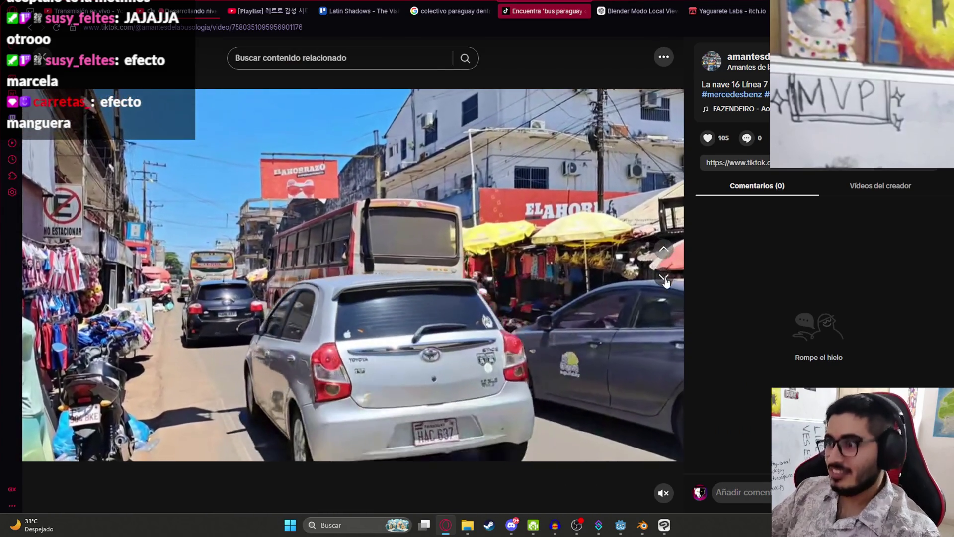
pyautogui.click(664, 279)
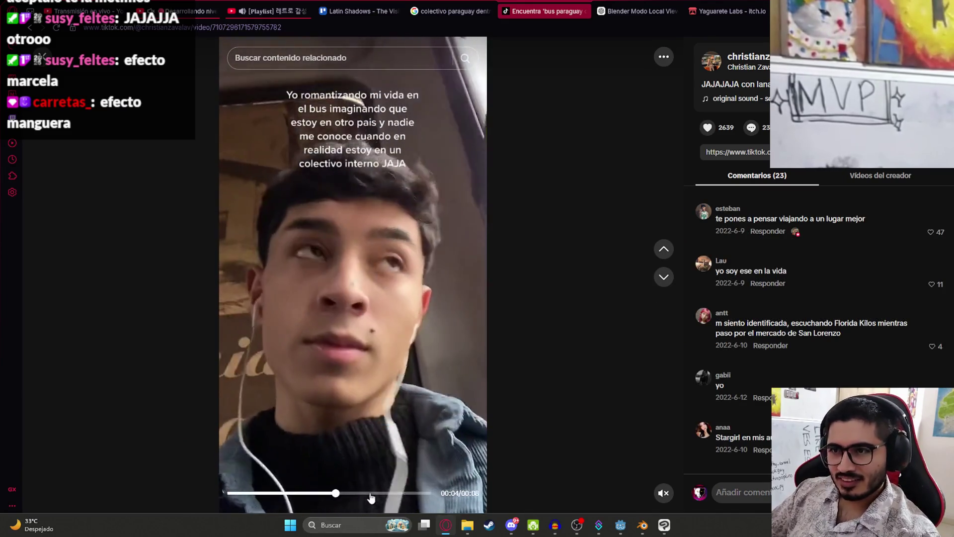
pyautogui.click(369, 493)
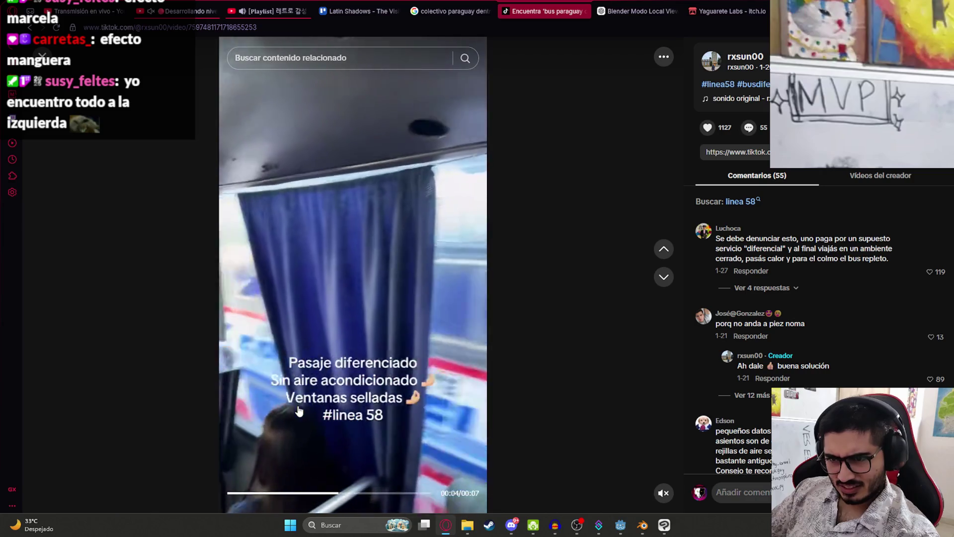
# Pause the bus-interior clip on the seated-passengers frame, then resume it.
pyautogui.click(252, 359)
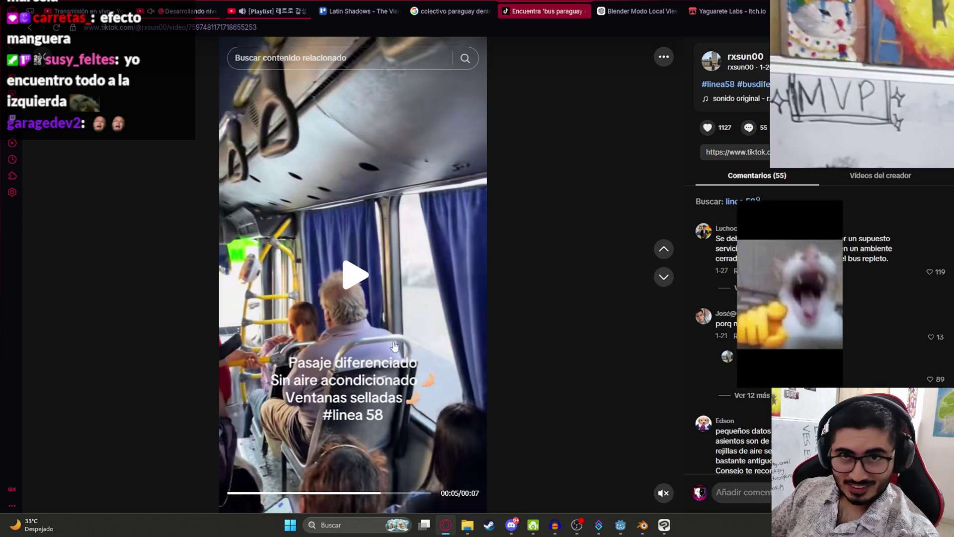
pyautogui.click(301, 478)
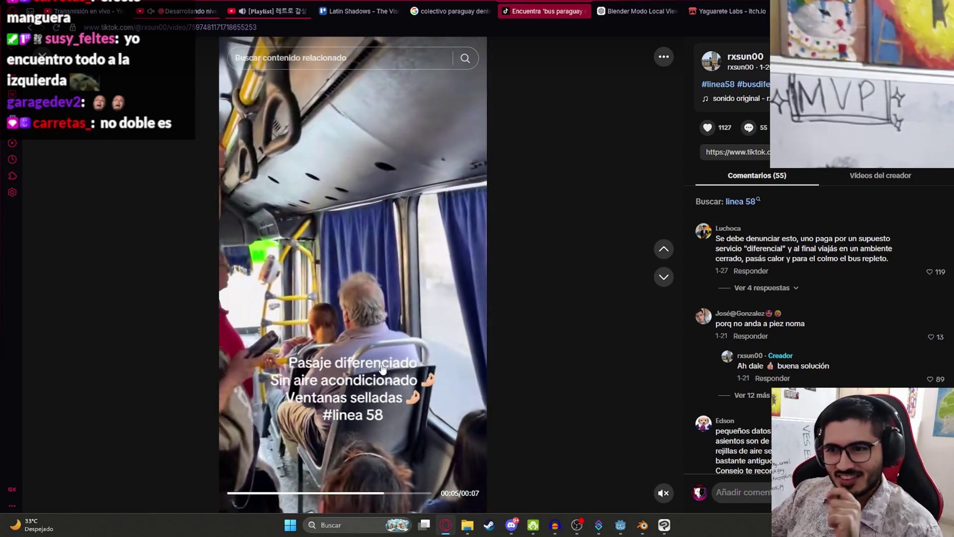
pyautogui.click(390, 440)
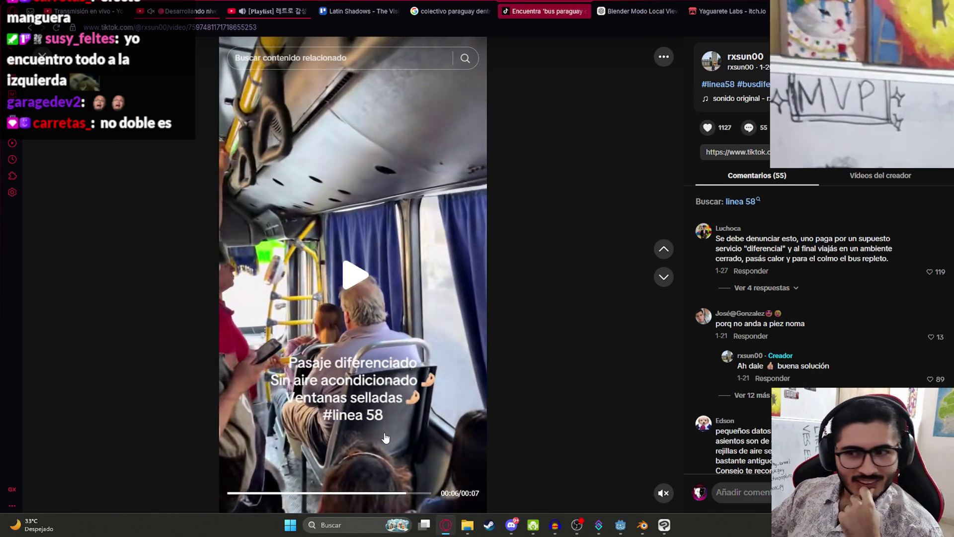
pyautogui.click(415, 395)
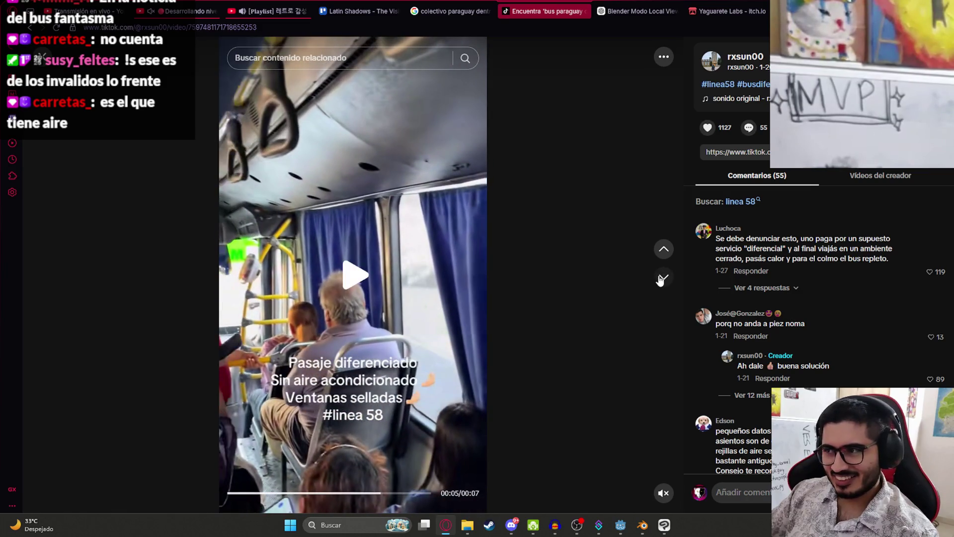
# Move to the next video and seek through its bus-interior scene toward the end.
pyautogui.click(661, 279)
pyautogui.click(318, 493)
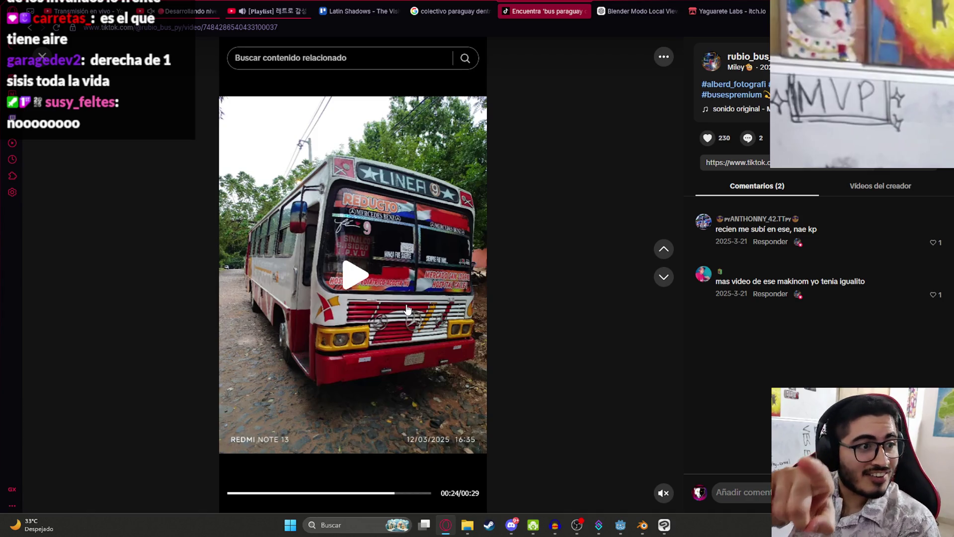
pyautogui.click(319, 493)
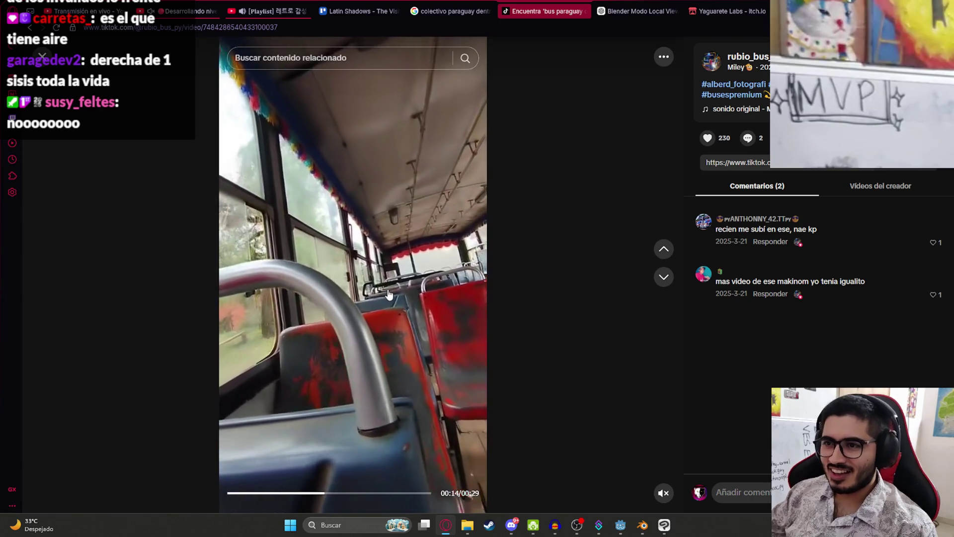
pyautogui.click(377, 493)
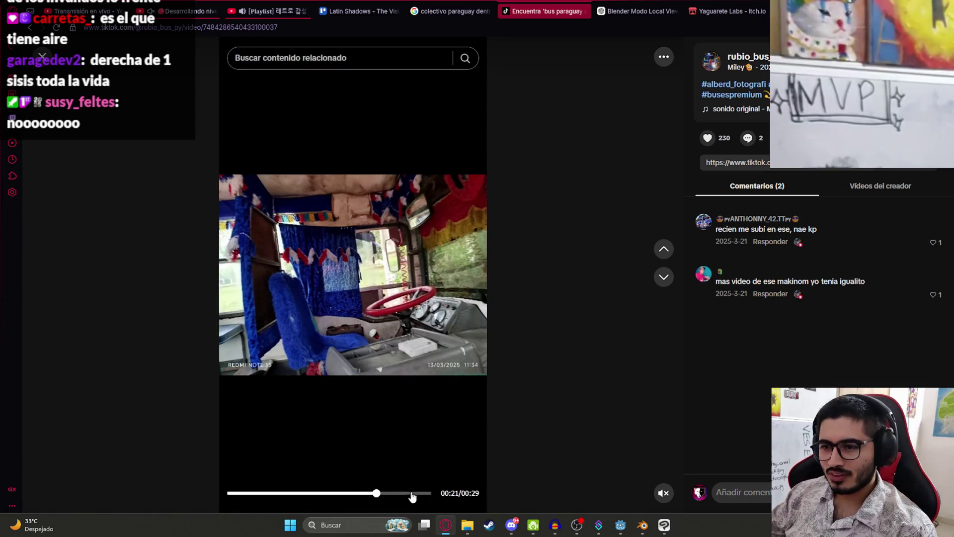
pyautogui.click(415, 492)
# Skim the phone-theft news clip and the bus-driver video, then return to the search results.
pyautogui.click(664, 277)
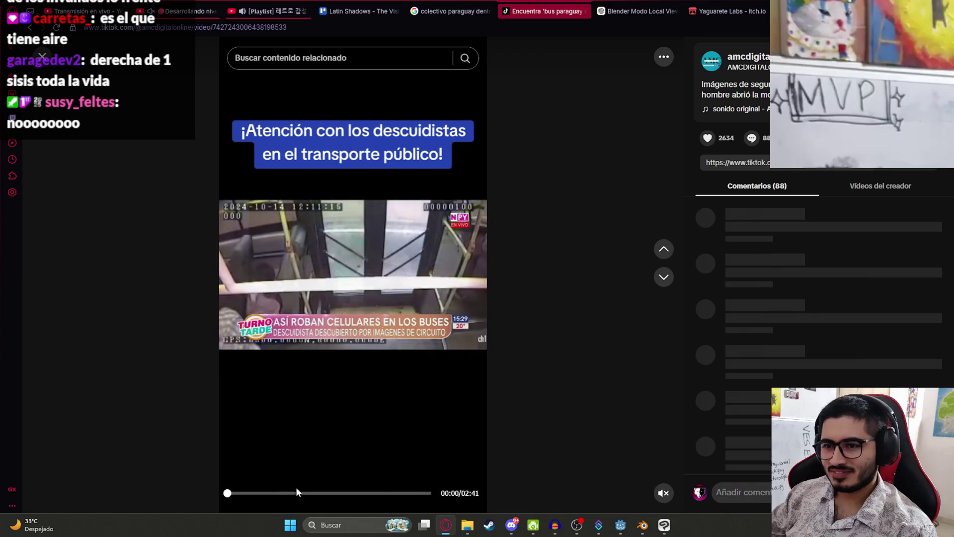
pyautogui.click(293, 493)
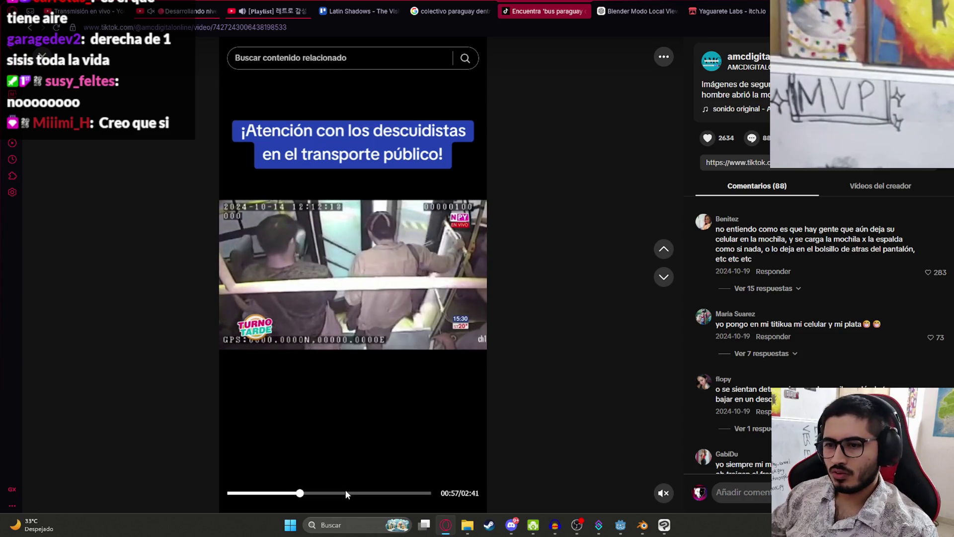
pyautogui.click(345, 489)
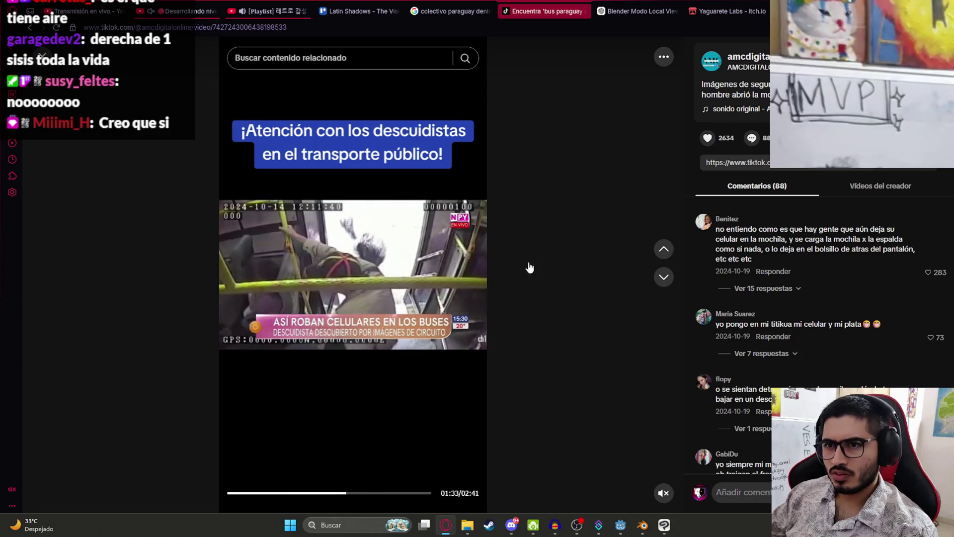
pyautogui.click(664, 276)
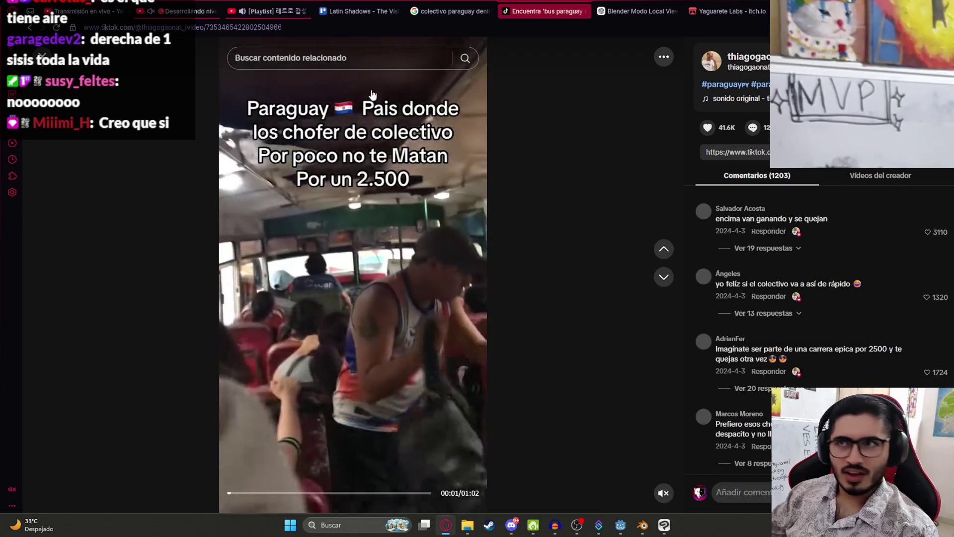
pyautogui.click(42, 56)
pyautogui.click(42, 56)
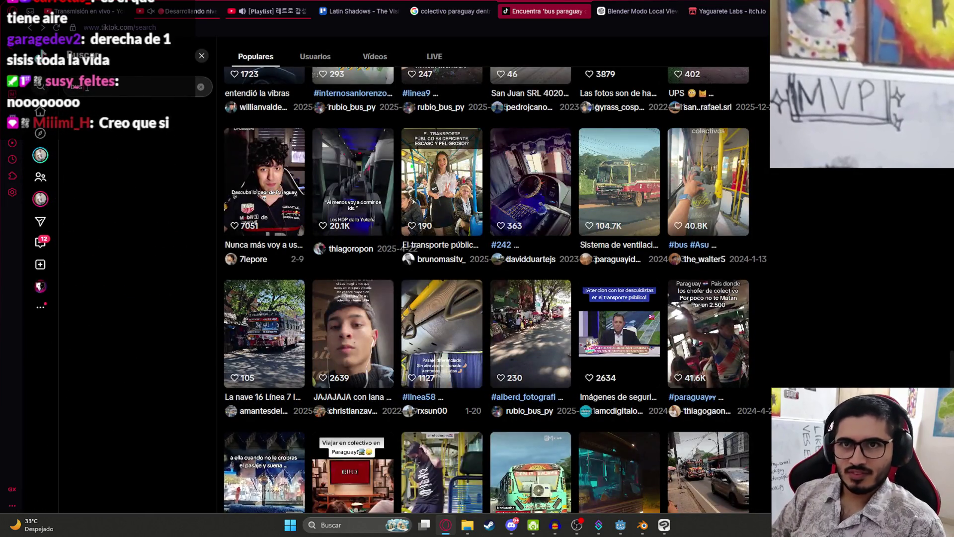
# Search for 'bus fantasma paraguay' and skim the #paraguay ghost-bus video to 00:26.
pyautogui.write('aragua')
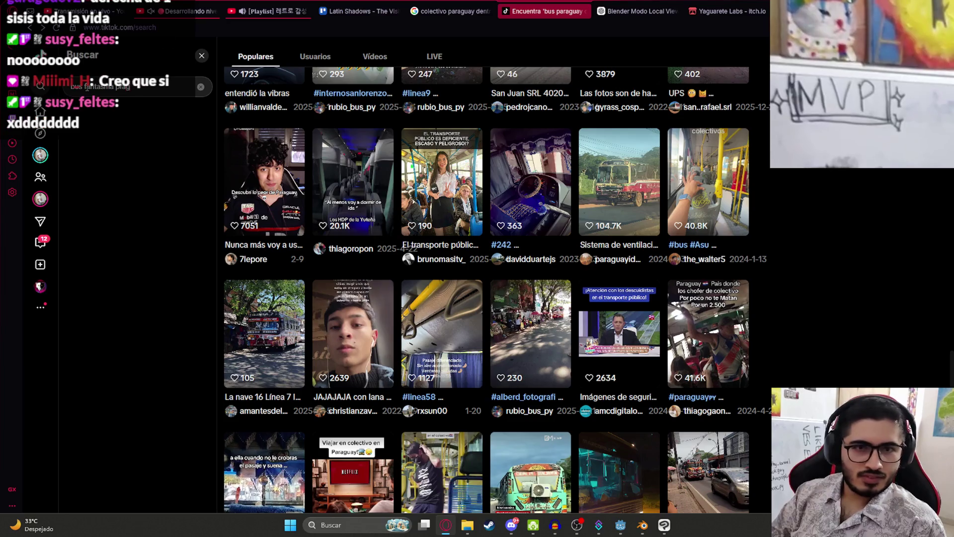
pyautogui.write('y')
pyautogui.press('Return')
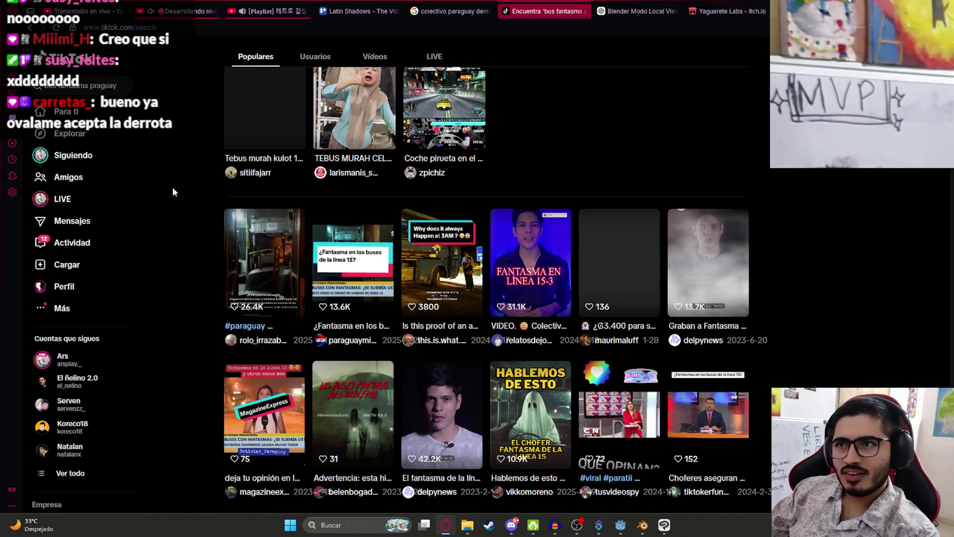
pyautogui.click(71, 90)
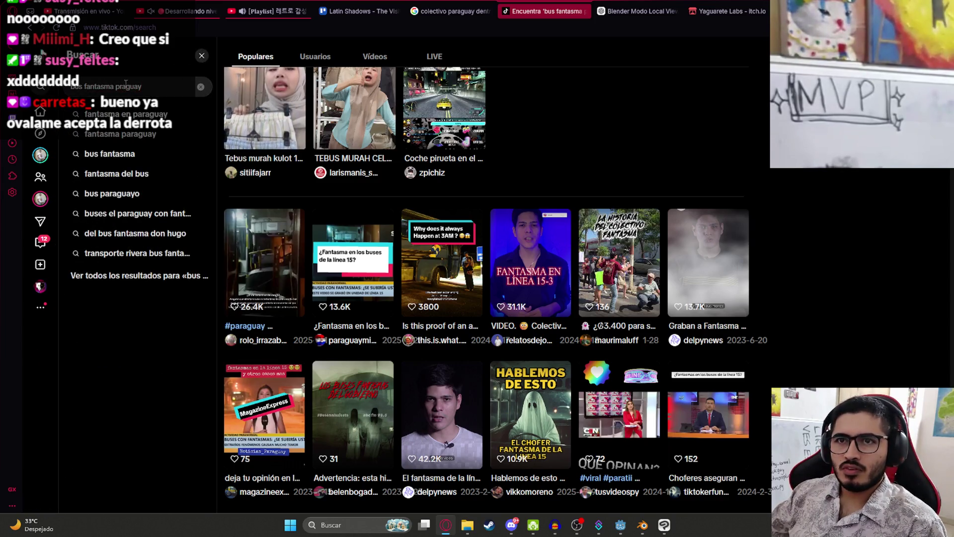
pyautogui.write('araguay')
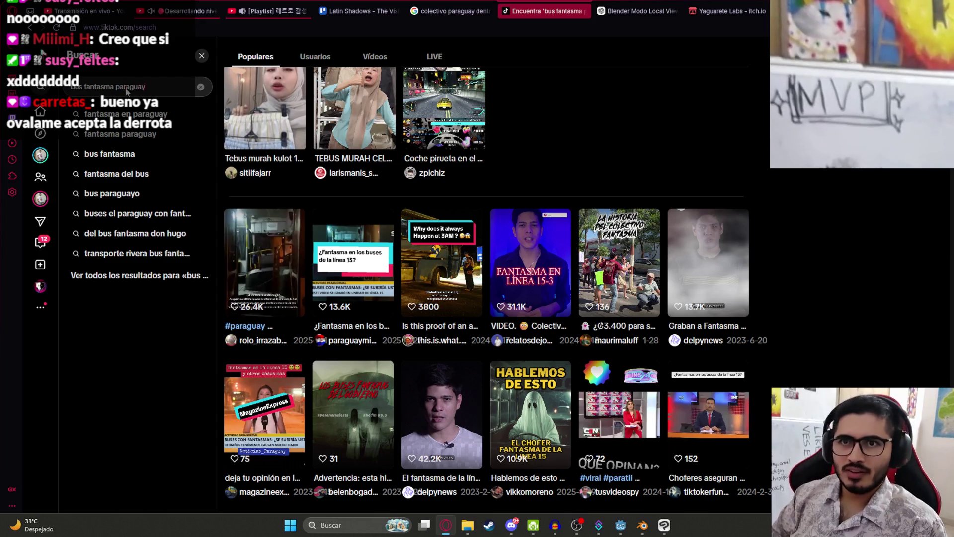
pyautogui.press('Return')
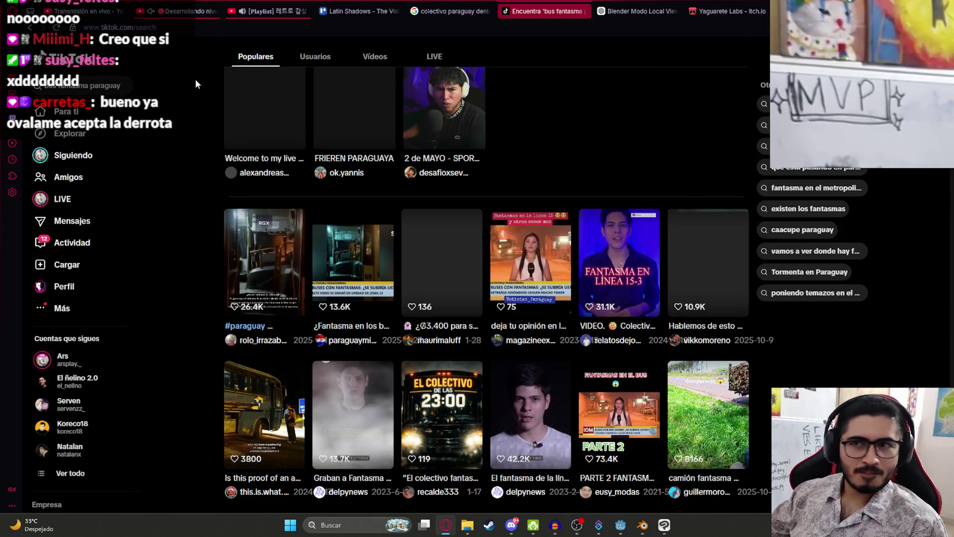
pyautogui.scroll(1, 281, 123)
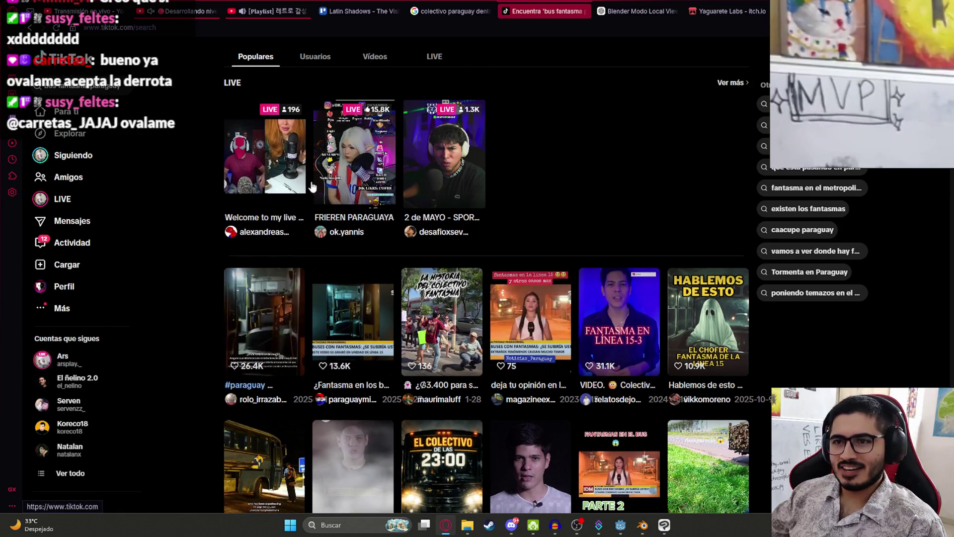
pyautogui.click(270, 312)
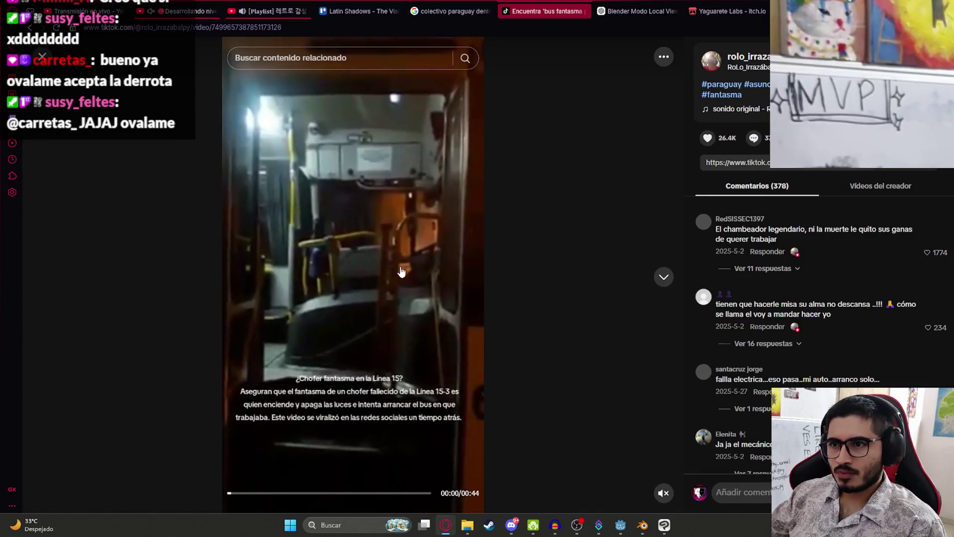
pyautogui.moveTo(271, 500); pyautogui.dragTo(428, 497)
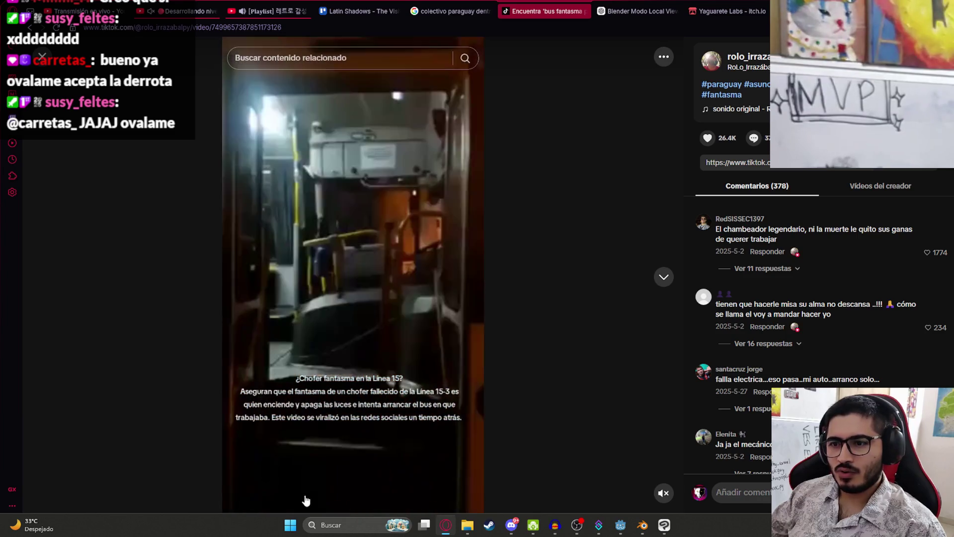
pyautogui.click(42, 56)
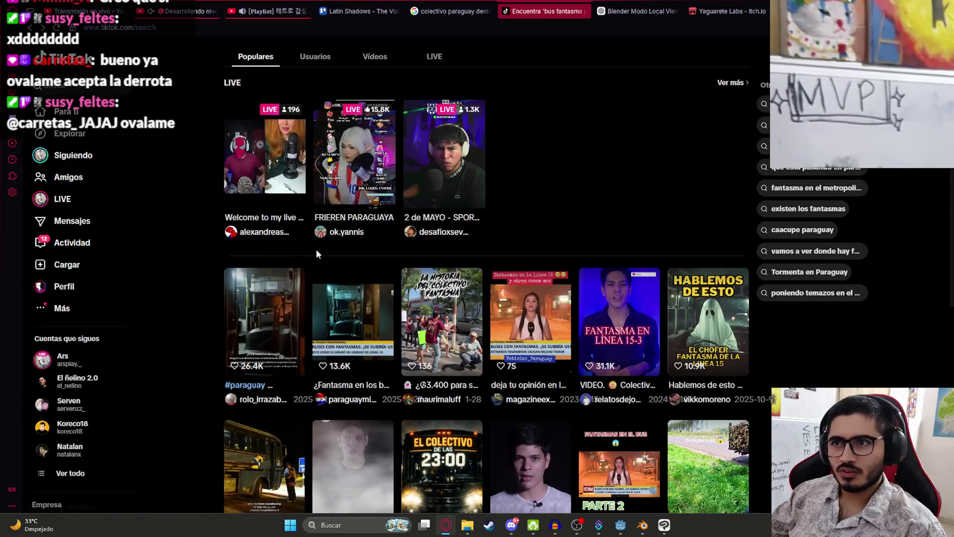
# Seek through the Buses con fantasmas news report (00:25, 00:42, 01:42) and pause it at 01:03.
pyautogui.click(350, 323)
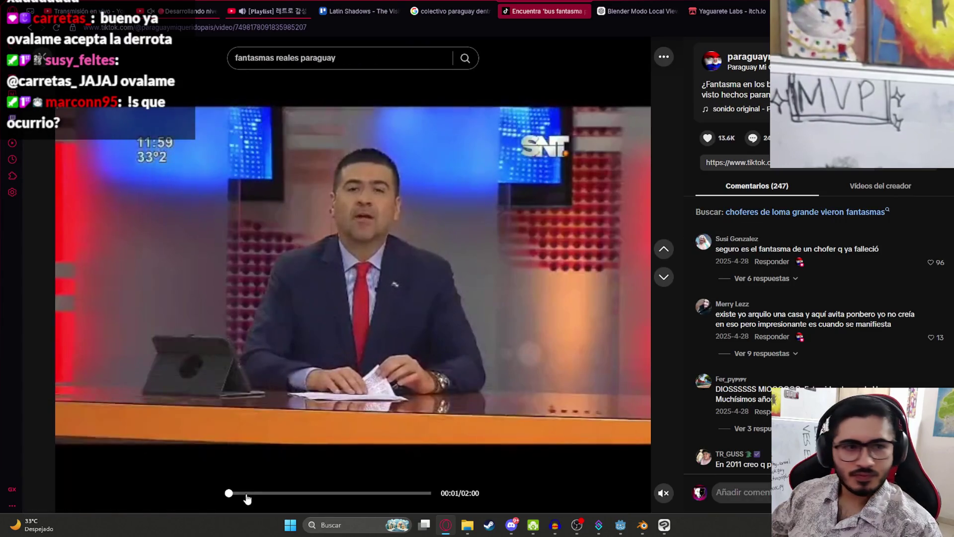
pyautogui.click(271, 493)
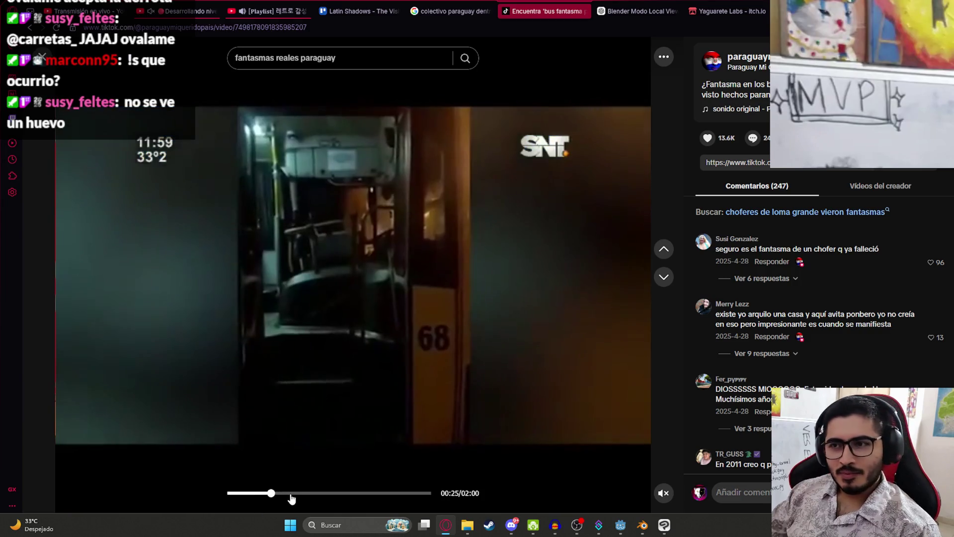
pyautogui.click(297, 494)
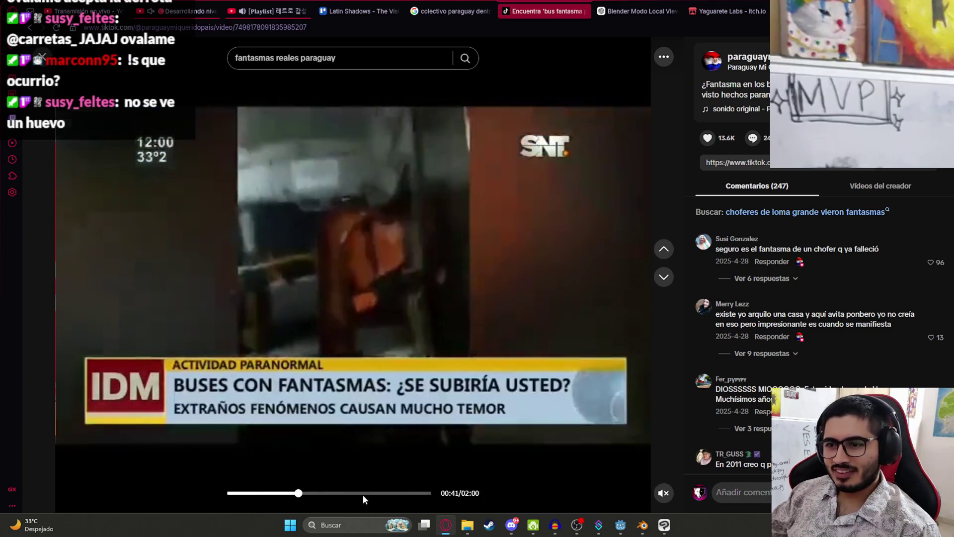
pyautogui.click(361, 493)
pyautogui.click(400, 494)
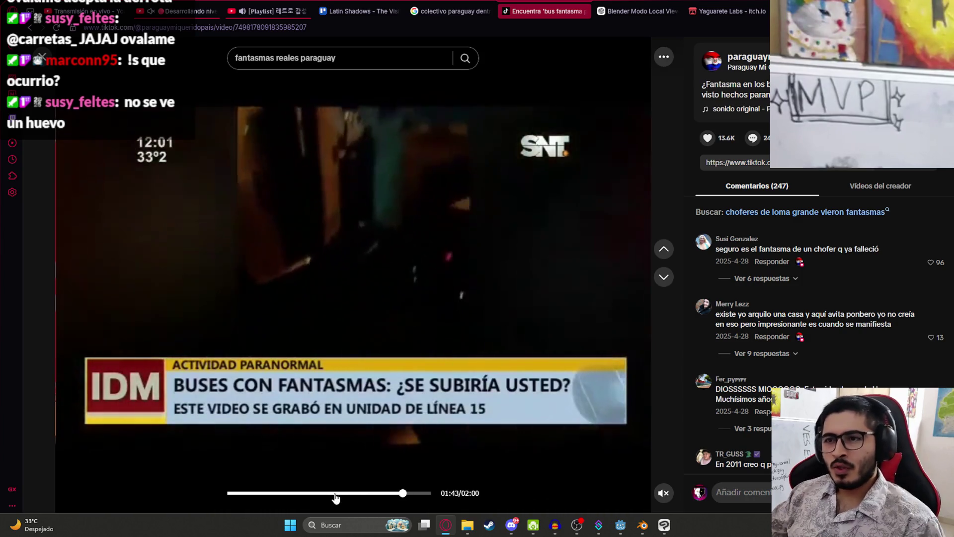
pyautogui.click(335, 494)
pyautogui.click(616, 472)
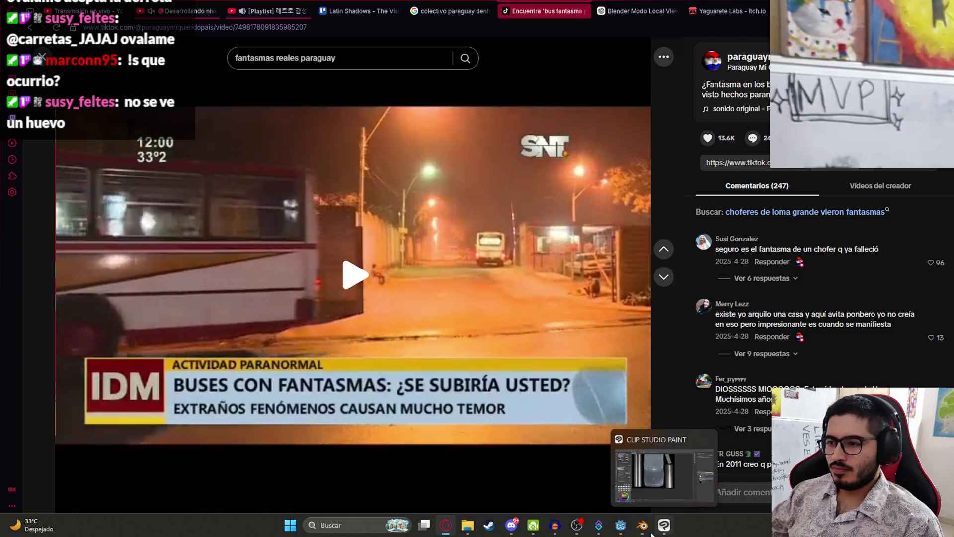
# Switch to Blender and orbit down onto the busdentro bus model.
pyautogui.click(643, 527)
pyautogui.scroll(-5, 492, 238)
pyautogui.moveTo(492, 238)
pyautogui.mouseDown(button='middle')
pyautogui.moveTo(498, 231)
pyautogui.moveTo(499, 260)
pyautogui.mouseUp(button='middle')
# Inspect the bench seat rows and seated character from top view and a tilted perspective.
pyautogui.press('KP_7')
pyautogui.scroll(6, 571, 212)
pyautogui.moveTo(374, 336); pyautogui.dragTo(433, 200, button='middle')
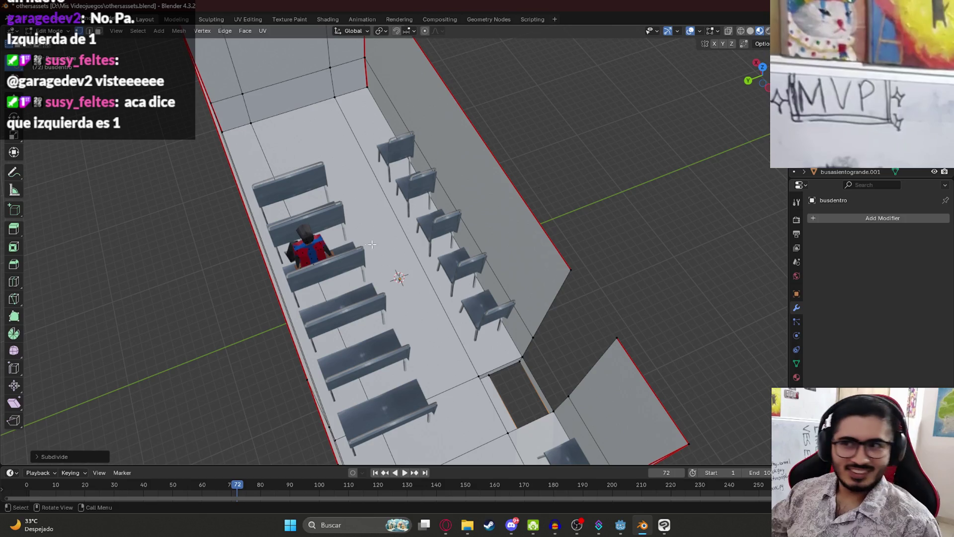
pyautogui.moveTo(350, 245)
pyautogui.mouseDown(button='middle')
pyautogui.moveTo(338, 254)
pyautogui.moveTo(350, 271)
pyautogui.mouseUp(button='middle')
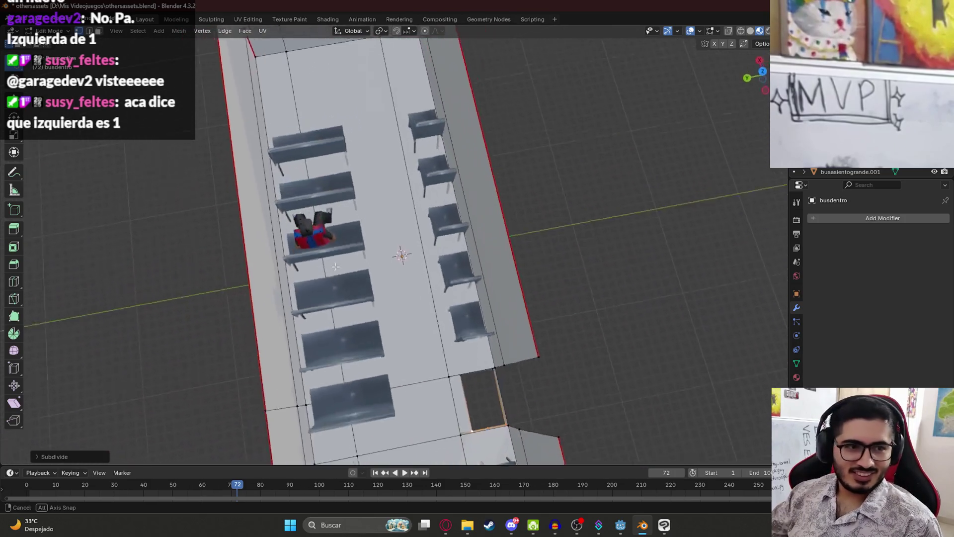
# Go back to TikTok and resume the ghost-bus report from 01:32.
pyautogui.hotkey('alt', 'Tab')
pyautogui.click(356, 293)
pyautogui.click(383, 492)
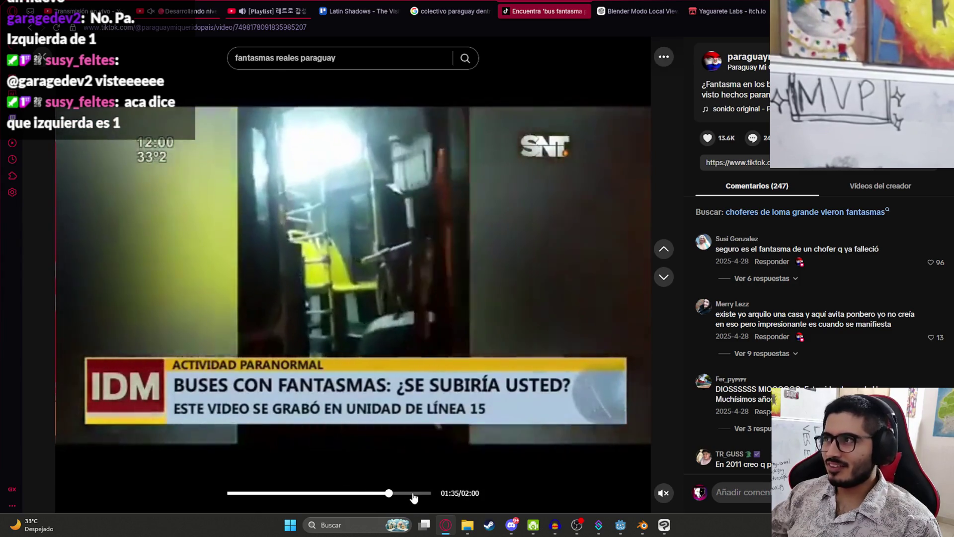
# Seek the report to 01:49, 00:20, 00:34, 00:54, 01:07 and 01:33, then close it.
pyautogui.click(412, 493)
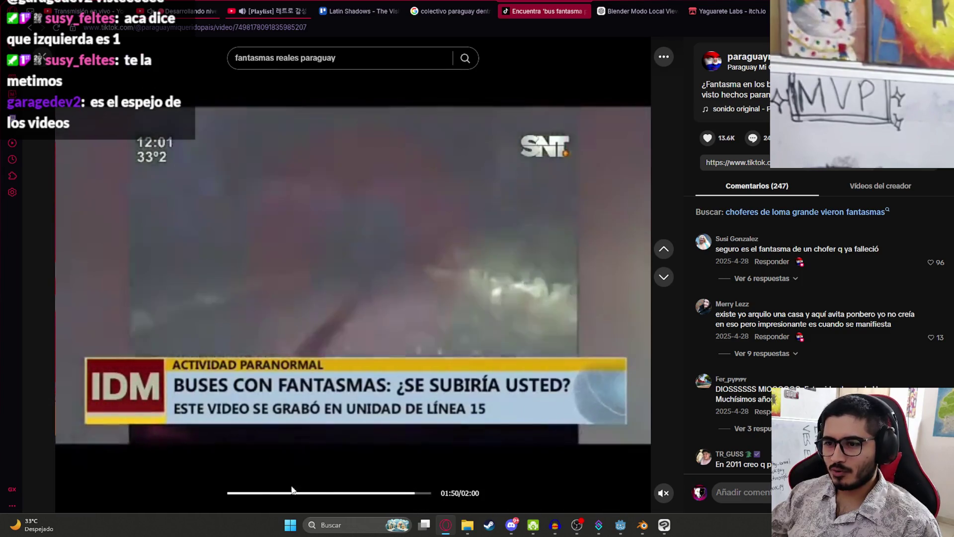
pyautogui.click(263, 494)
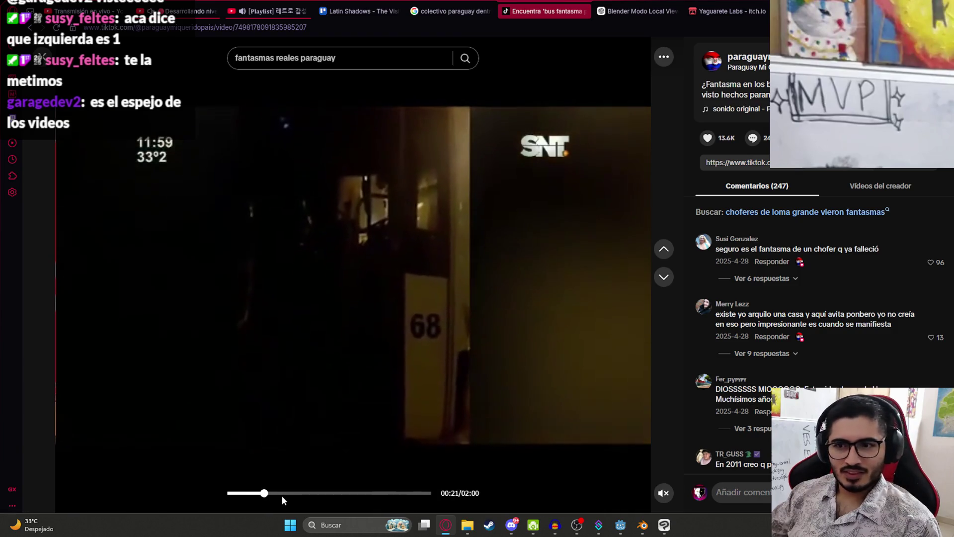
pyautogui.click(286, 494)
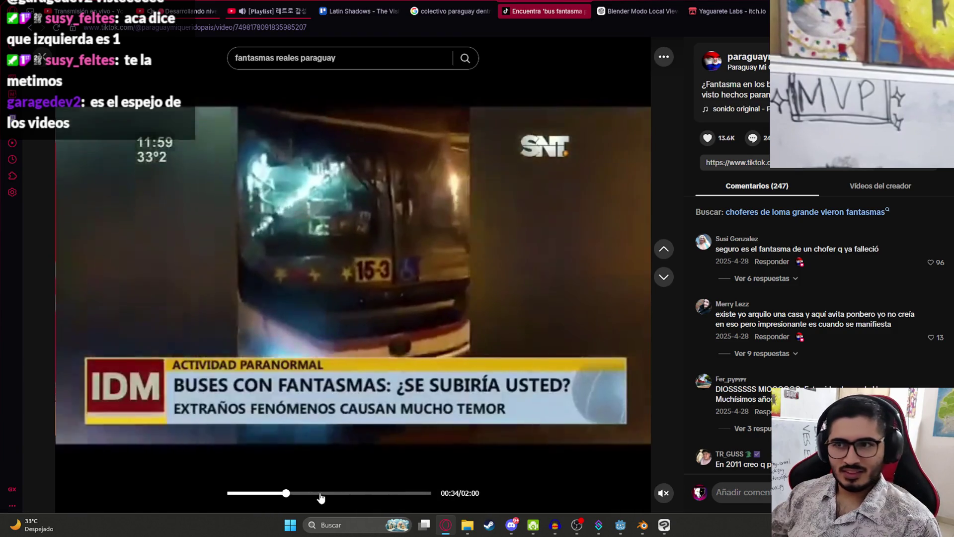
pyautogui.click(320, 494)
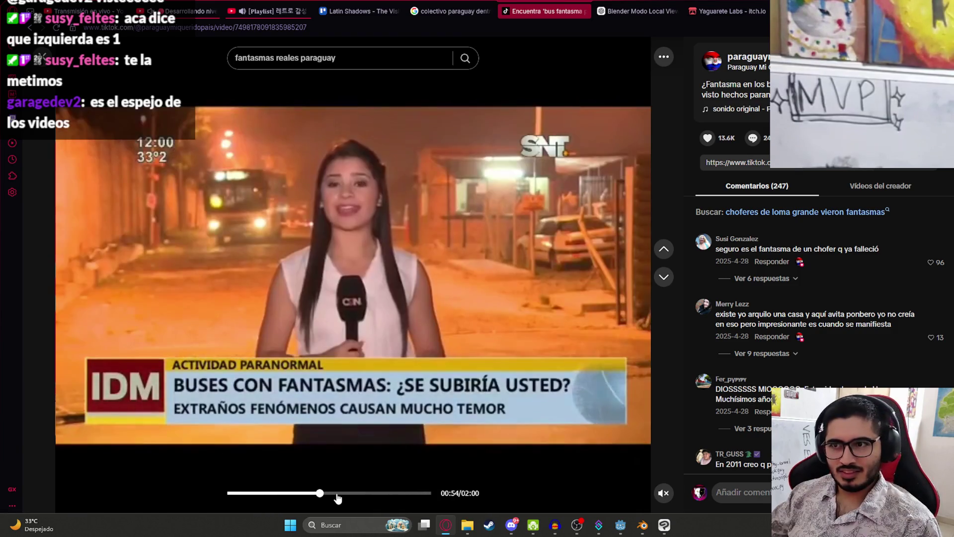
pyautogui.click(343, 494)
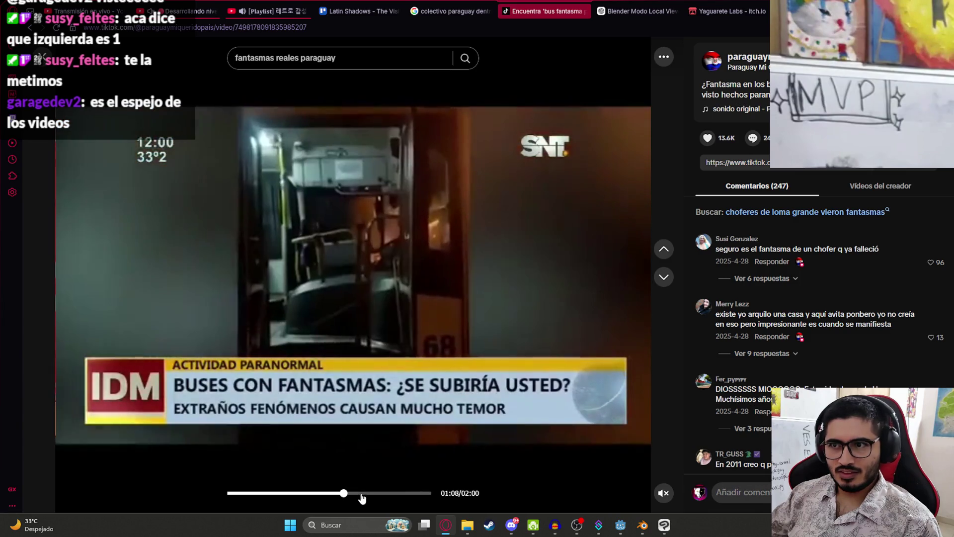
pyautogui.click(385, 494)
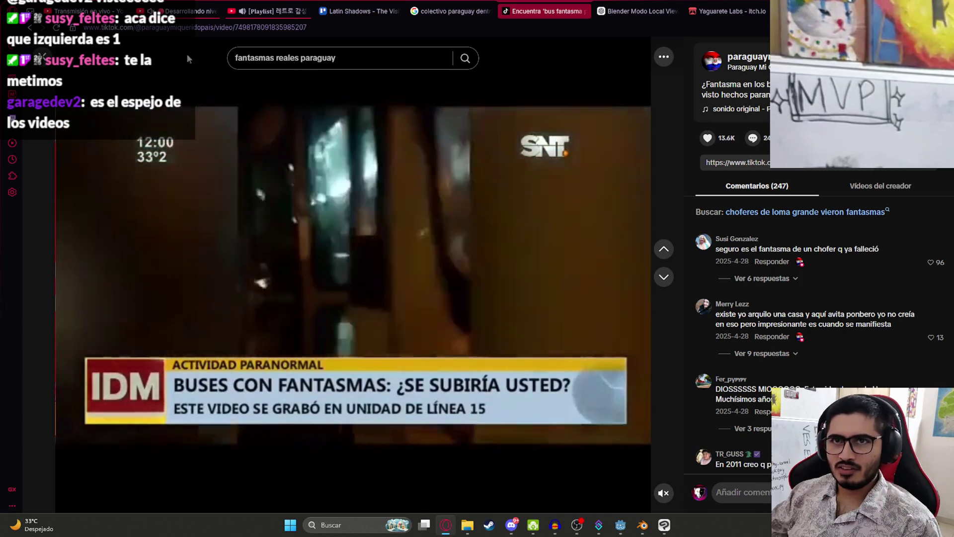
pyautogui.click(371, 58)
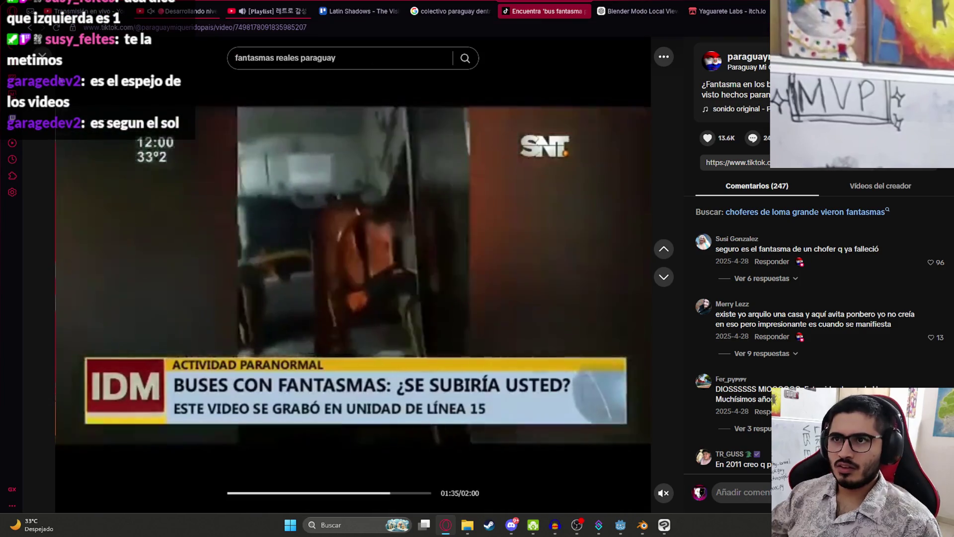
pyautogui.press('Escape')
# Run a new TikTok search for 'bus paraguay'.
pyautogui.scroll(-5, 521, 359)
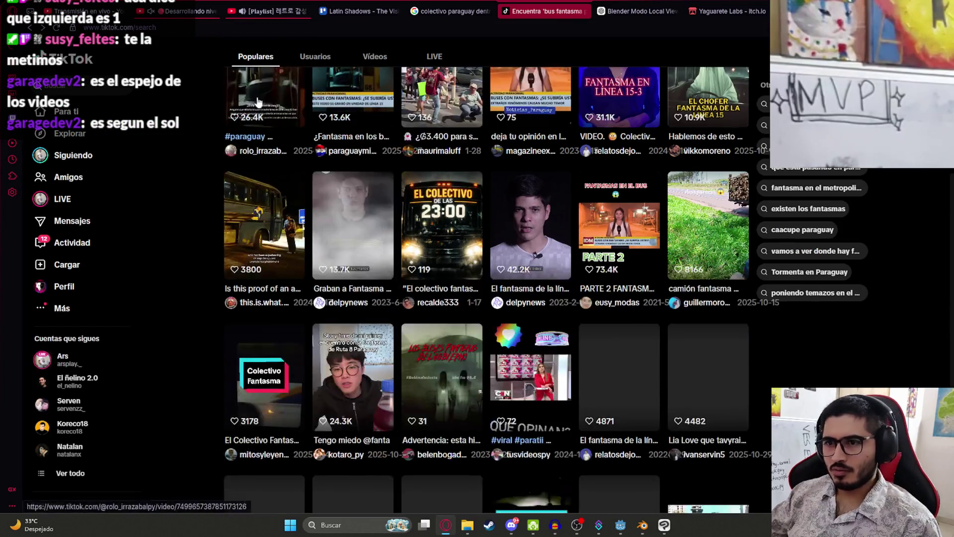
pyautogui.click(39, 86)
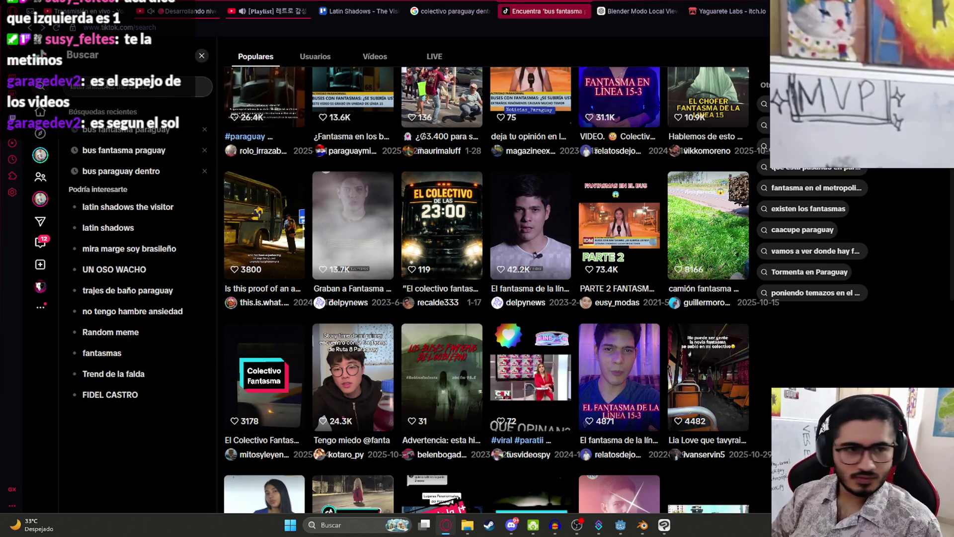
pyautogui.write('bus paraguay 1')
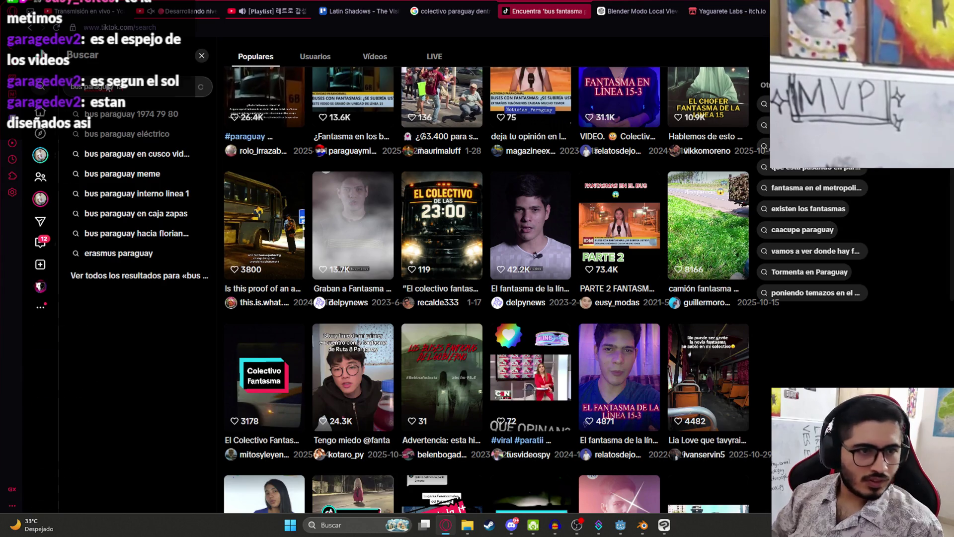
pyautogui.press('Return')
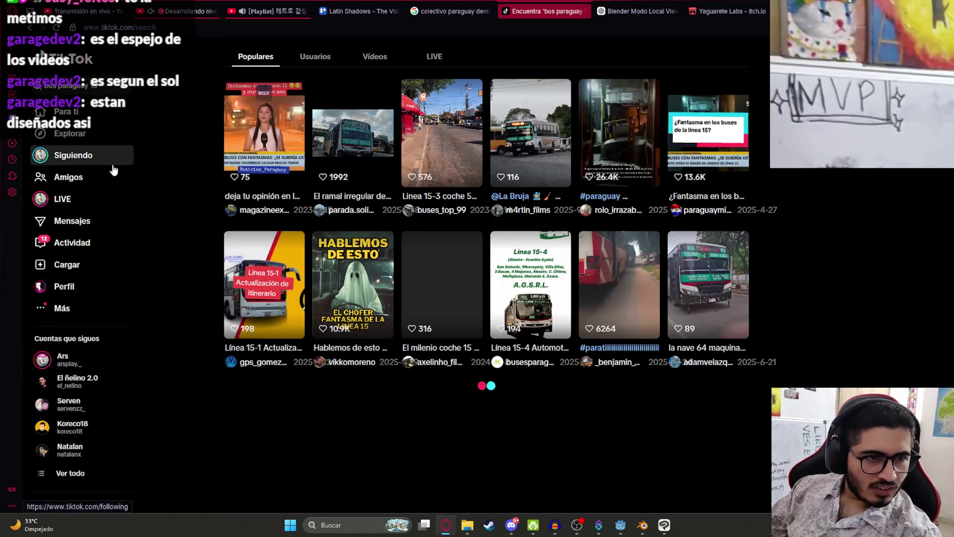
# Skim the Línea 15 irregular-route video through 04:18, 08:52 and 11:34, then close it.
pyautogui.click(351, 144)
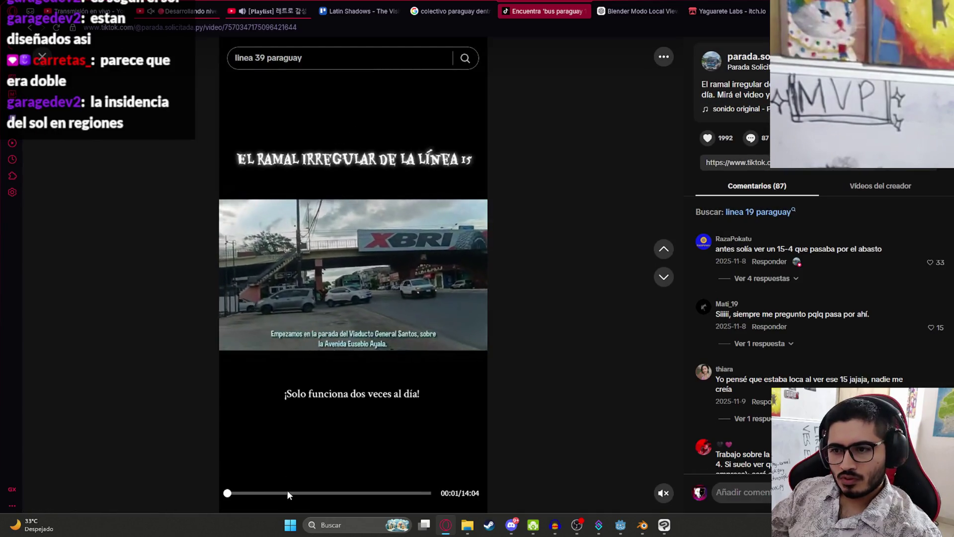
pyautogui.click(291, 492)
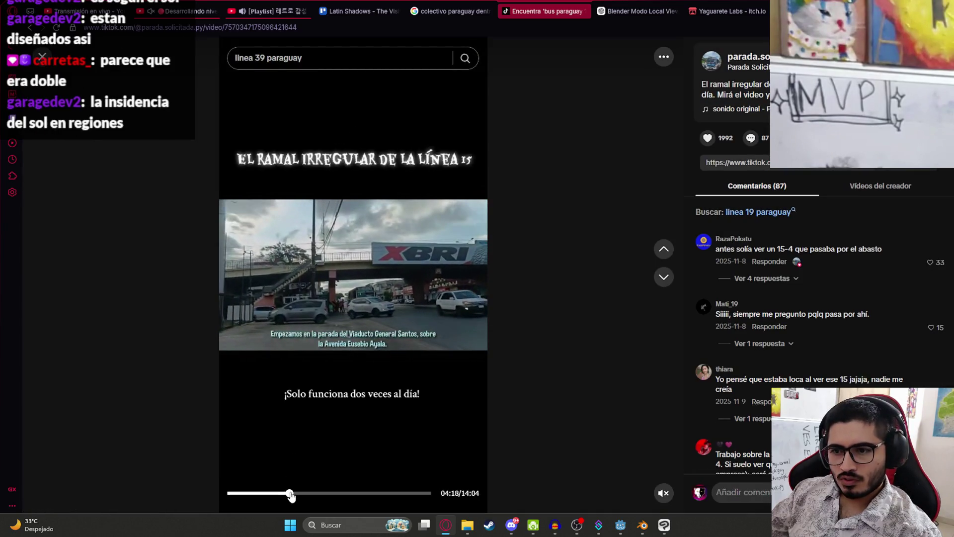
pyautogui.click(323, 493)
pyautogui.click(356, 492)
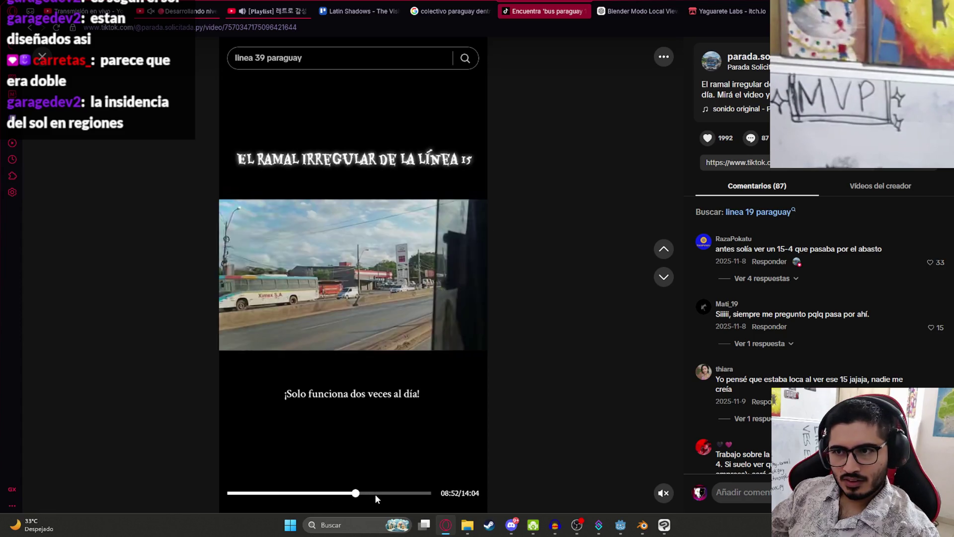
pyautogui.click(396, 494)
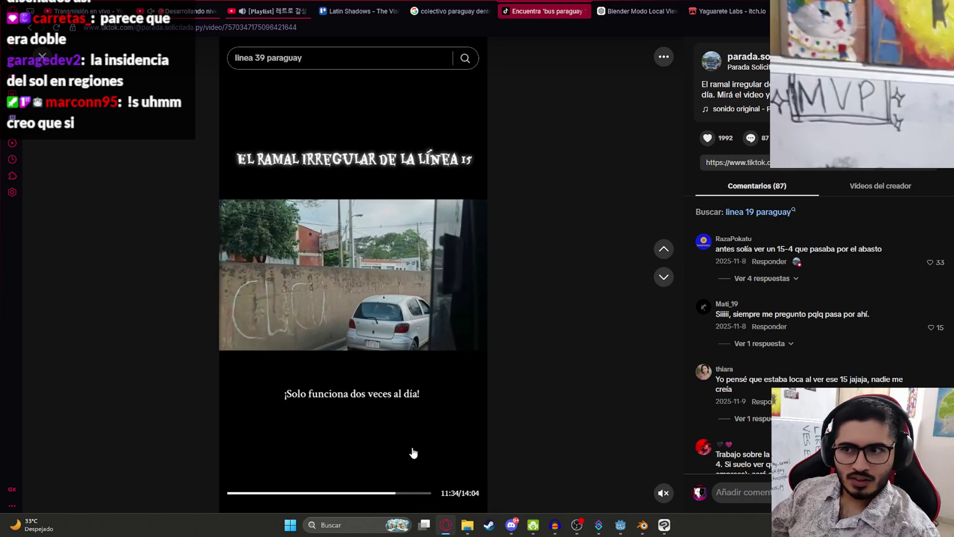
pyautogui.click(43, 57)
# Open the 'la nave 64 maquina' Línea 15-4 clip and skip ahead in it.
pyautogui.scroll(-1, 685, 302)
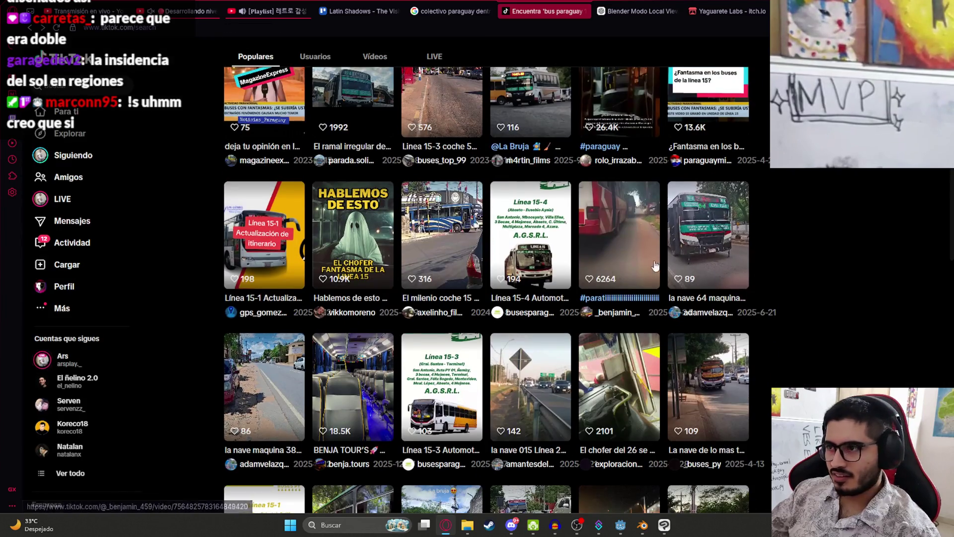
pyautogui.click(689, 229)
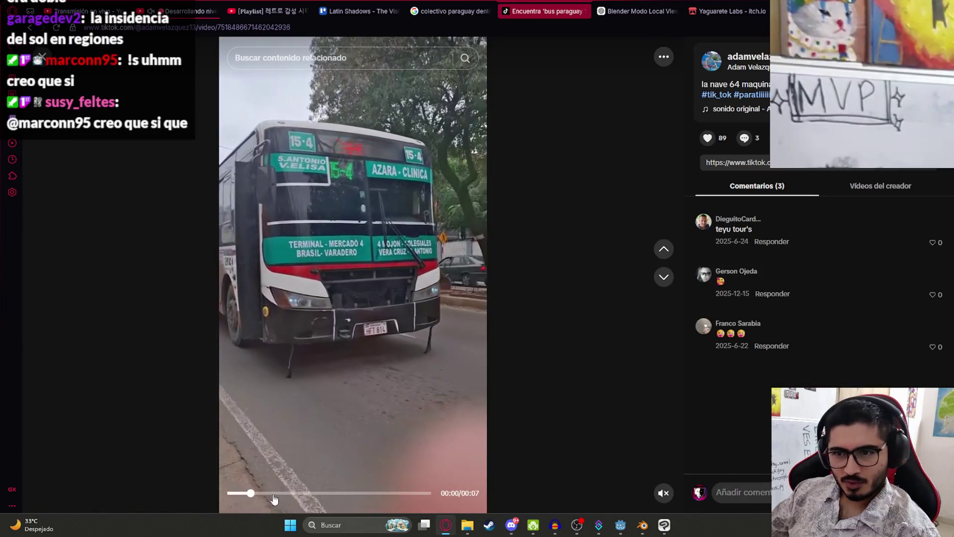
pyautogui.click(358, 493)
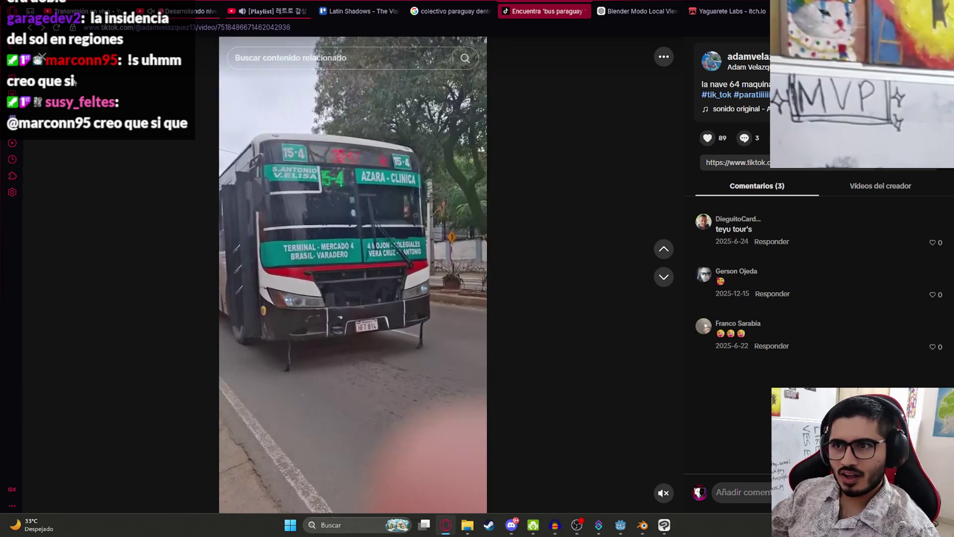
pyautogui.click(42, 56)
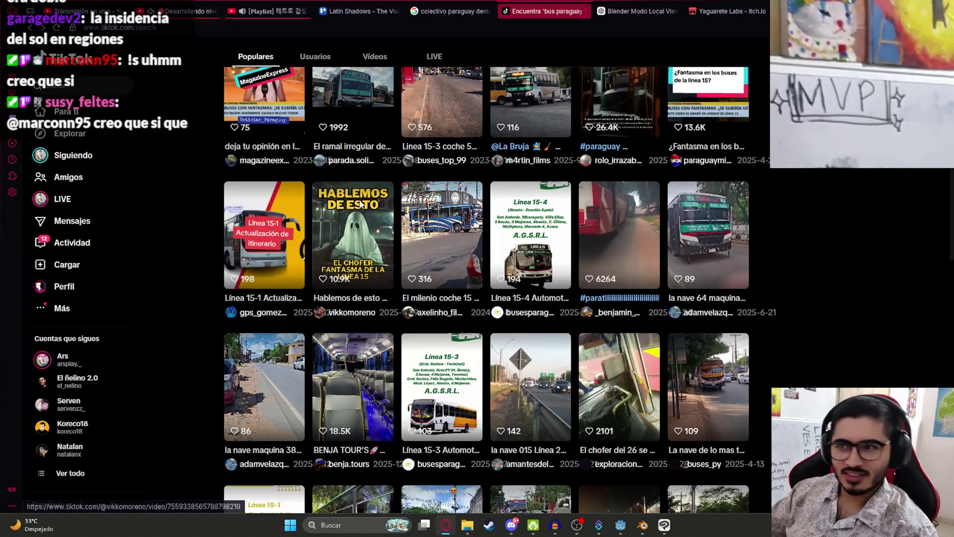
# Watch the green Benja Tours bus video's interior scene, then advance to the Linea 4 clip.
pyautogui.scroll(-1, 387, 279)
pyautogui.scroll(-3, 592, 366)
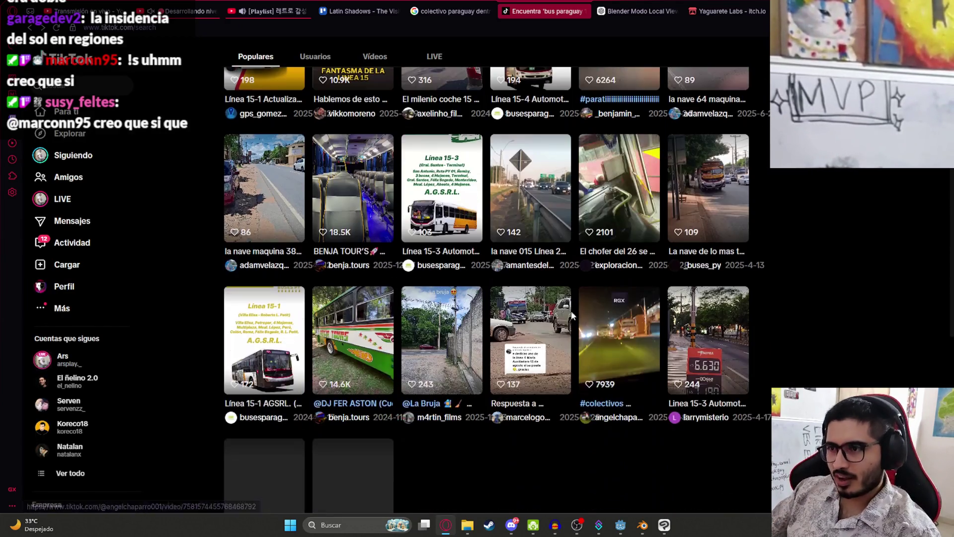
pyautogui.click(356, 339)
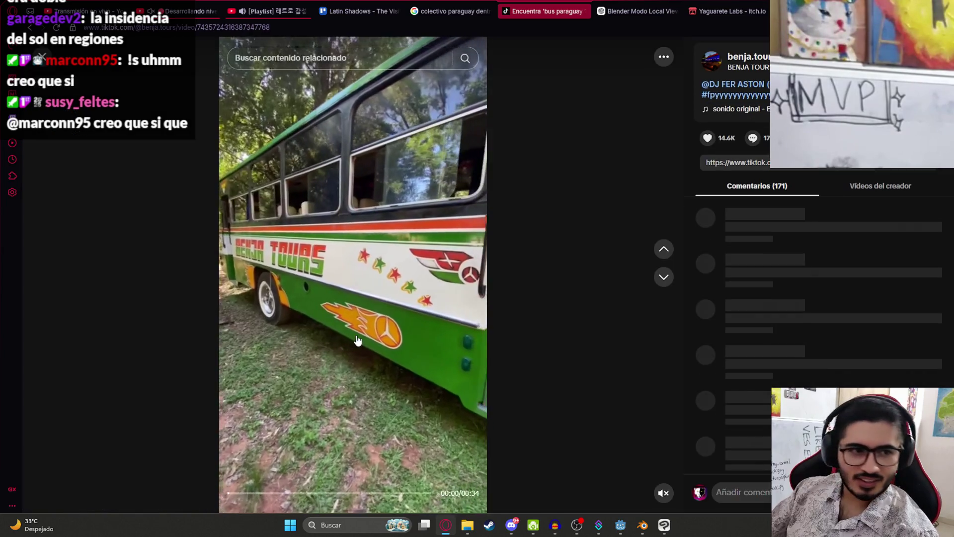
pyautogui.click(255, 493)
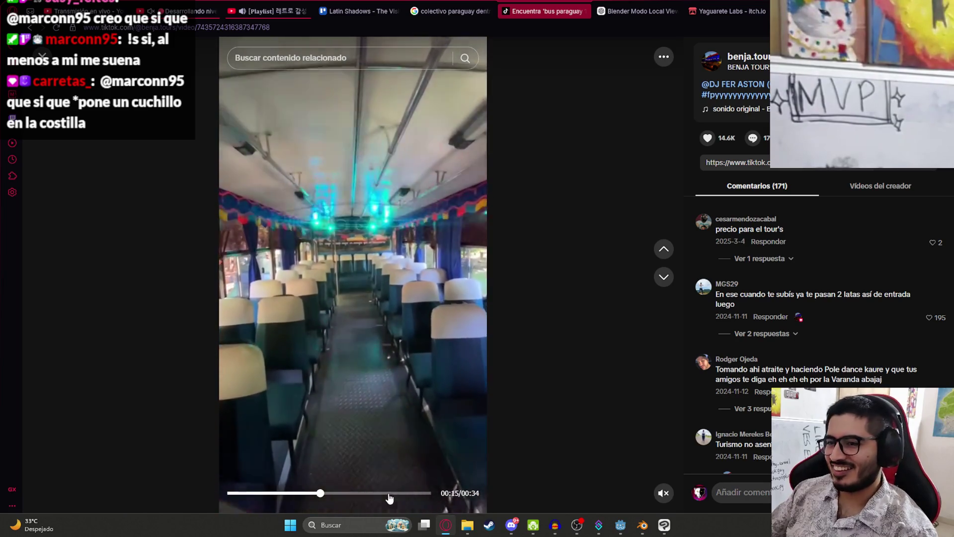
pyautogui.click(667, 283)
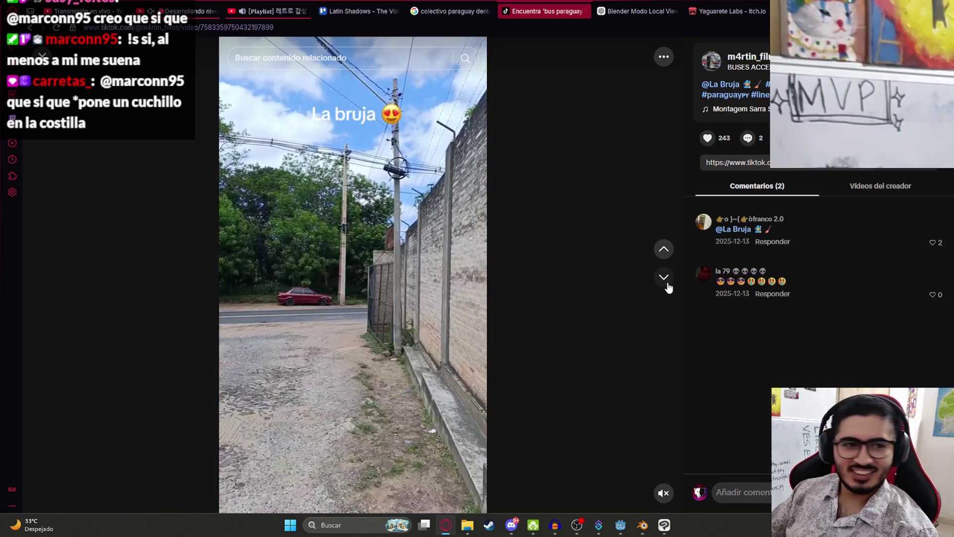
pyautogui.click(666, 278)
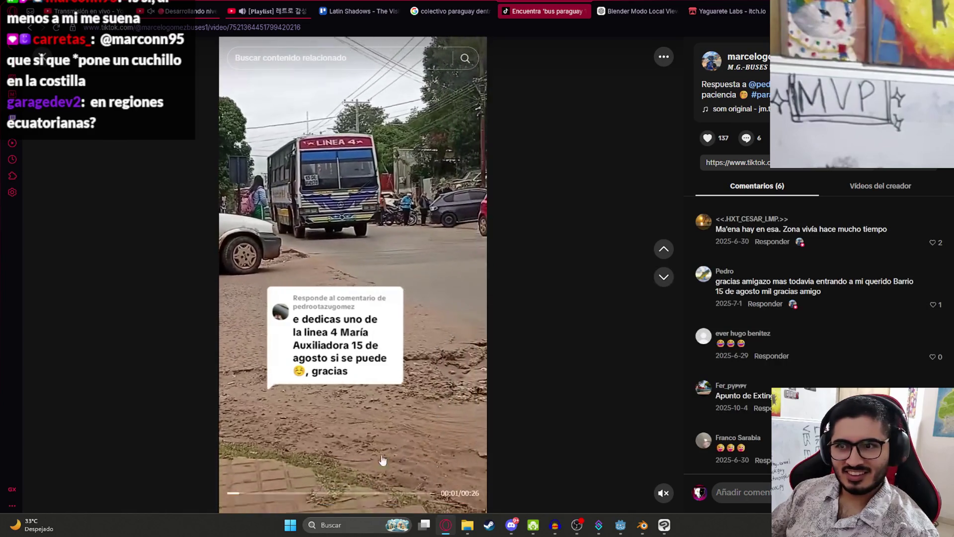
# Skim the Linea 4, night bus race and Línea 15-3 clips by seeking ahead.
pyautogui.click(333, 493)
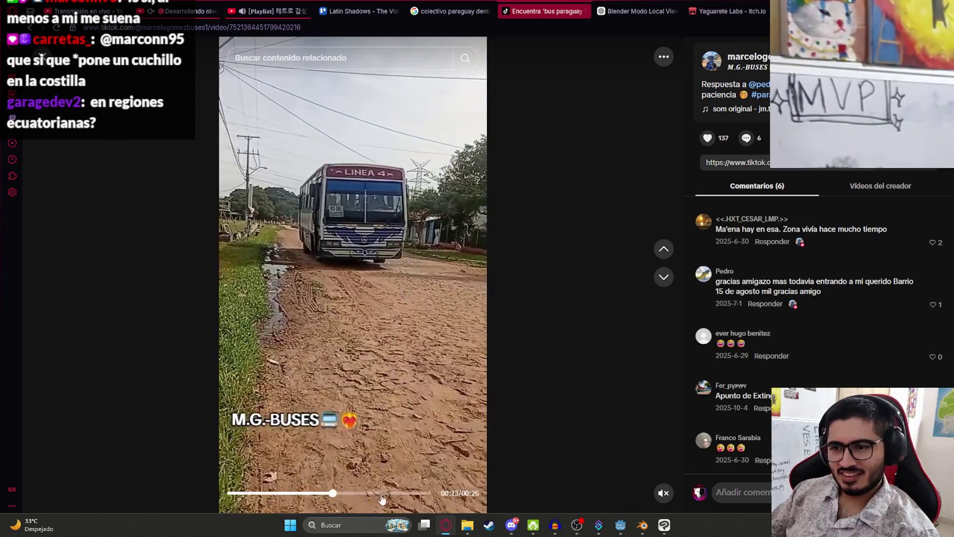
pyautogui.click(381, 496)
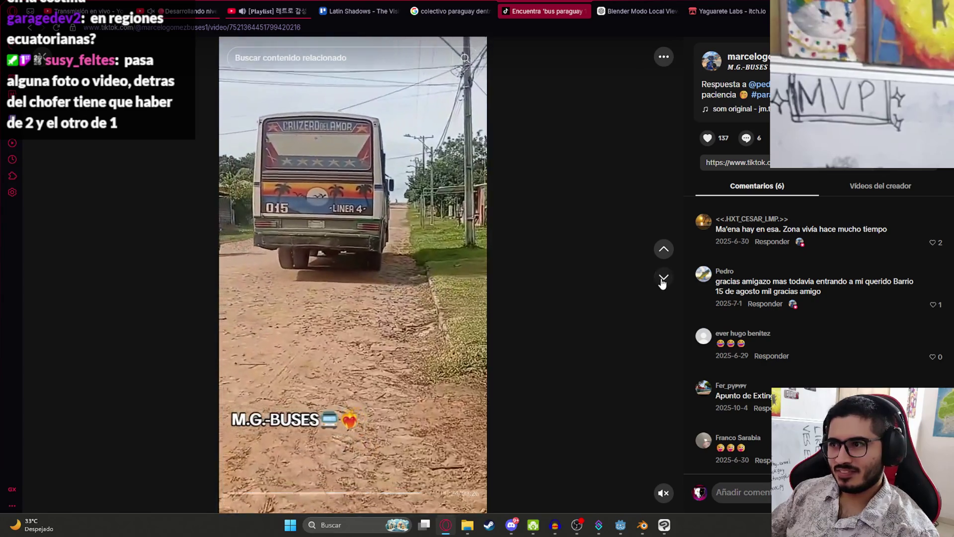
pyautogui.click(664, 276)
pyautogui.click(285, 493)
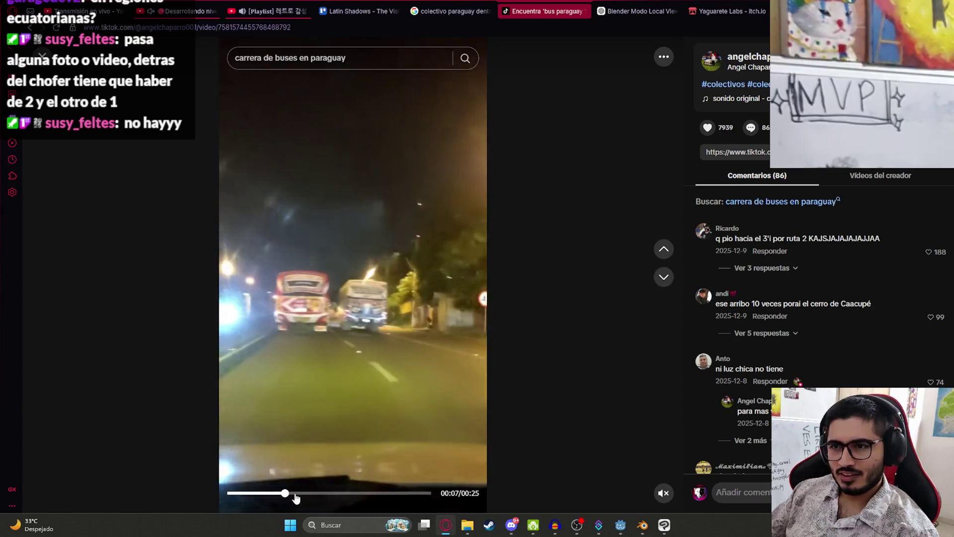
pyautogui.click(329, 493)
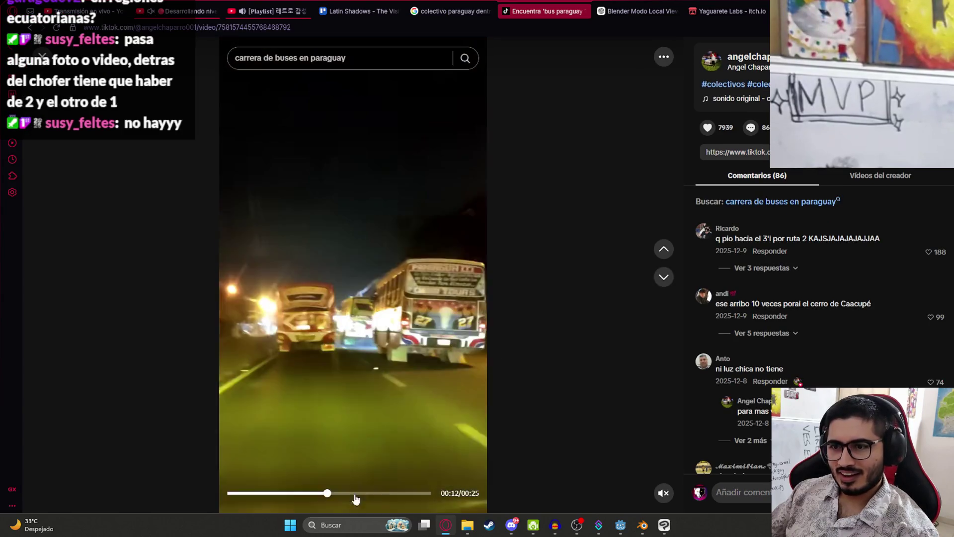
pyautogui.click(664, 278)
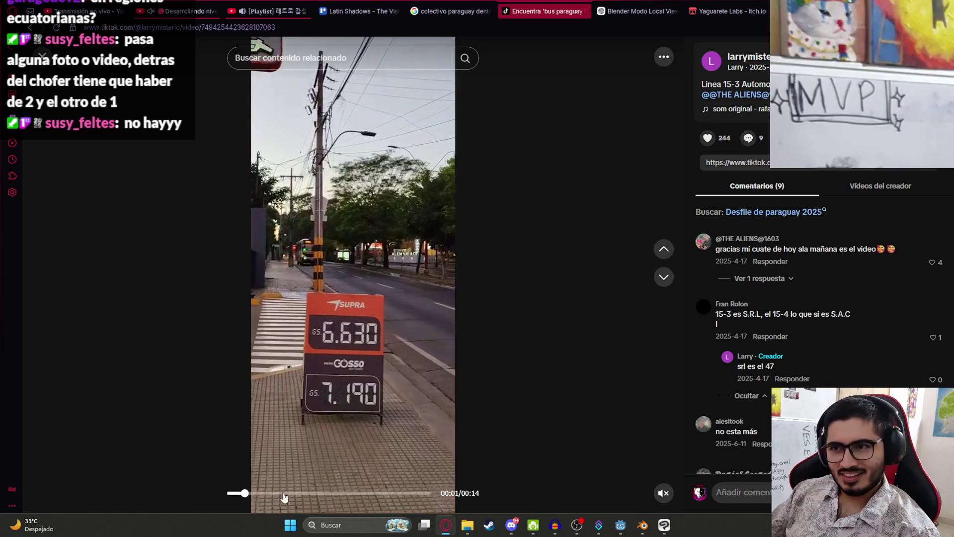
pyautogui.click(294, 493)
pyautogui.click(344, 493)
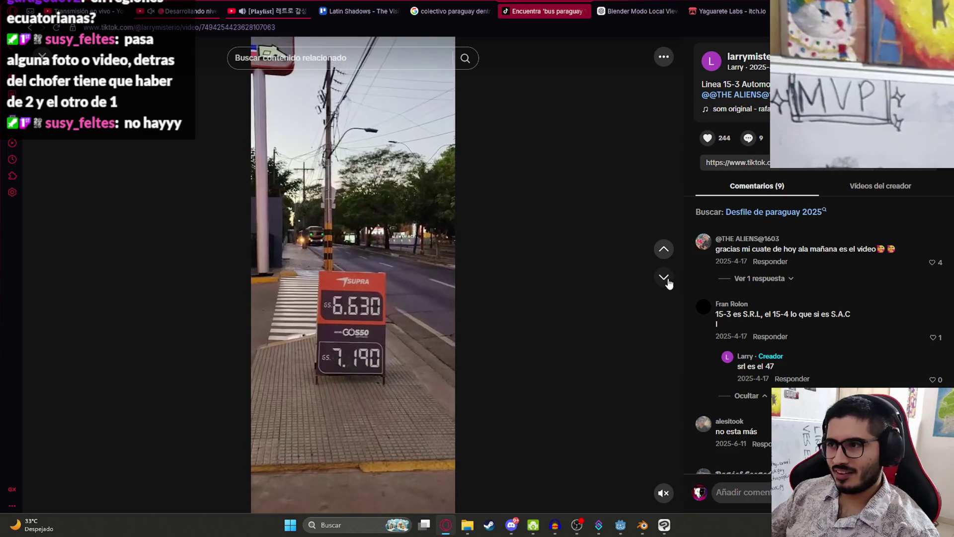
# Study the Ita Ybu bus clip, pausing on its side view, then search 'bus sardina paraguay'.
pyautogui.click(664, 277)
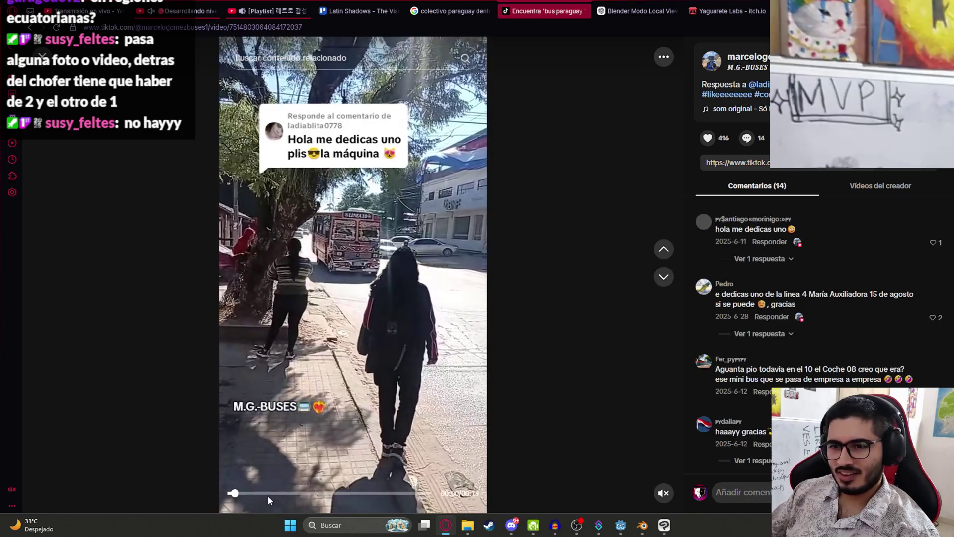
pyautogui.click(267, 494)
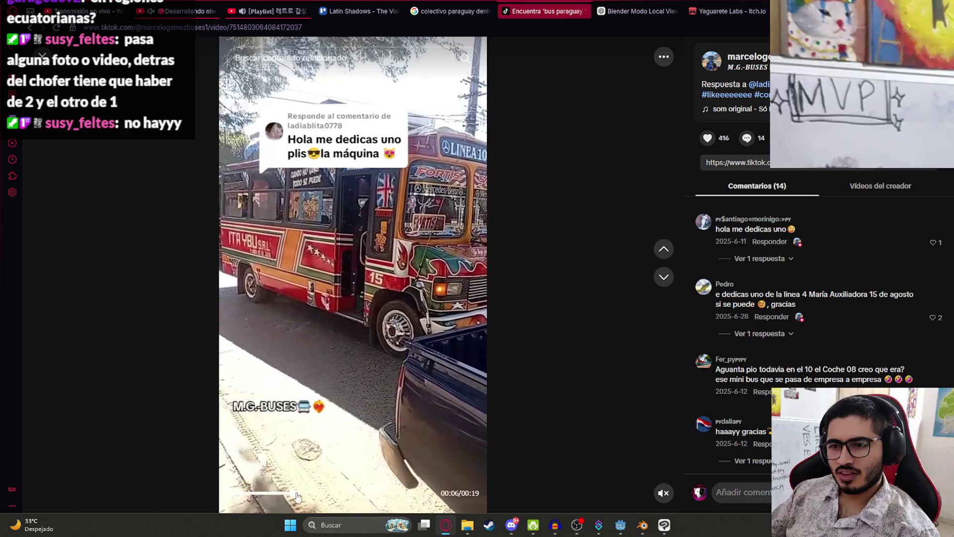
pyautogui.click(335, 495)
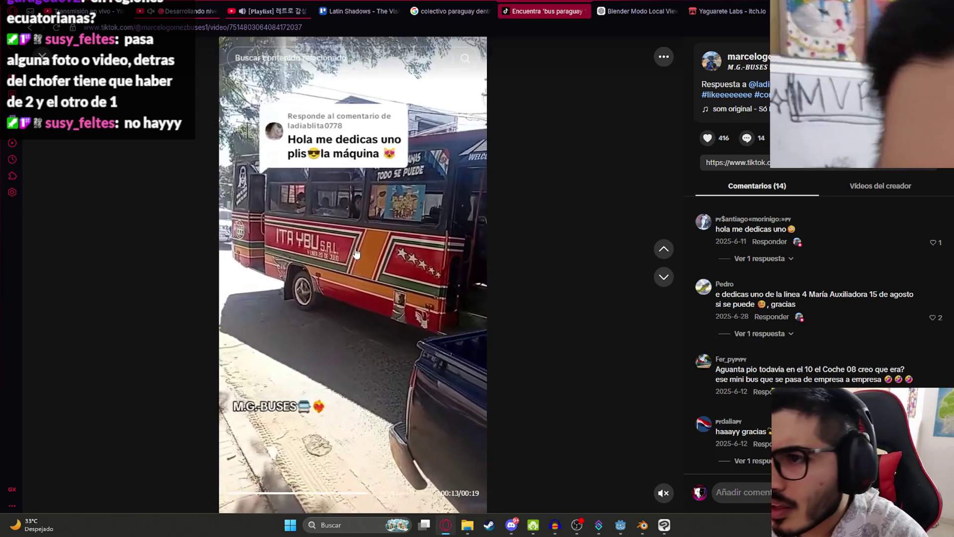
pyautogui.click(350, 225)
pyautogui.click(348, 200)
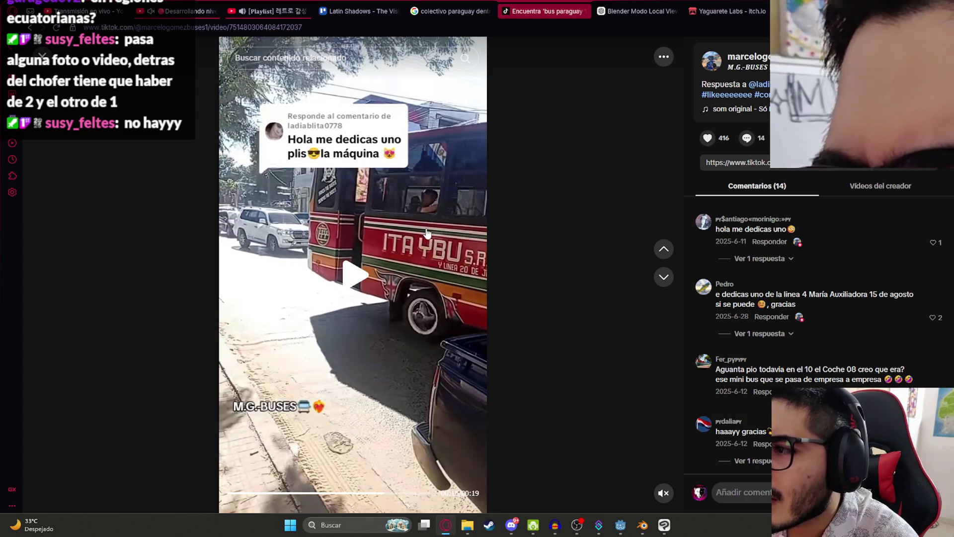
pyautogui.click(400, 222)
pyautogui.click(292, 493)
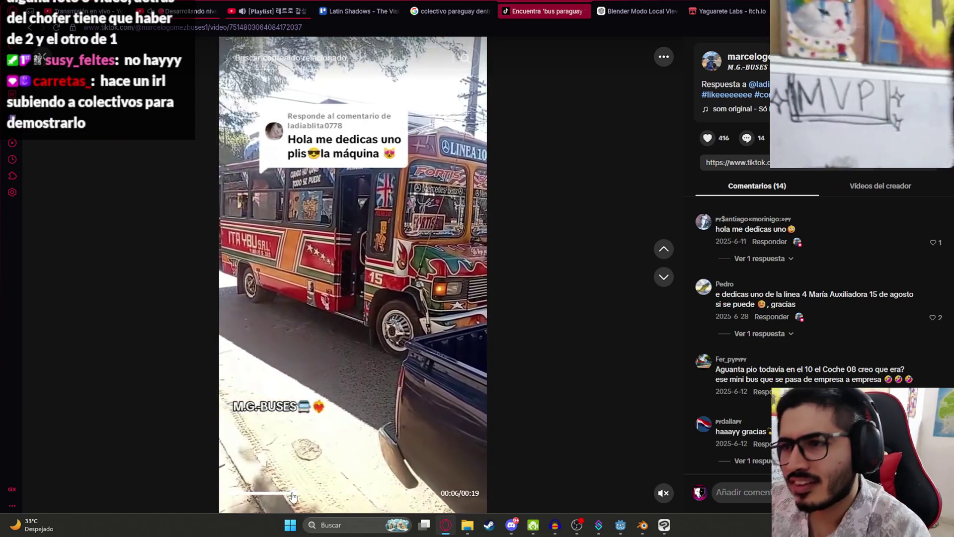
pyautogui.click(345, 142)
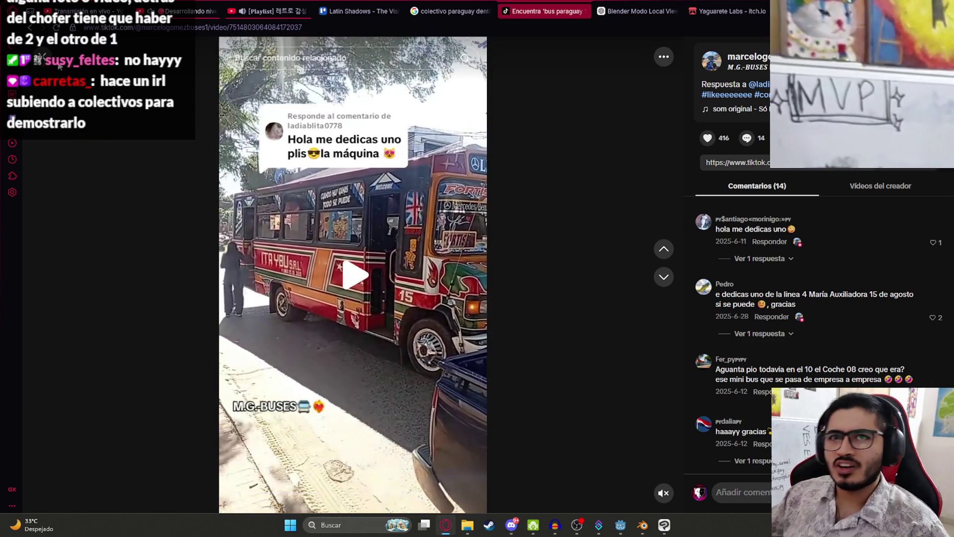
pyautogui.click(43, 54)
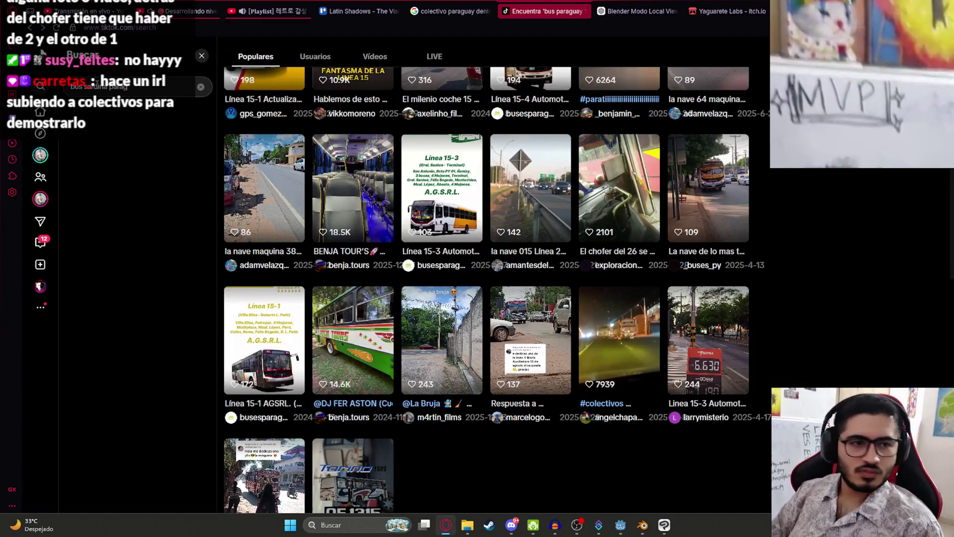
pyautogui.press('Return')
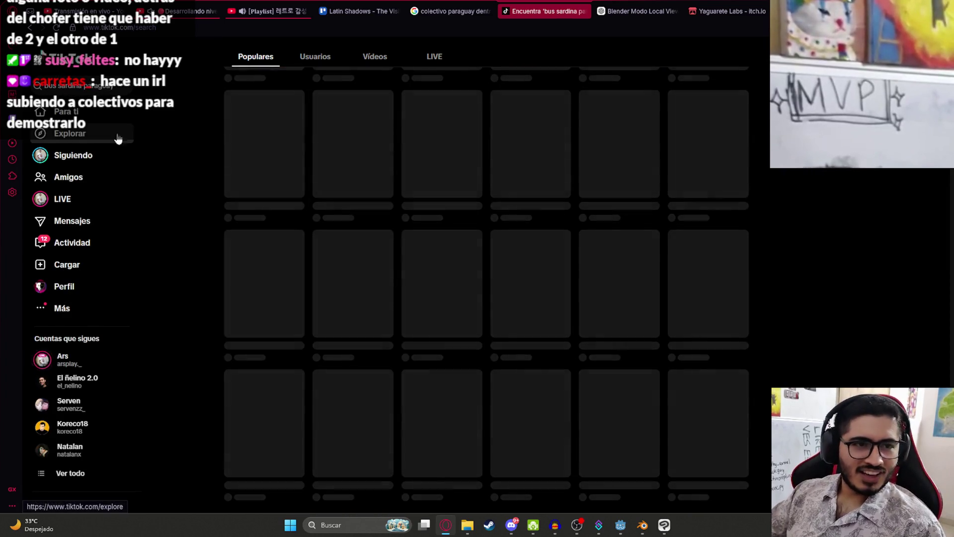
# Open the Línea 64 coche 971 video from the results and skim to its end.
pyautogui.scroll(1, 304, 194)
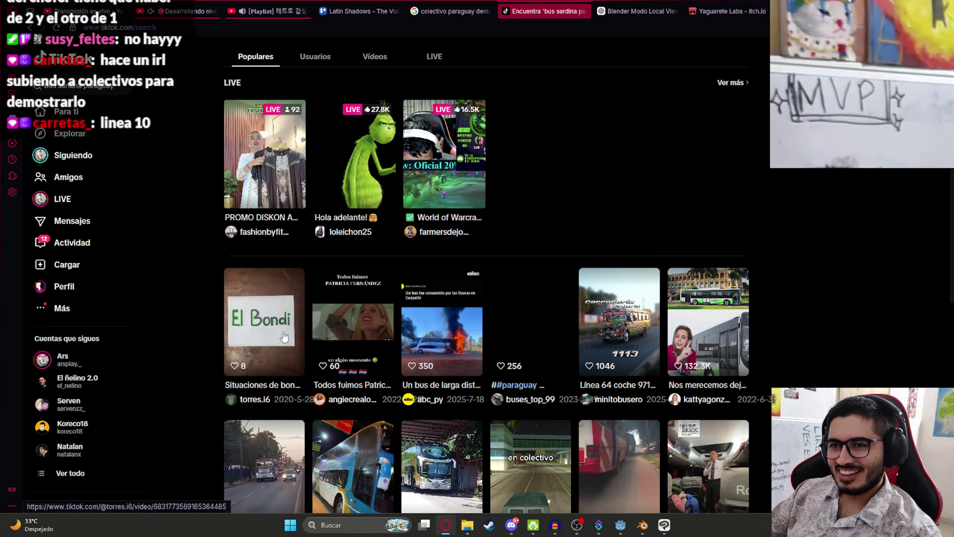
pyautogui.click(628, 312)
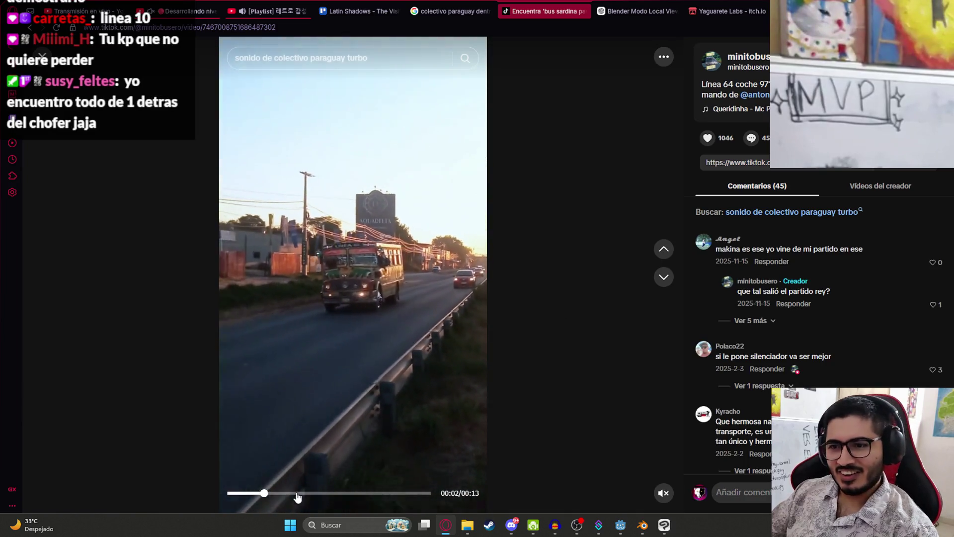
pyautogui.click(299, 493)
pyautogui.click(352, 493)
pyautogui.click(378, 492)
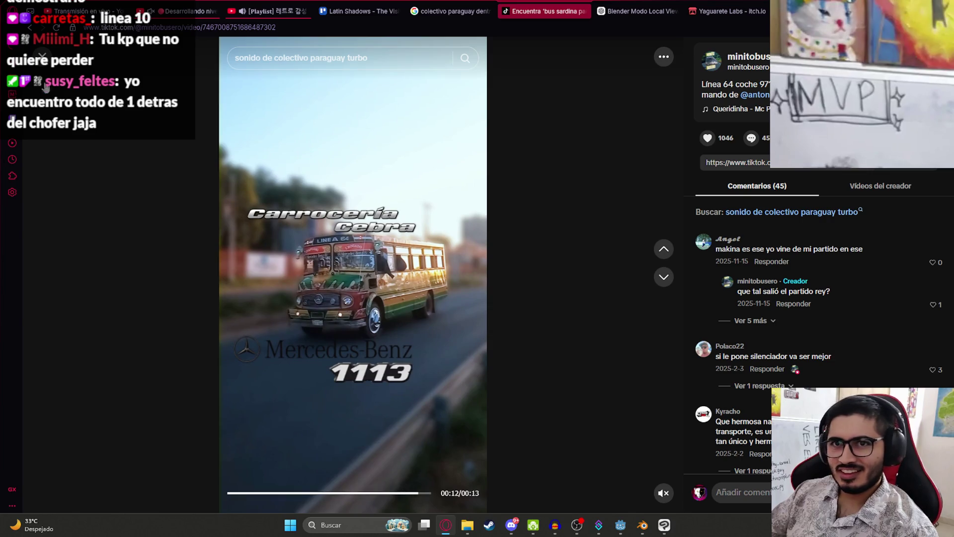
pyautogui.press('Escape')
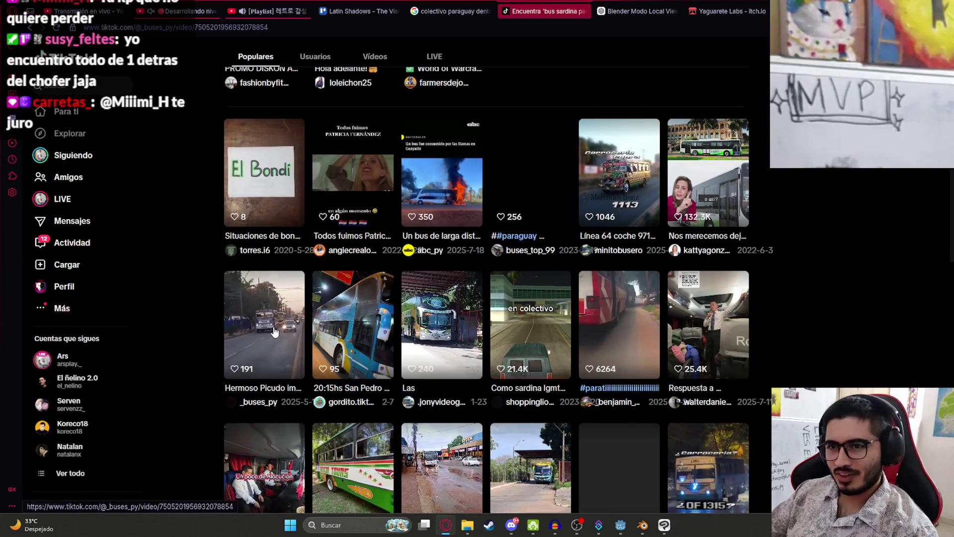
# Watch the Hermoso Picudo bus clip, then skip through the feed to the LINEA 96 video.
pyautogui.click(264, 333)
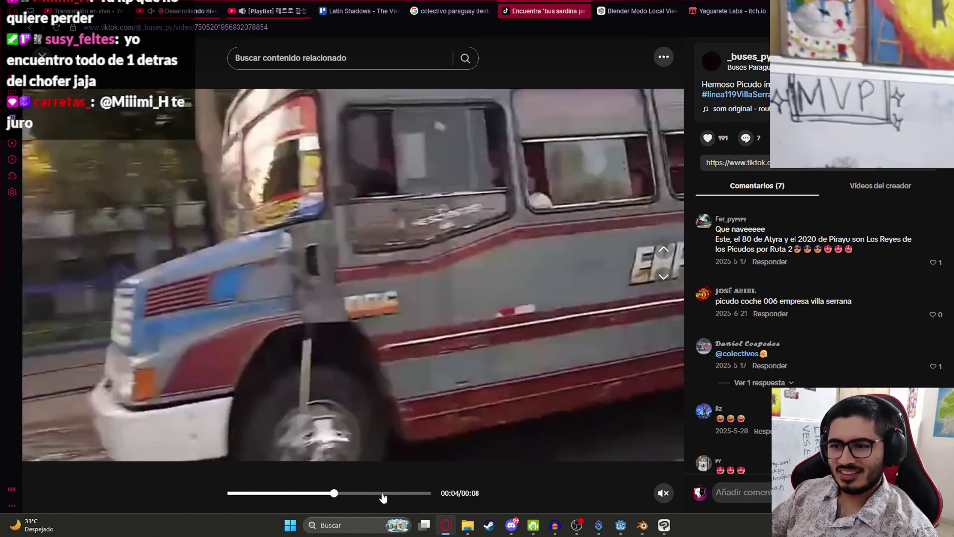
pyautogui.click(381, 493)
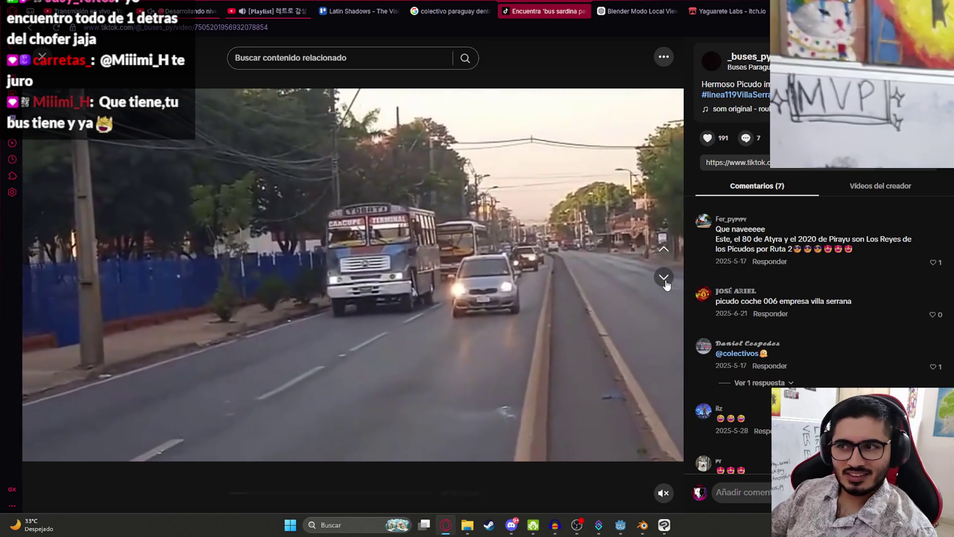
pyautogui.click(664, 277)
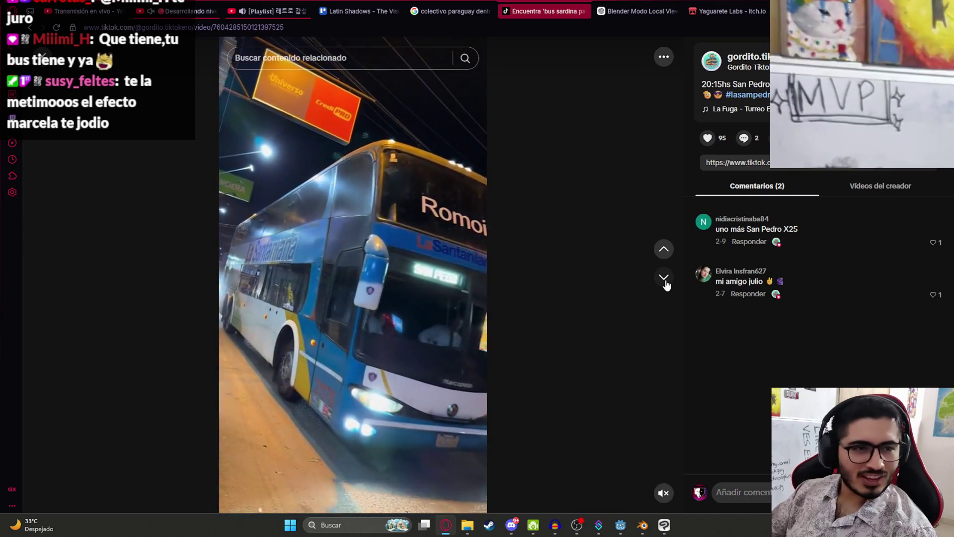
pyautogui.click(665, 280)
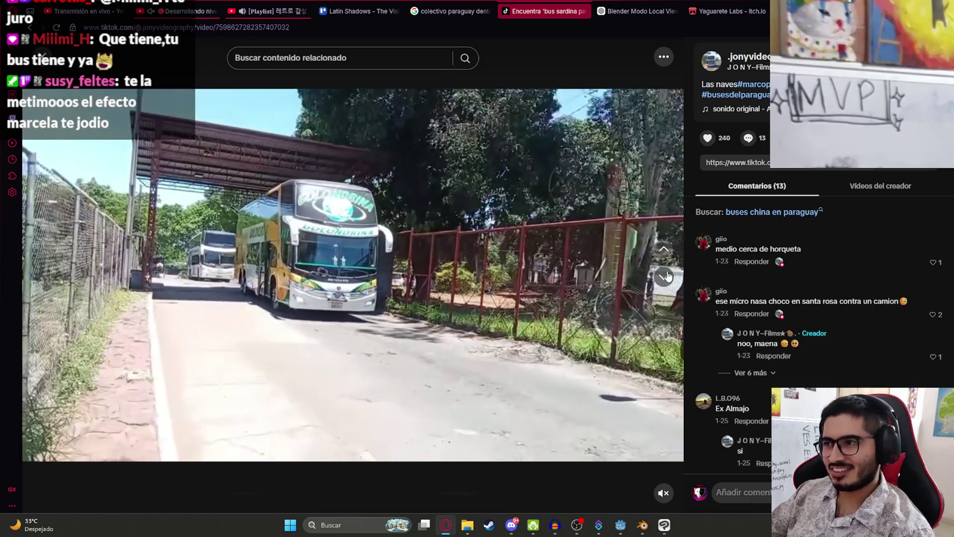
pyautogui.click(666, 276)
pyautogui.click(665, 276)
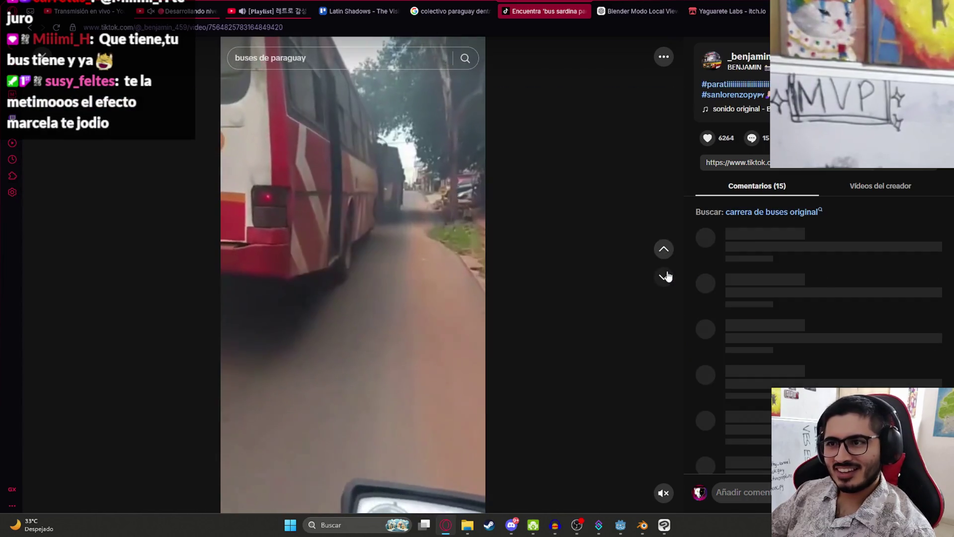
pyautogui.click(665, 276)
pyautogui.click(665, 276)
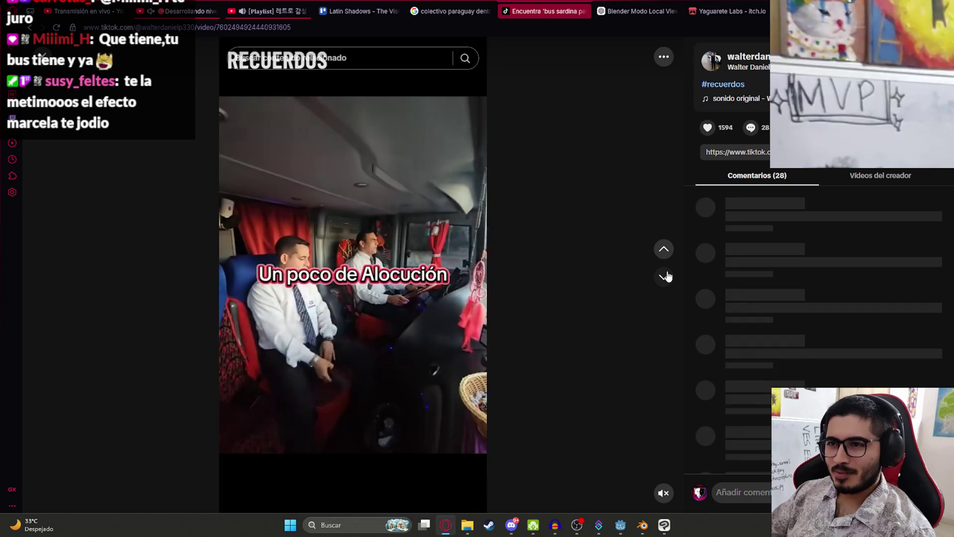
pyautogui.click(665, 277)
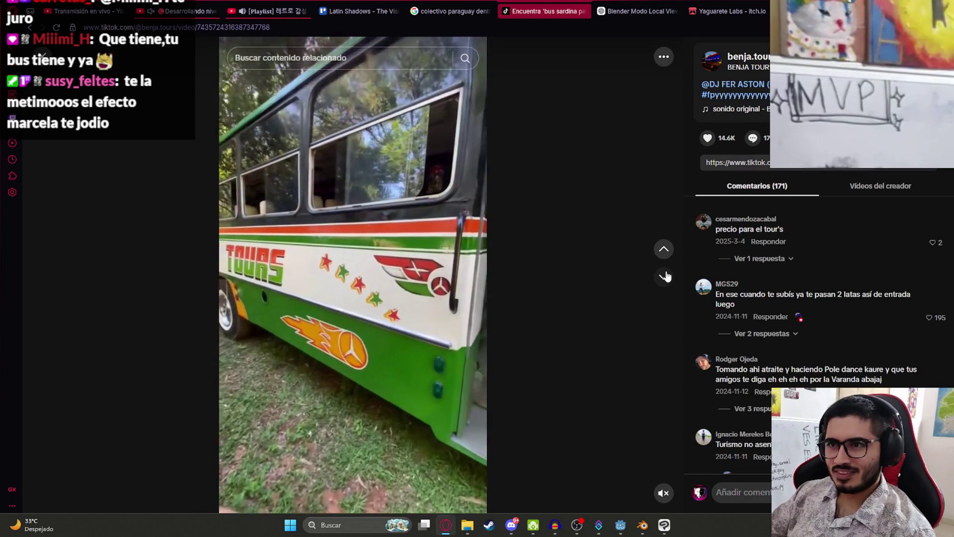
pyautogui.click(665, 276)
pyautogui.click(665, 277)
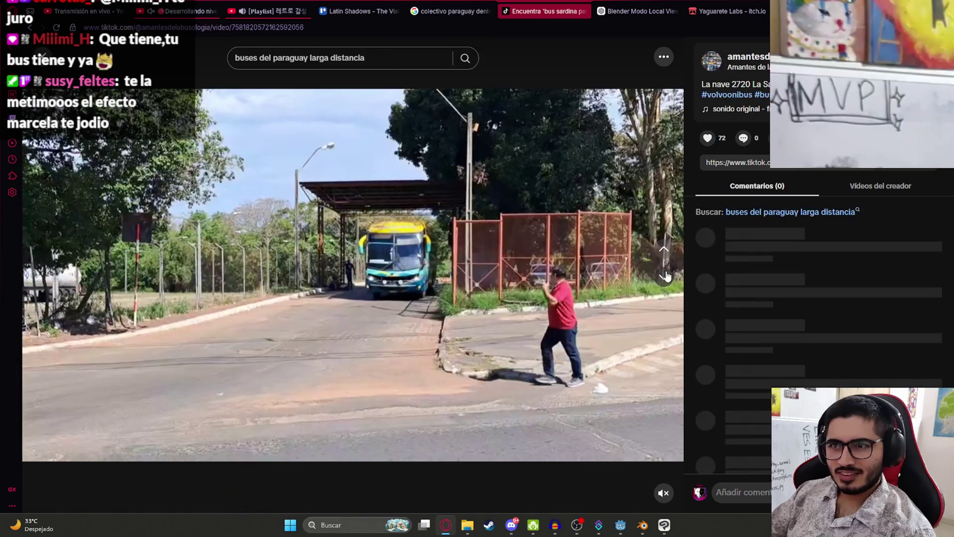
pyautogui.click(665, 276)
pyautogui.click(665, 276)
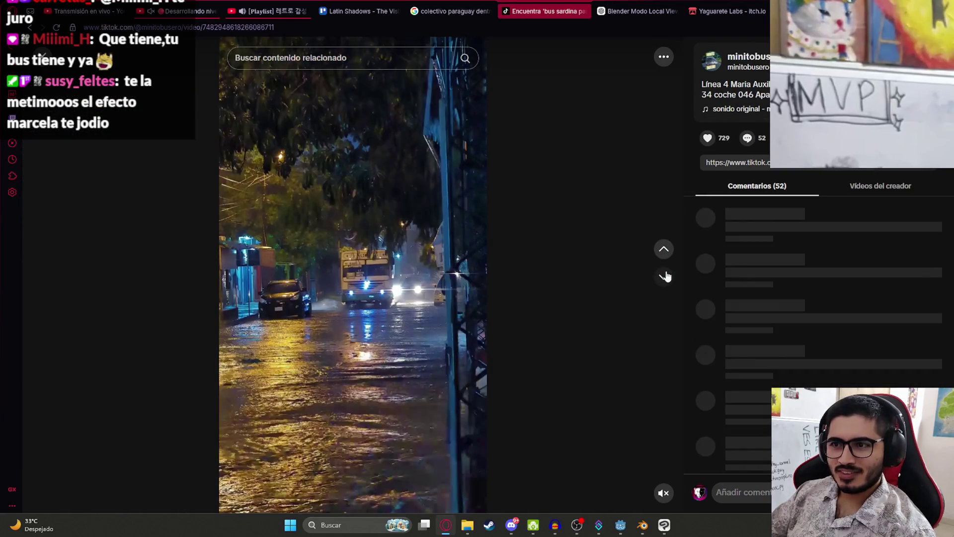
pyautogui.click(665, 276)
pyautogui.click(665, 276)
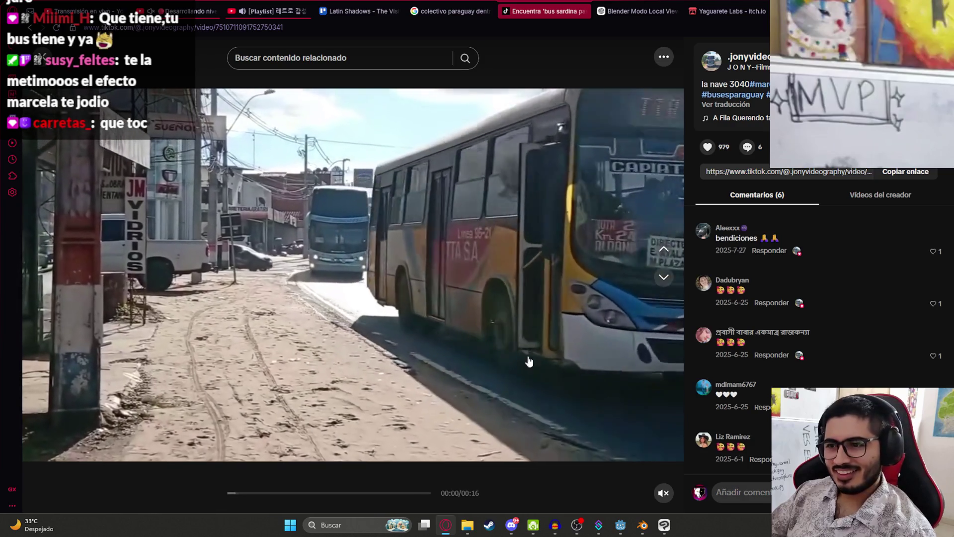
# Skim the San Isidro, linea 203 and night bus clips, rewinding the night clip near its start.
pyautogui.moveTo(337, 497)
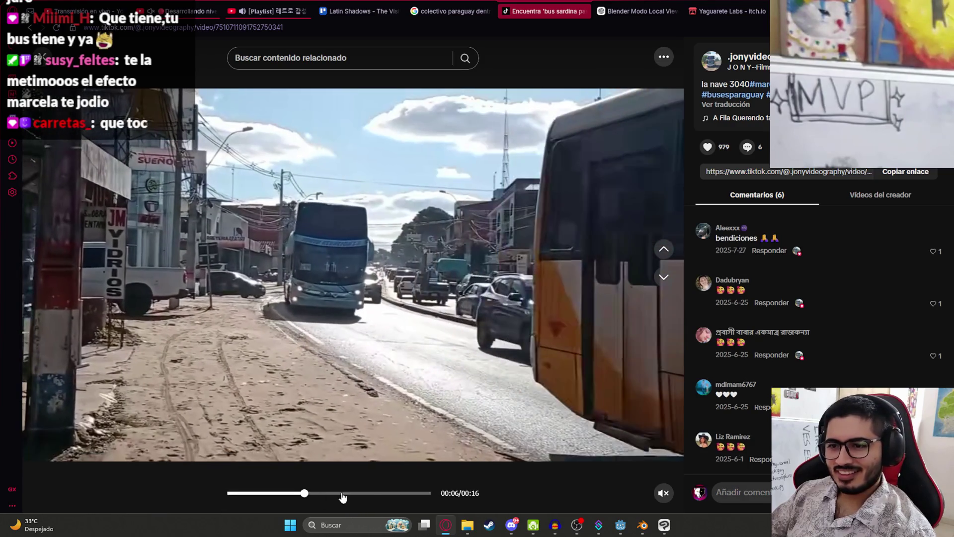
pyautogui.scroll(-1, 343, 372)
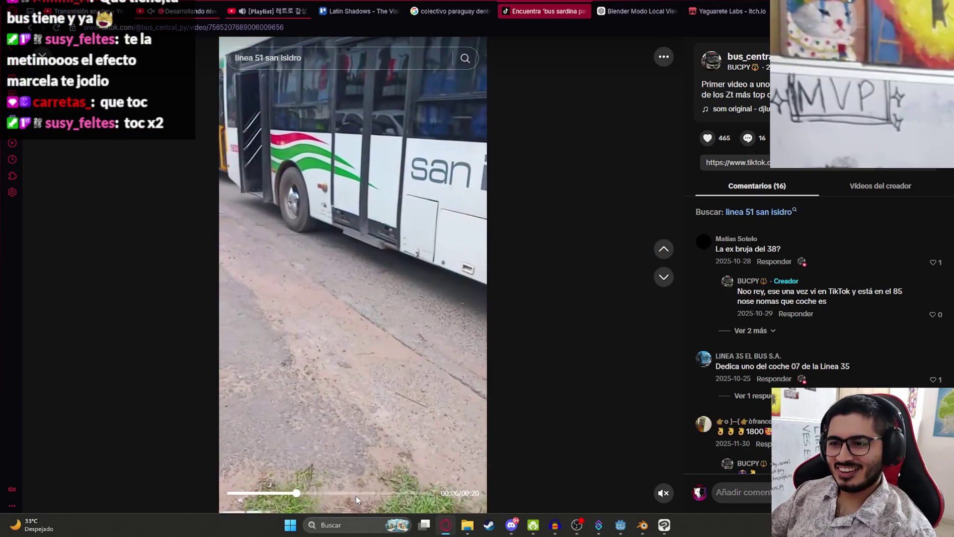
pyautogui.click(356, 496)
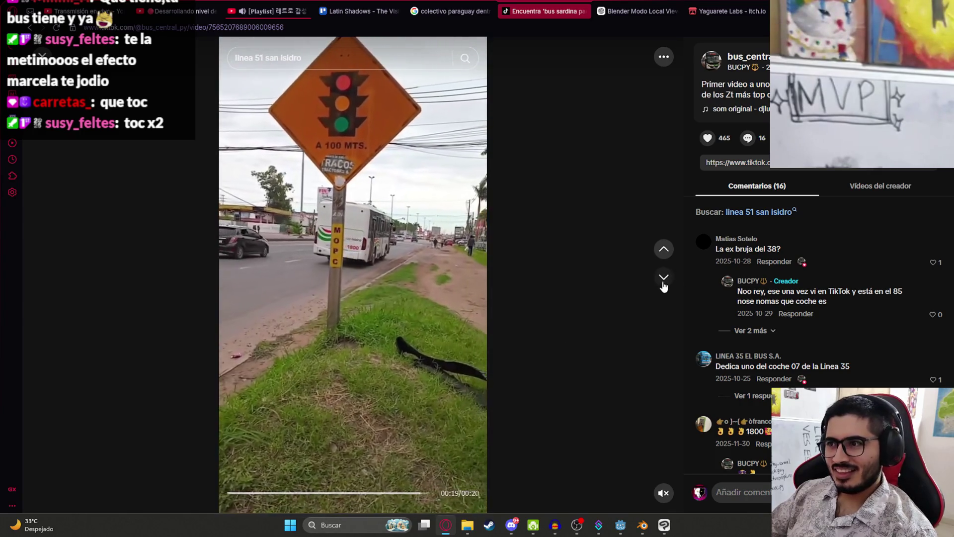
pyautogui.click(663, 278)
pyautogui.moveTo(289, 493); pyautogui.dragTo(410, 492)
pyautogui.click(663, 277)
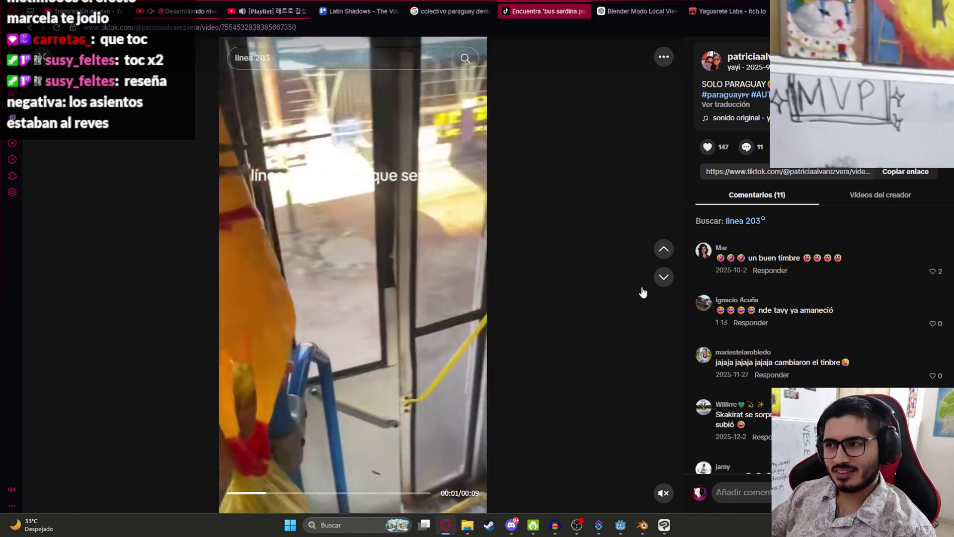
pyautogui.click(669, 278)
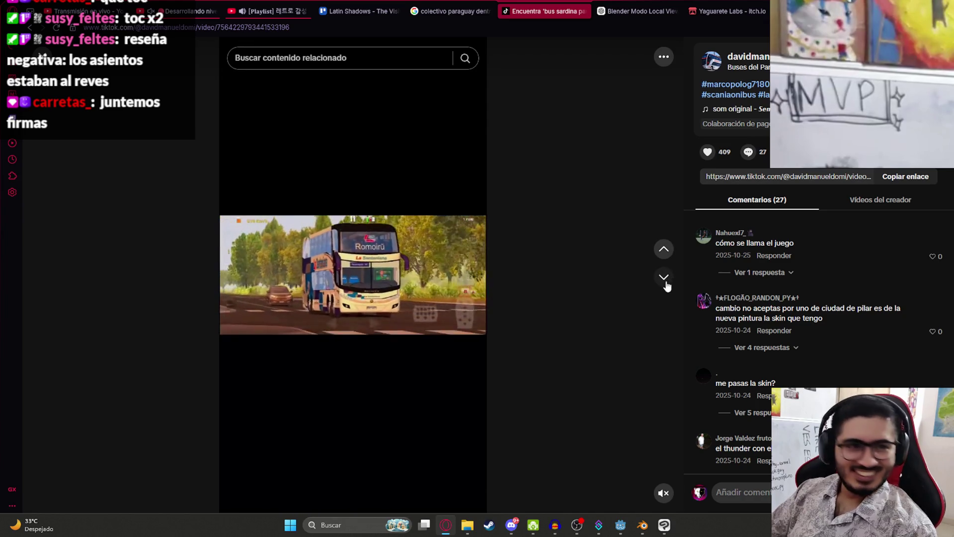
pyautogui.click(667, 284)
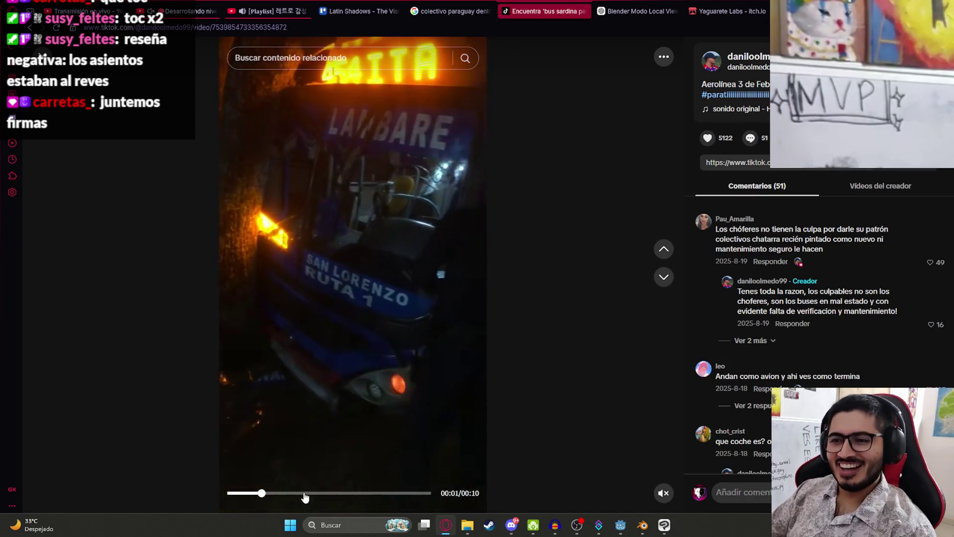
pyautogui.click(305, 493)
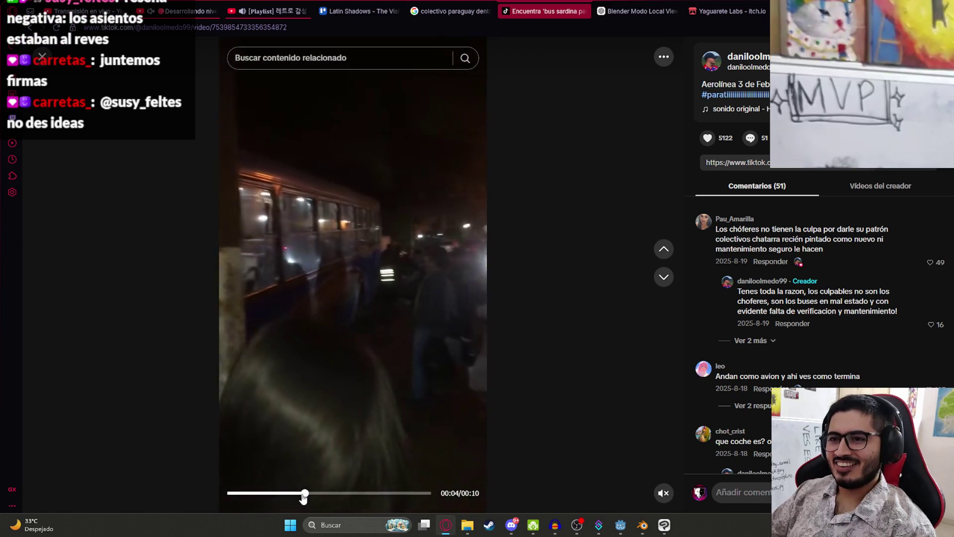
pyautogui.click(286, 494)
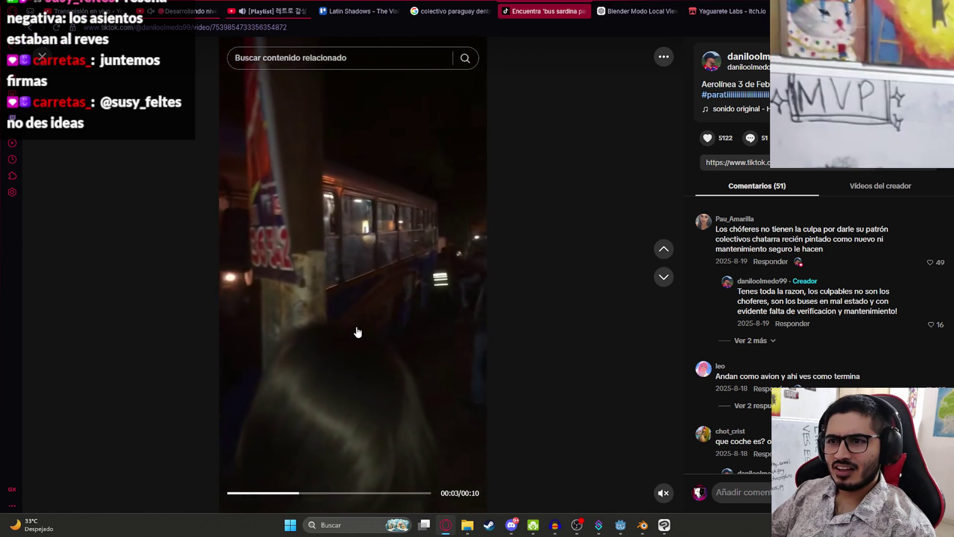
pyautogui.click(246, 493)
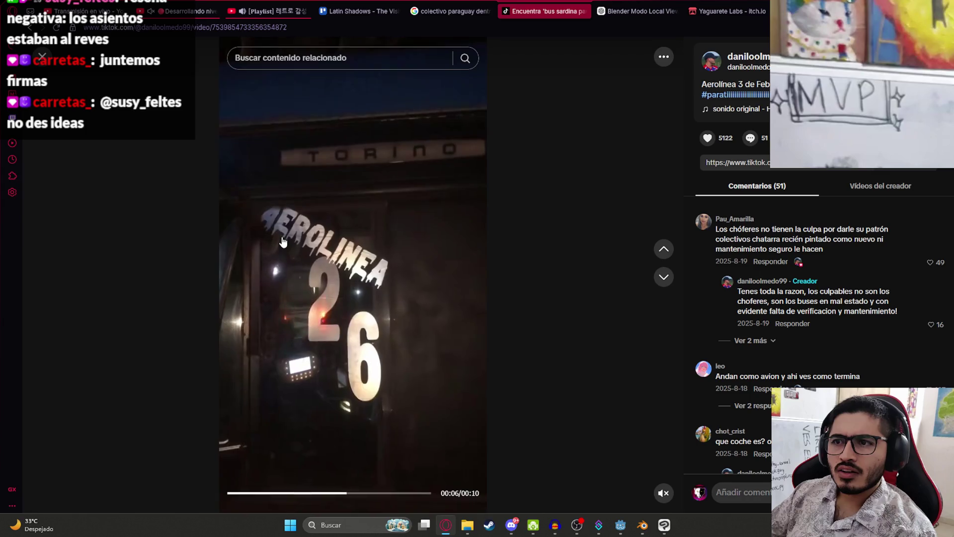
# Skip through more bus clips to the La Santaniana coach video and click the search box.
pyautogui.click(656, 283)
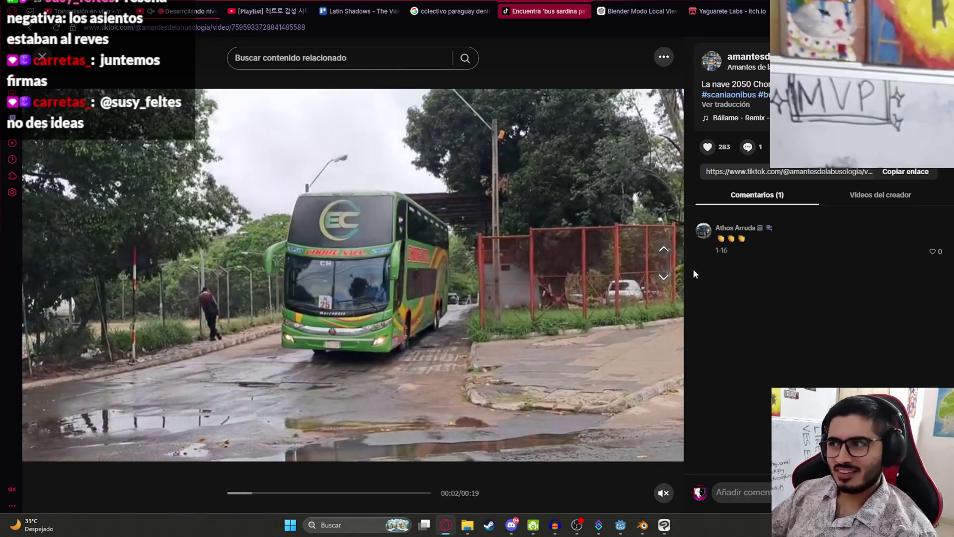
pyautogui.click(664, 276)
pyautogui.click(663, 279)
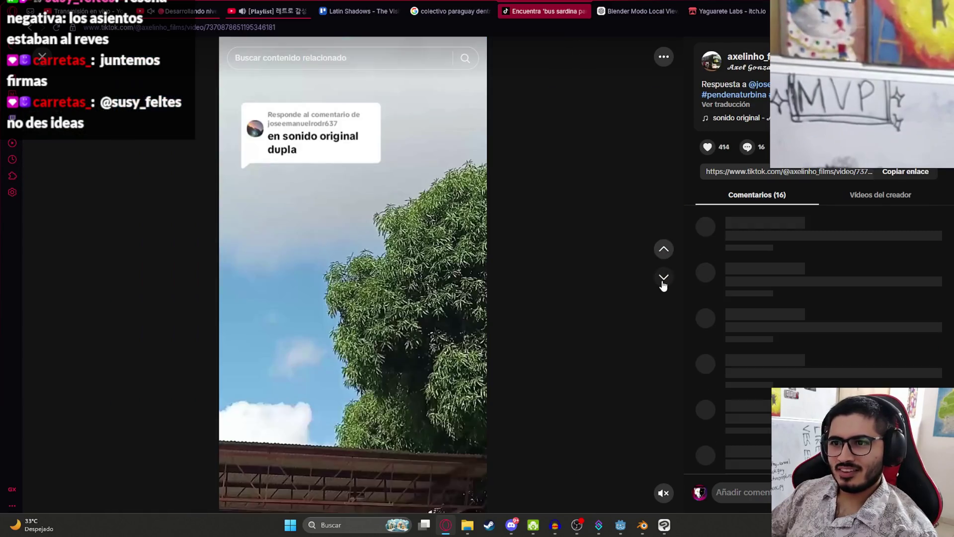
pyautogui.click(663, 284)
pyautogui.click(664, 279)
pyautogui.click(664, 278)
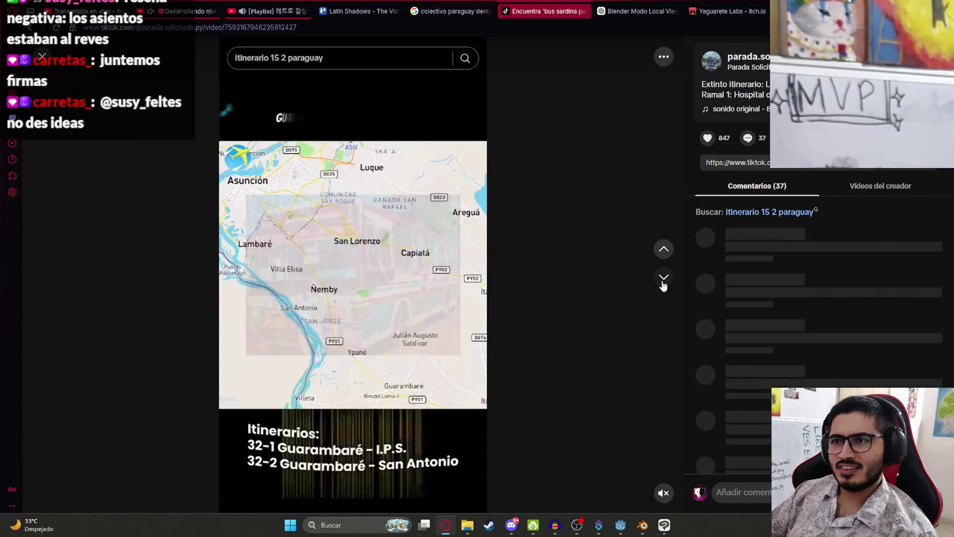
pyautogui.click(664, 280)
pyautogui.click(664, 279)
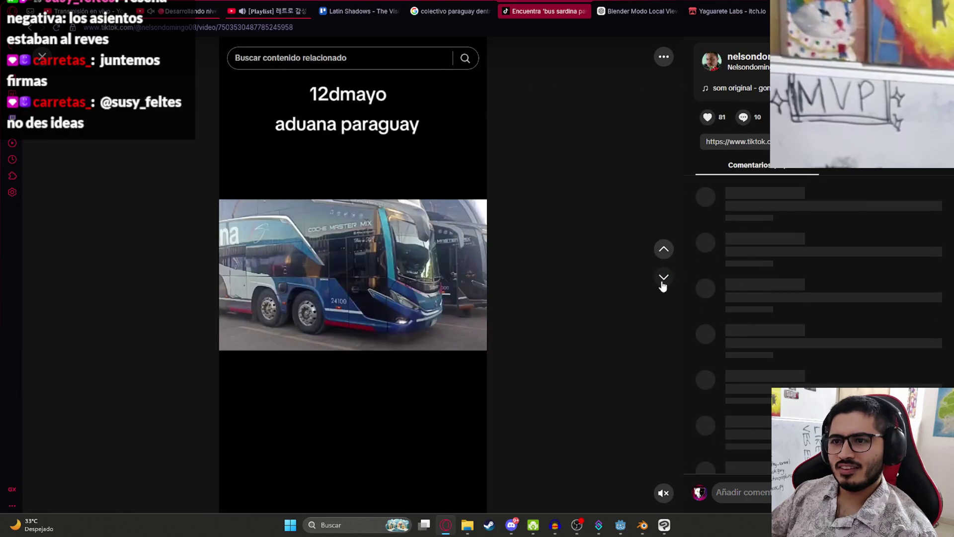
pyautogui.click(664, 280)
pyautogui.click(663, 278)
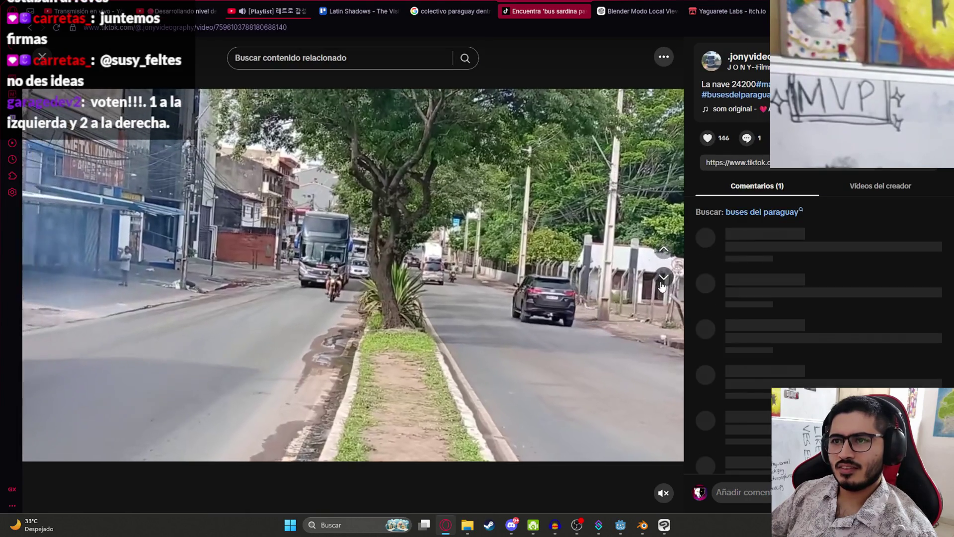
pyautogui.click(664, 279)
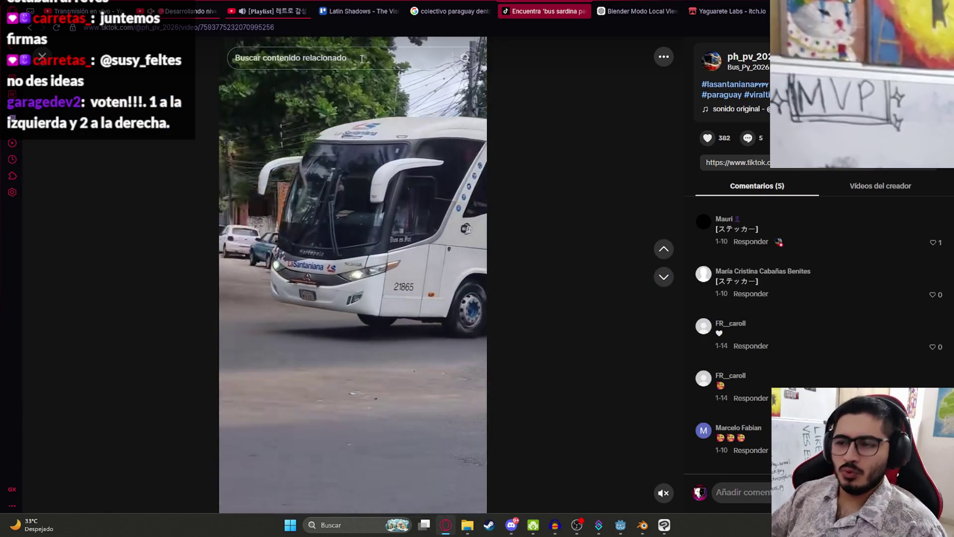
pyautogui.click(362, 59)
# Search TikTok for 'bus adentro paraguay' and open a bus interior video from the results.
pyautogui.write('bus adentro paraguay')
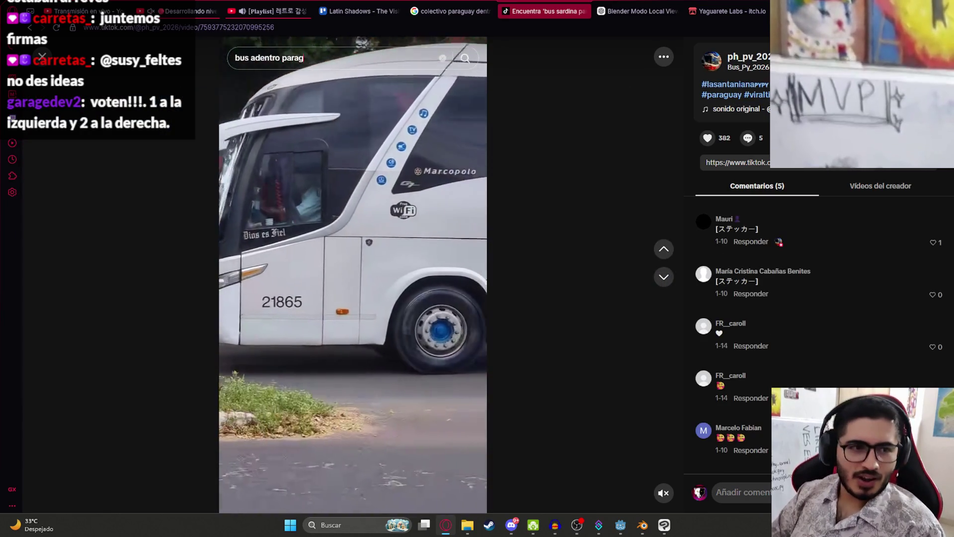
pyautogui.press('Return')
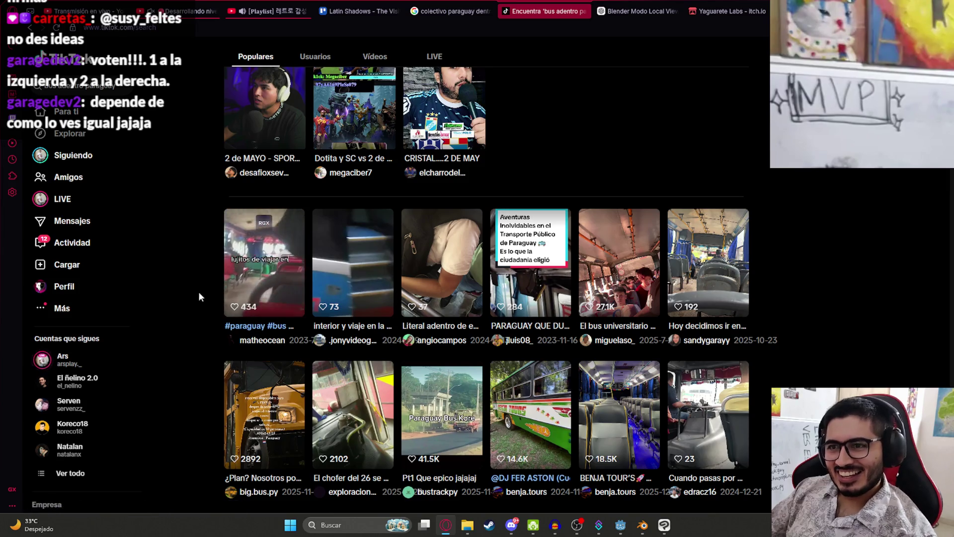
pyautogui.click(340, 268)
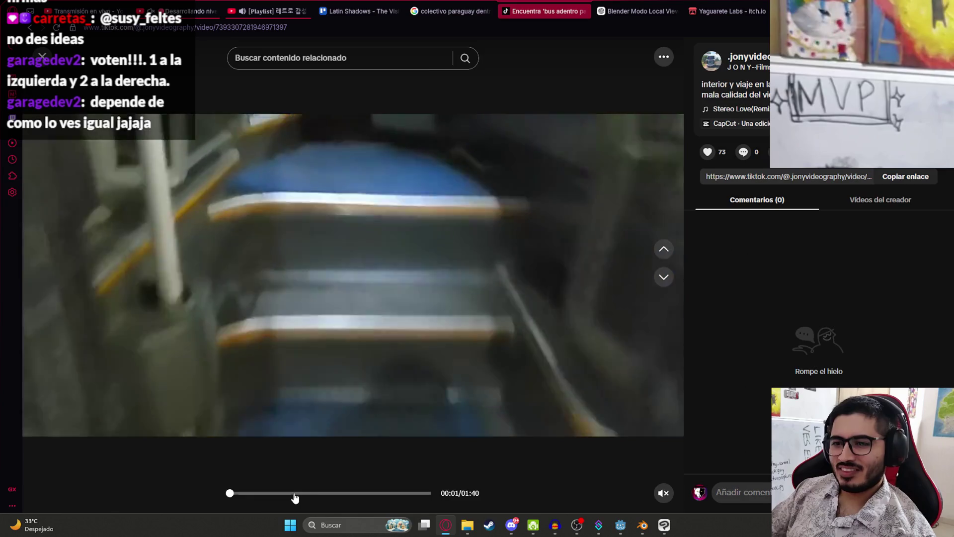
pyautogui.click(294, 497)
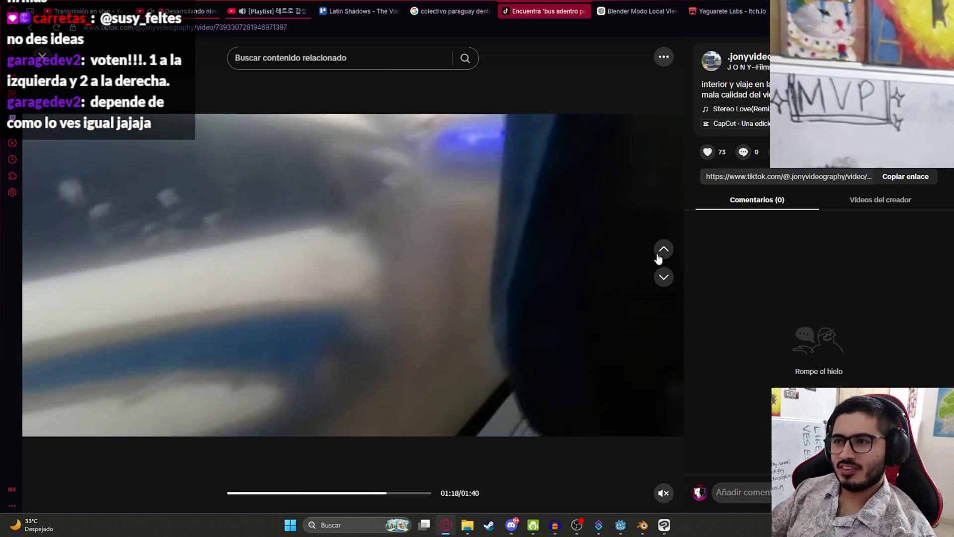
# Skim the crowded bus, 'Paraguay que duele', university bus and empty-seats clips.
pyautogui.click(664, 276)
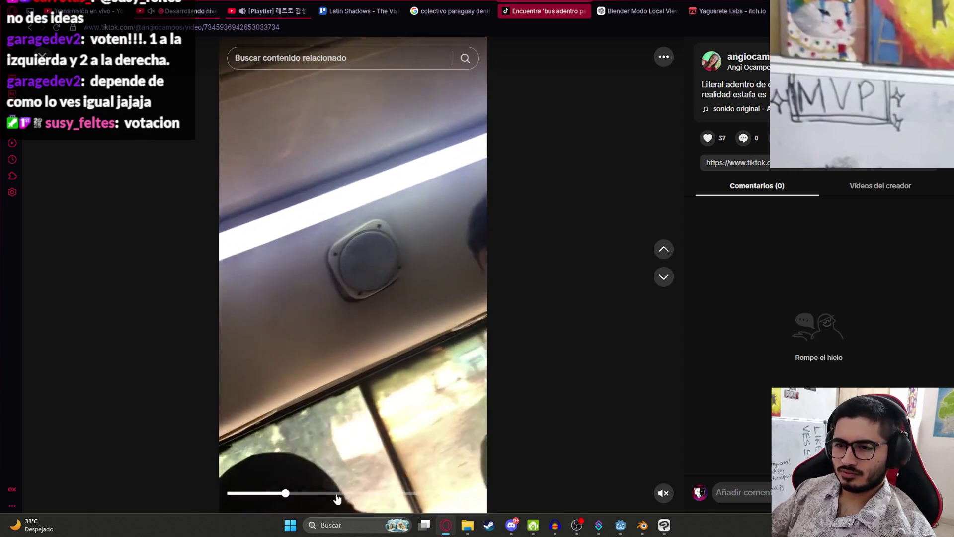
pyautogui.click(337, 496)
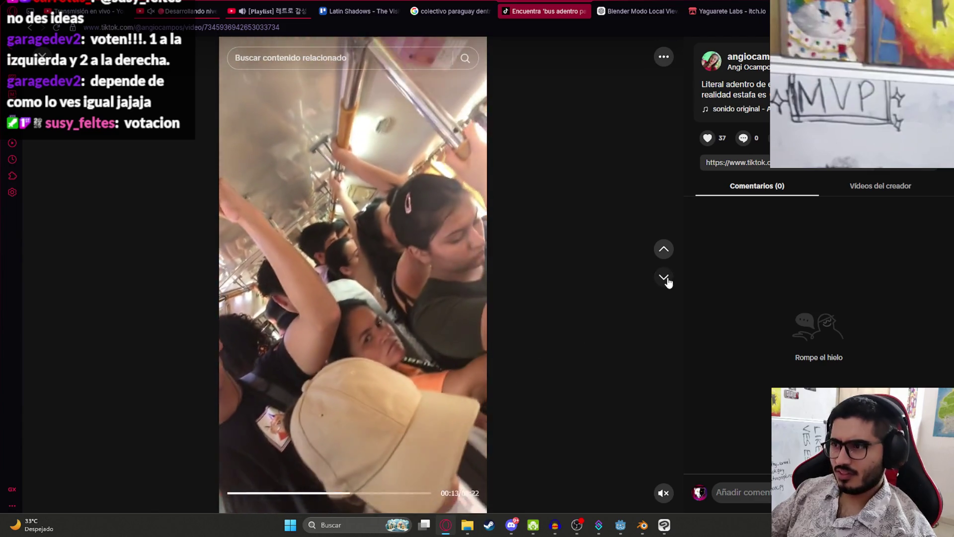
pyautogui.click(666, 279)
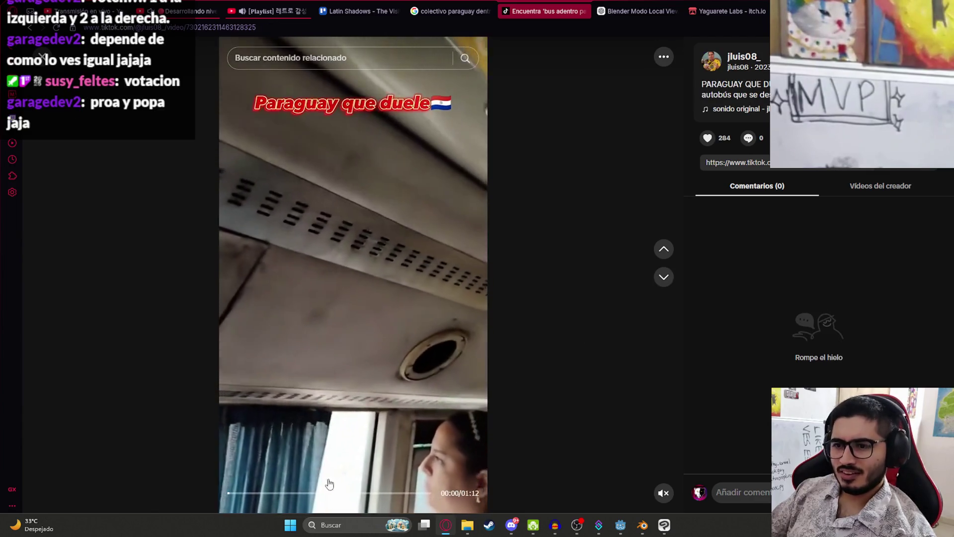
pyautogui.moveTo(279, 493); pyautogui.dragTo(363, 493)
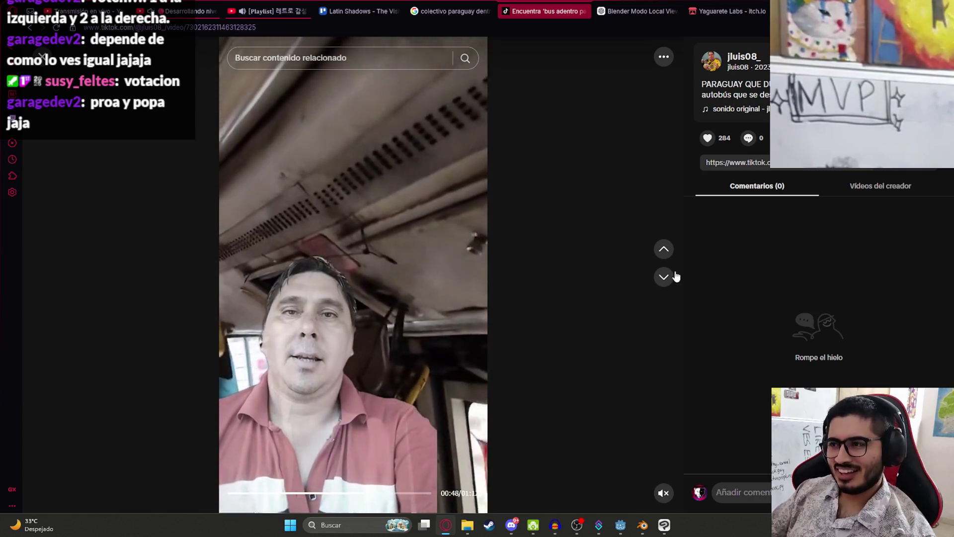
pyautogui.click(666, 277)
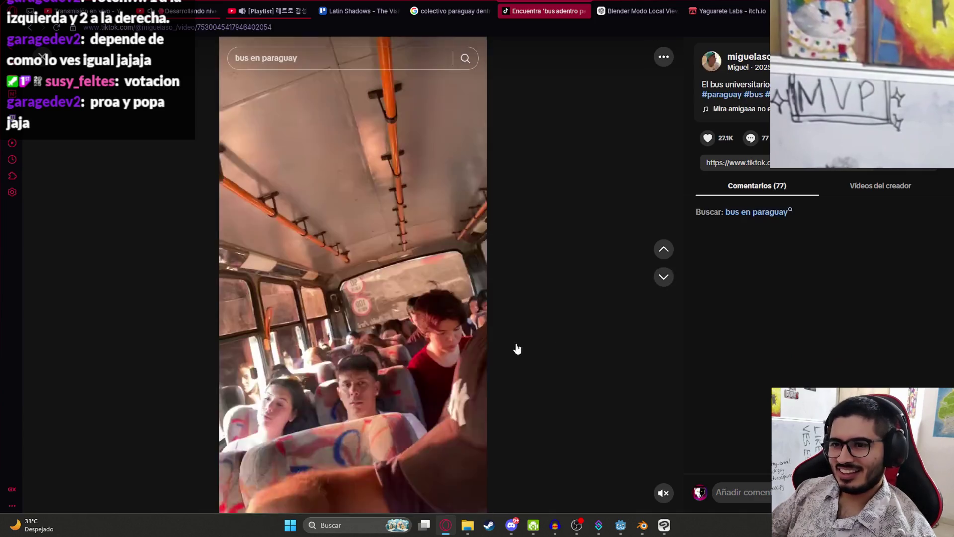
pyautogui.click(664, 276)
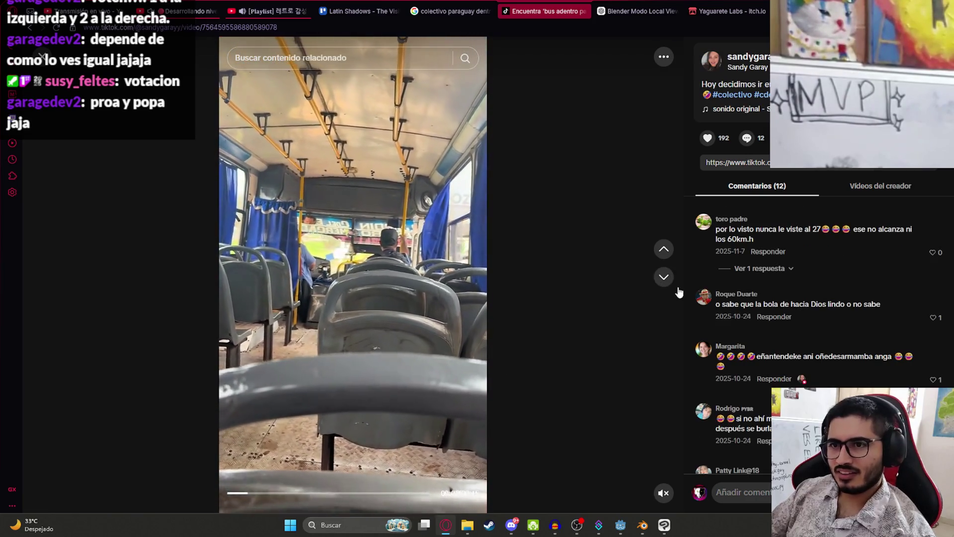
pyautogui.click(665, 279)
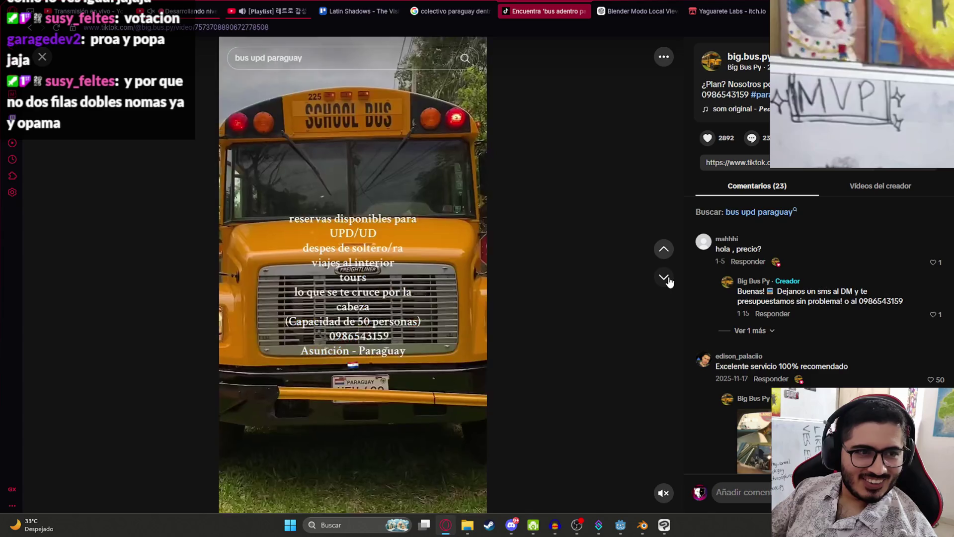
# Scrub back and forth through the next bus interior clip, then advance to the following video.
pyautogui.click(666, 279)
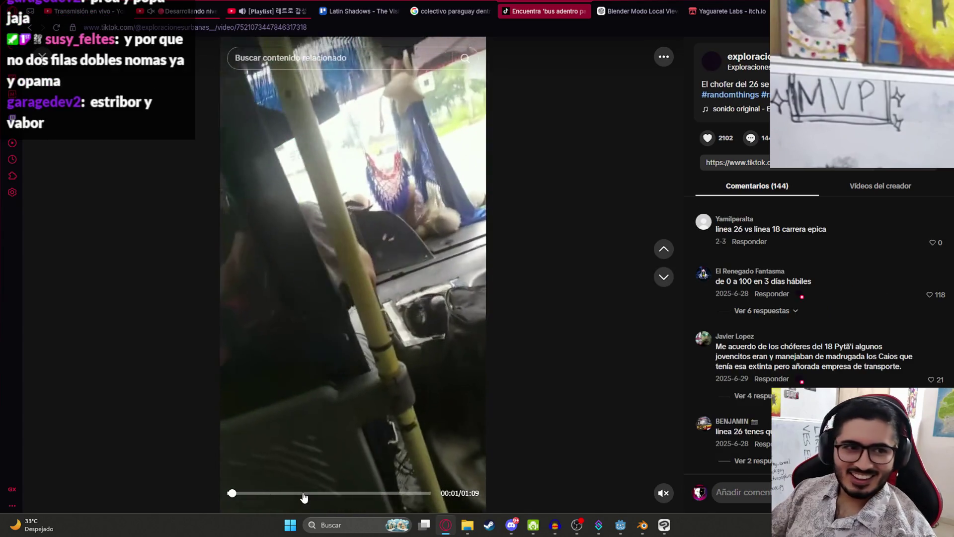
pyautogui.click(304, 493)
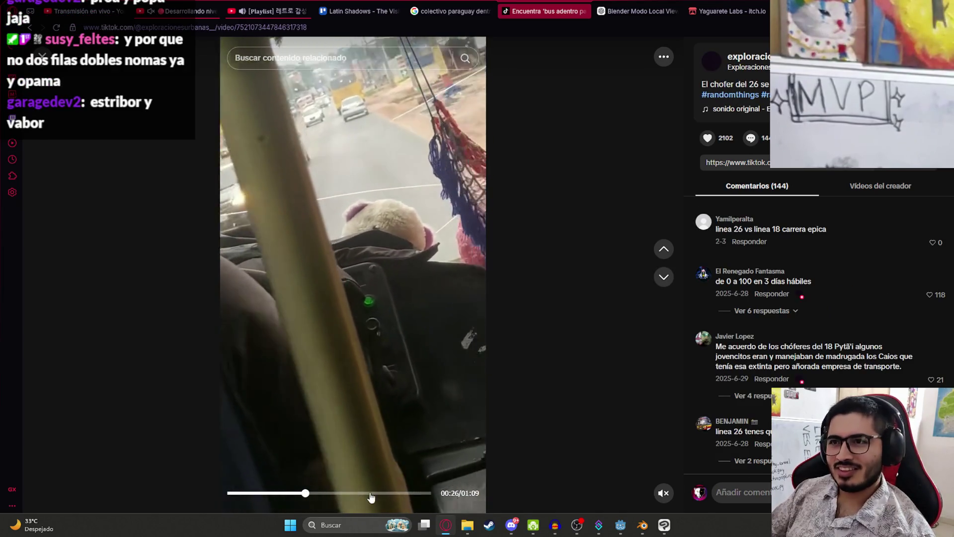
pyautogui.moveTo(372, 493); pyautogui.dragTo(398, 495)
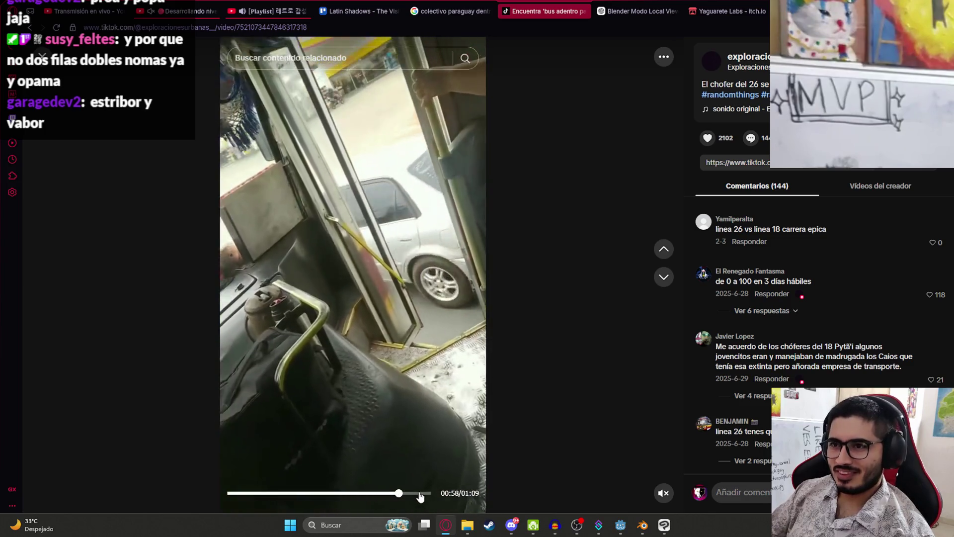
pyautogui.click(420, 494)
pyautogui.moveTo(338, 498)
pyautogui.mouseDown()
pyautogui.moveTo(319, 494)
pyautogui.moveTo(351, 493)
pyautogui.mouseUp()
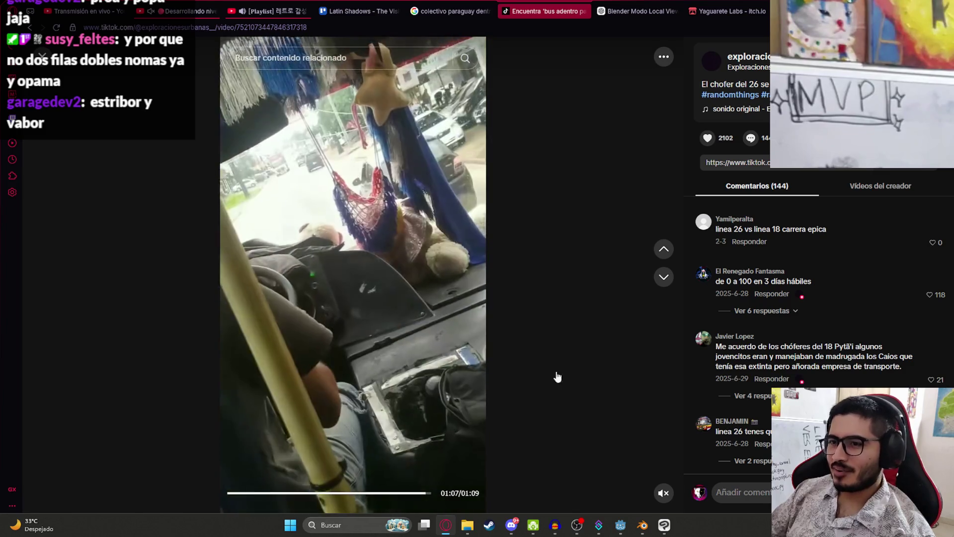
pyautogui.click(664, 277)
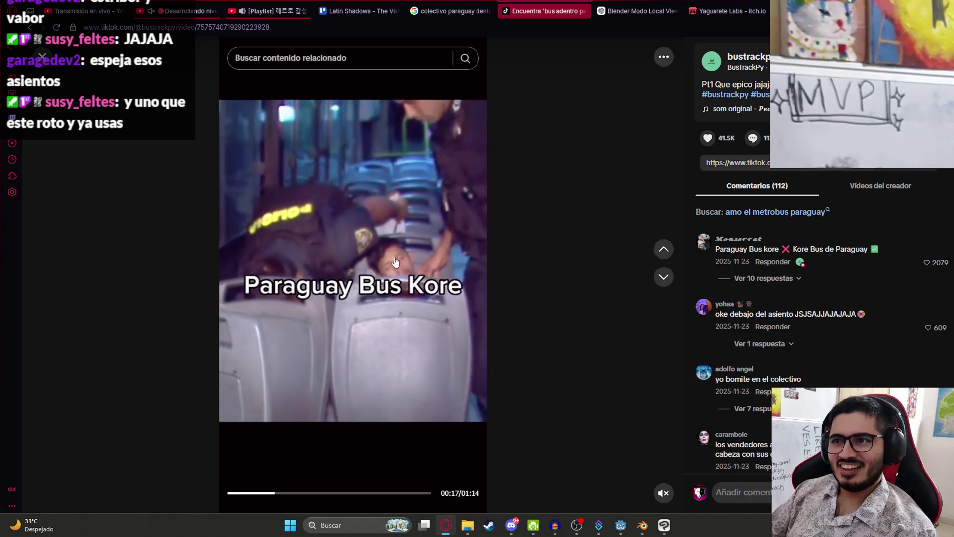
# Advance through the feed and skip ahead within the decorated bus clip.
pyautogui.scroll(-1, 307, 494)
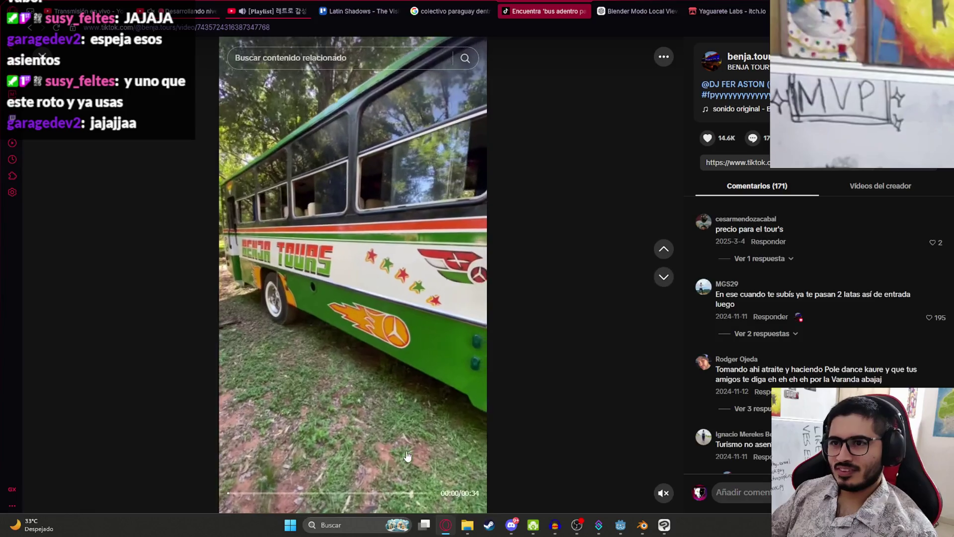
pyautogui.click(664, 282)
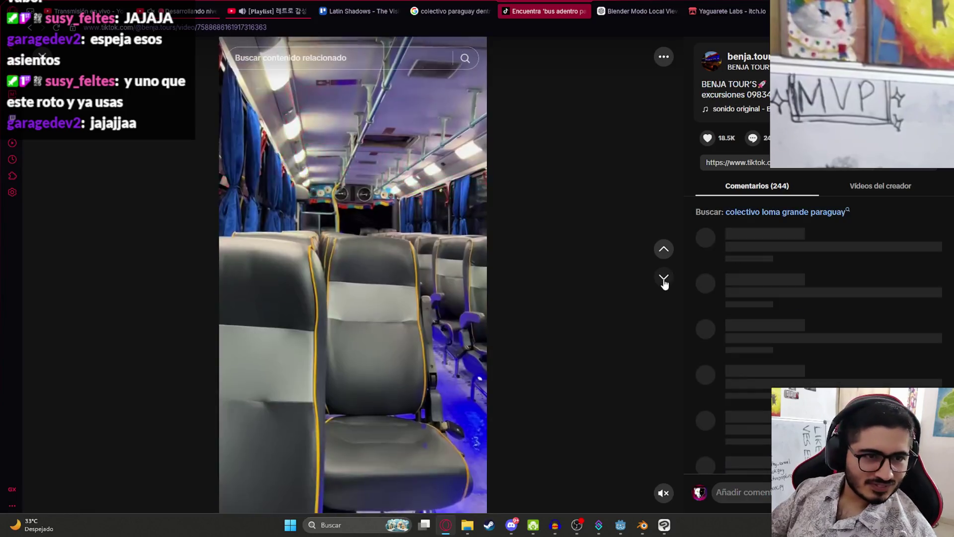
pyautogui.click(663, 279)
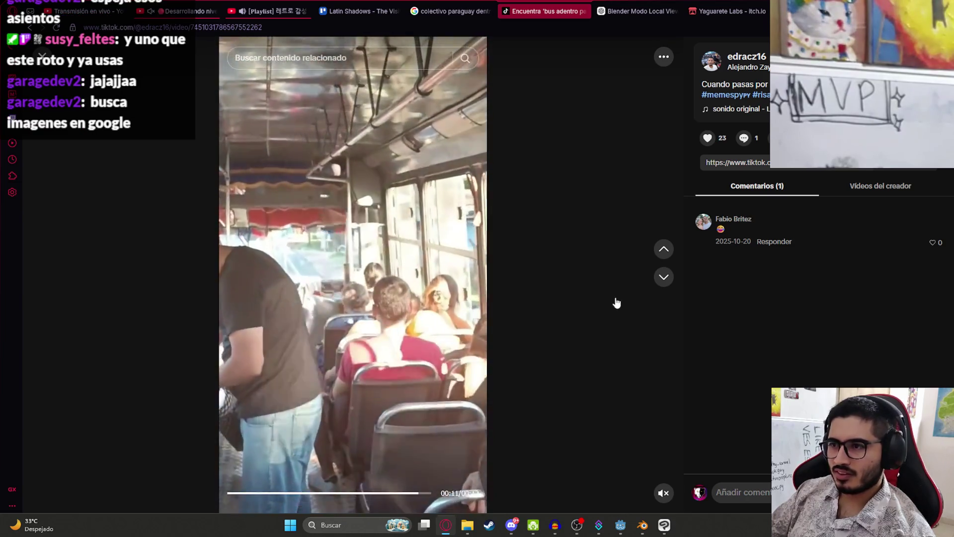
pyautogui.click(664, 278)
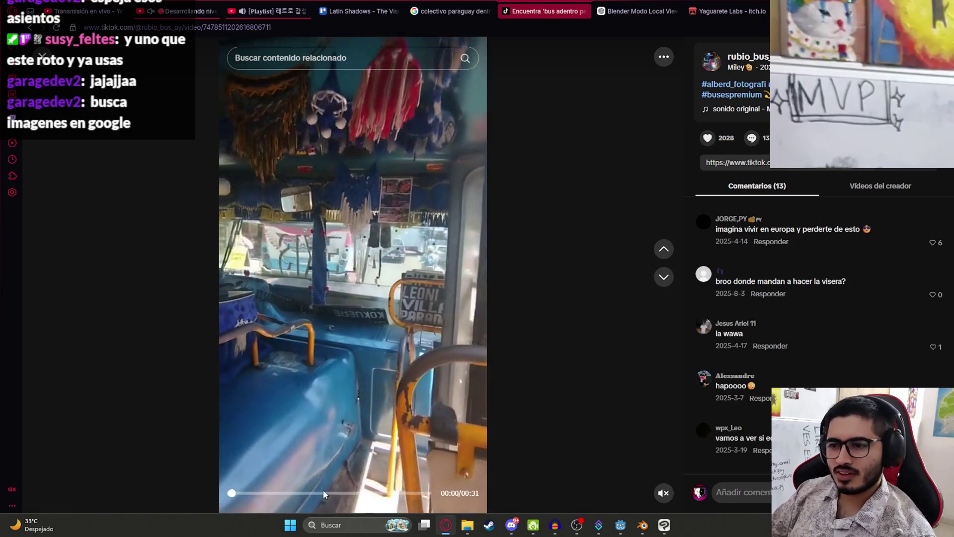
pyautogui.click(372, 493)
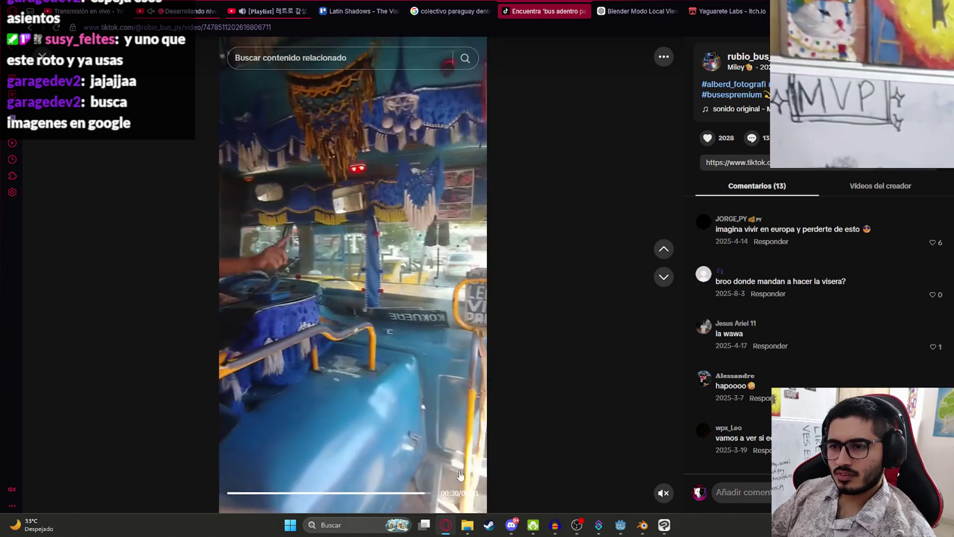
pyautogui.click(666, 283)
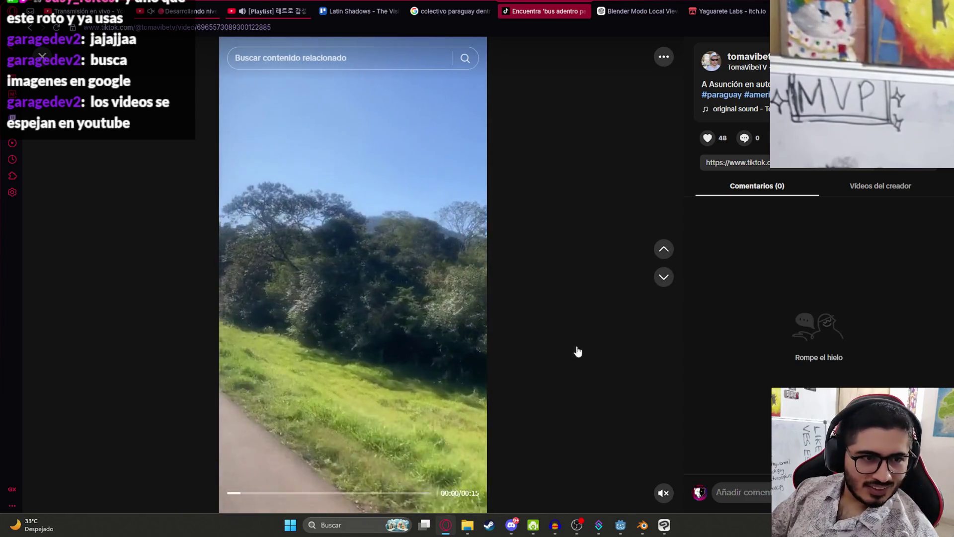
# Skim the roadside ride, bus exterior and Asunción bus clips.
pyautogui.click(298, 493)
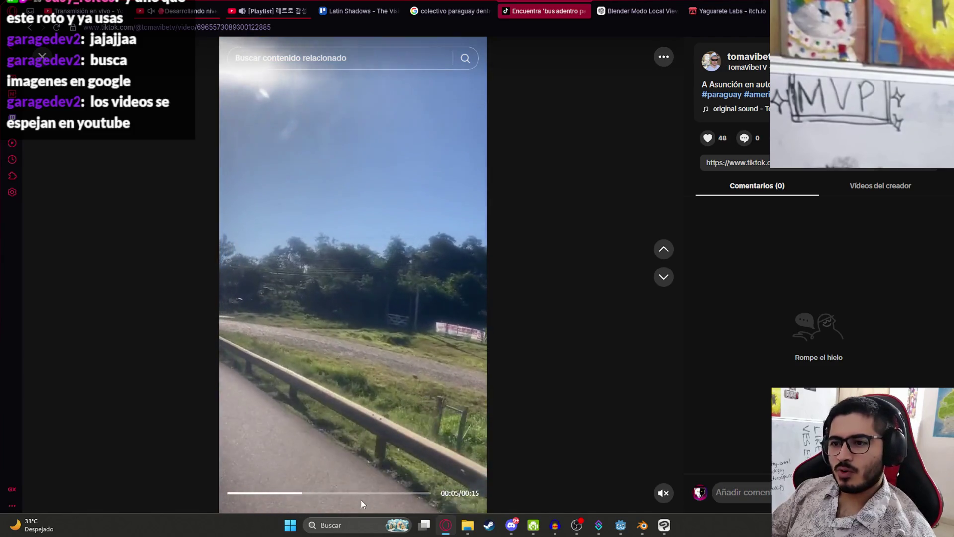
pyautogui.click(353, 493)
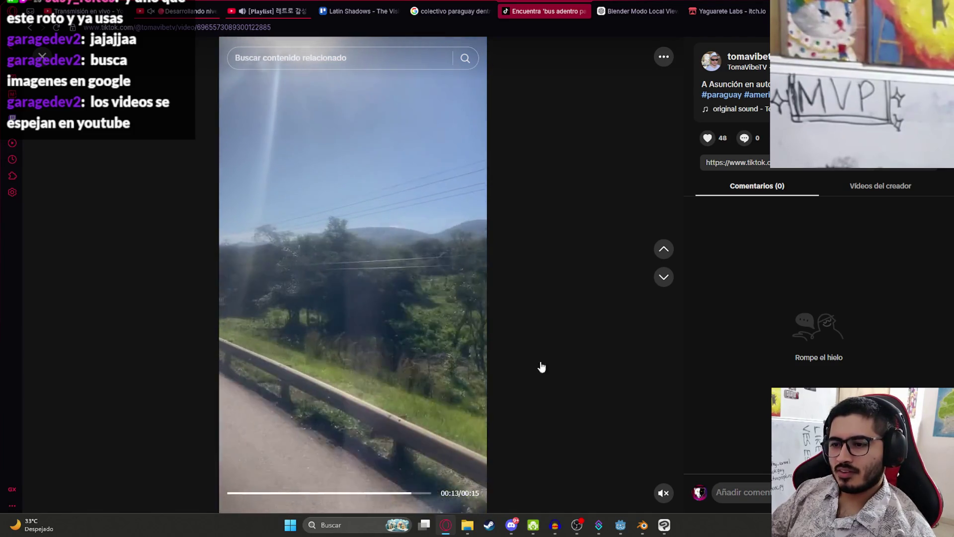
pyautogui.click(664, 277)
pyautogui.click(282, 493)
pyautogui.click(339, 493)
pyautogui.click(373, 494)
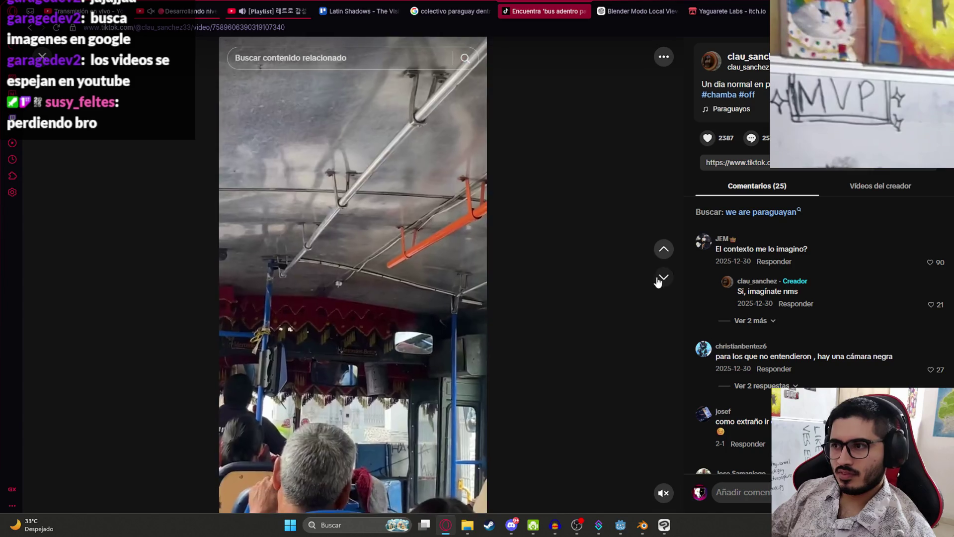
pyautogui.click(662, 277)
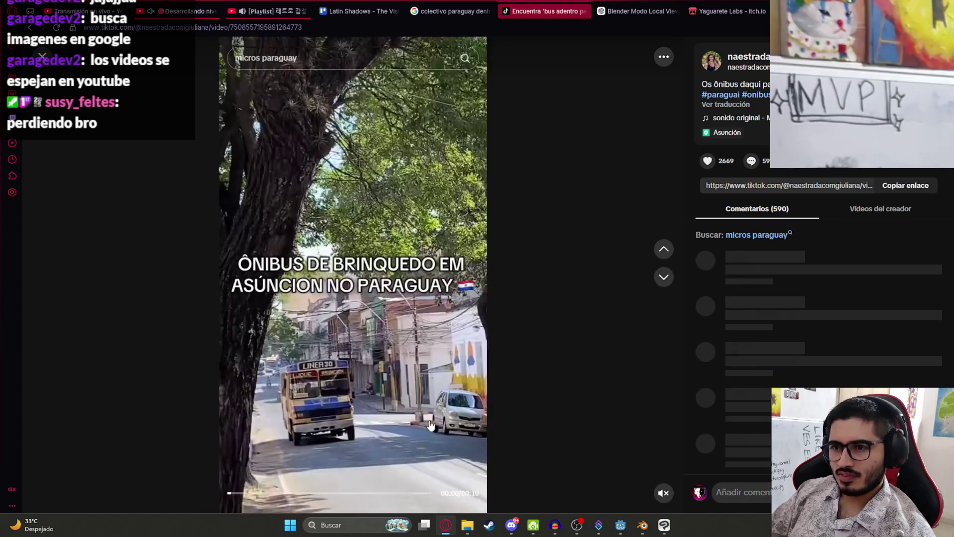
pyautogui.click(318, 493)
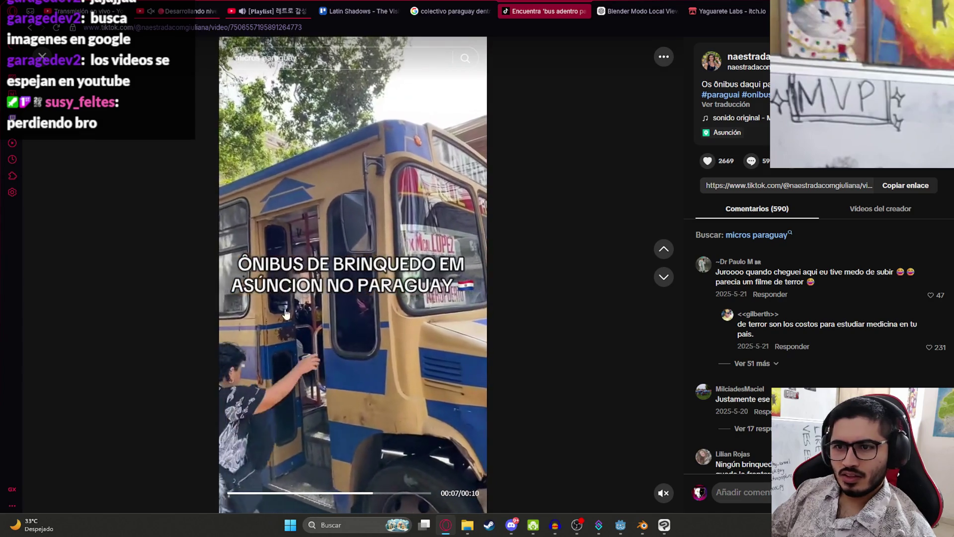
pyautogui.click(236, 494)
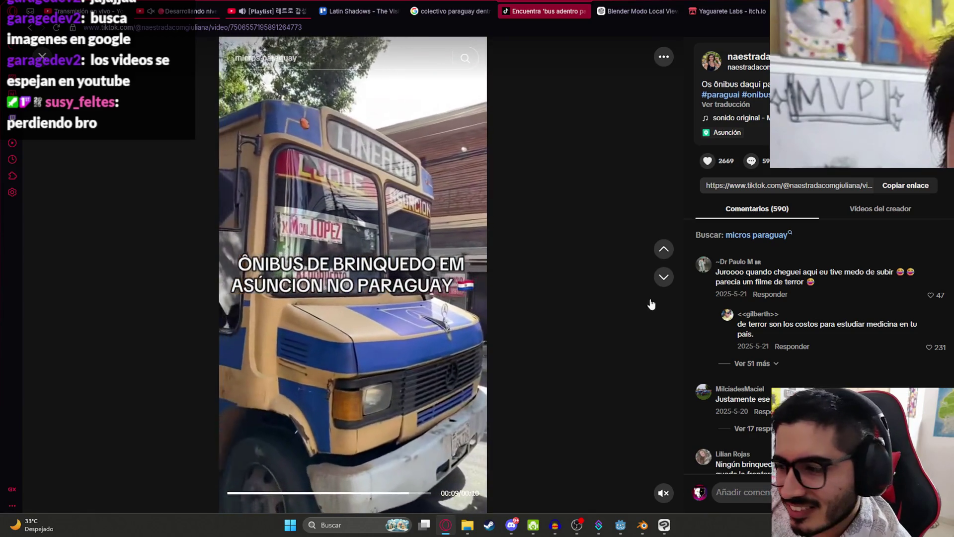
# Skip through several more bus videos until the Línea 7 clip plays.
pyautogui.click(673, 282)
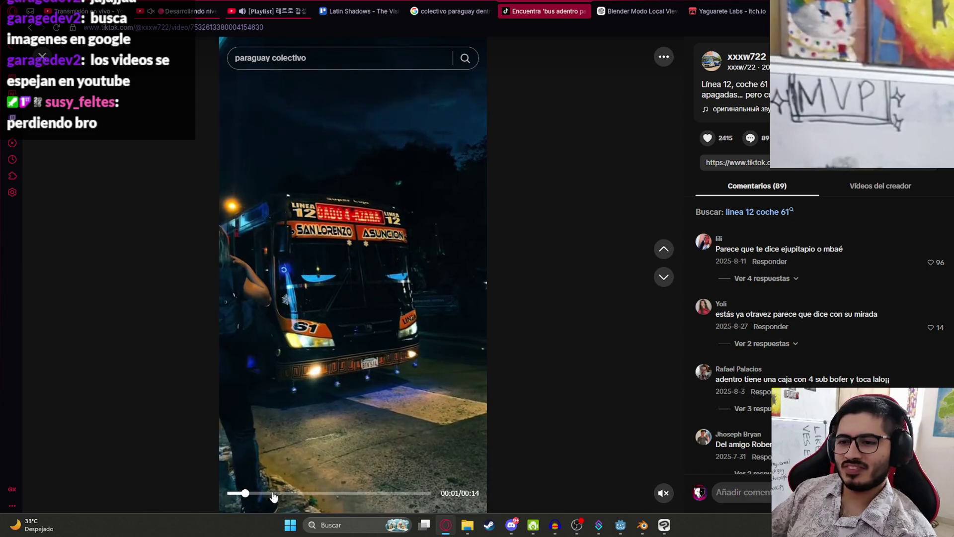
pyautogui.click(661, 282)
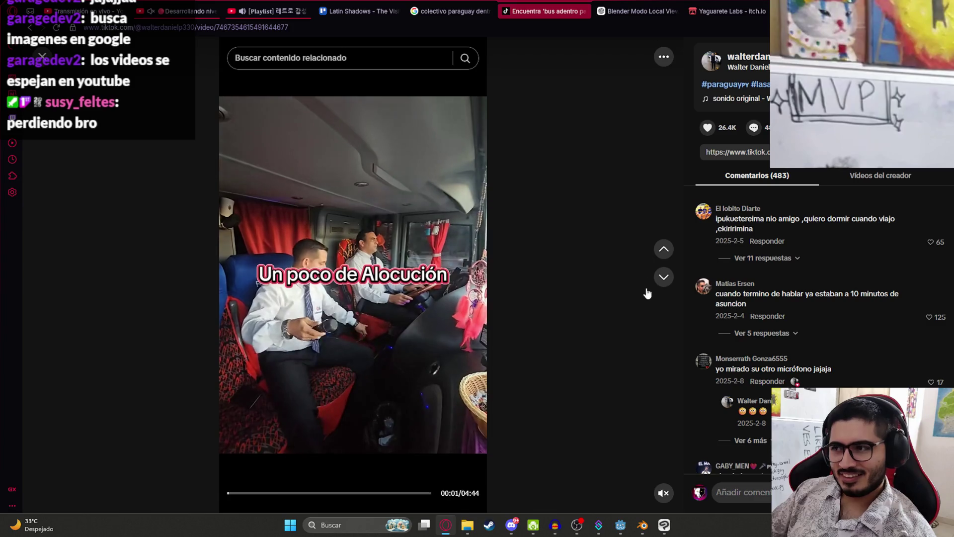
pyautogui.click(657, 281)
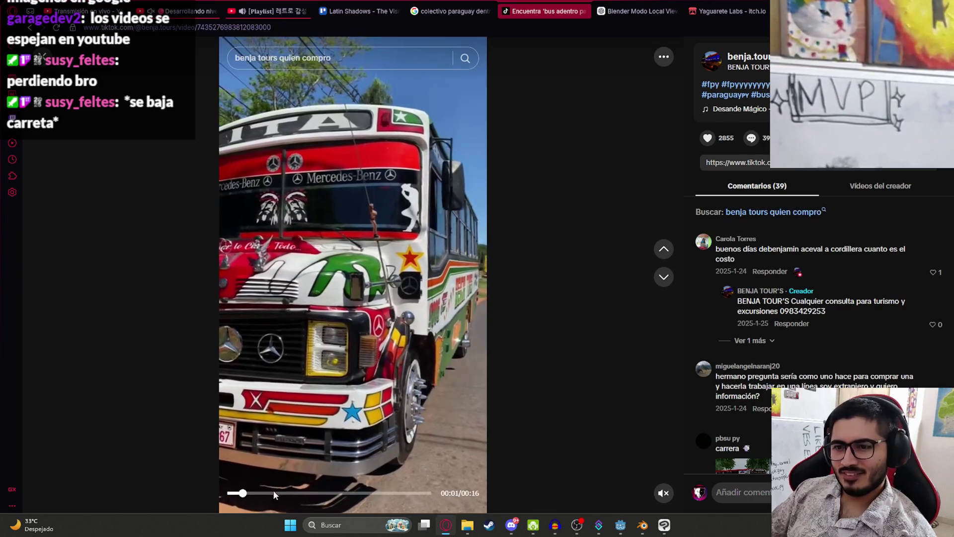
pyautogui.click(315, 492)
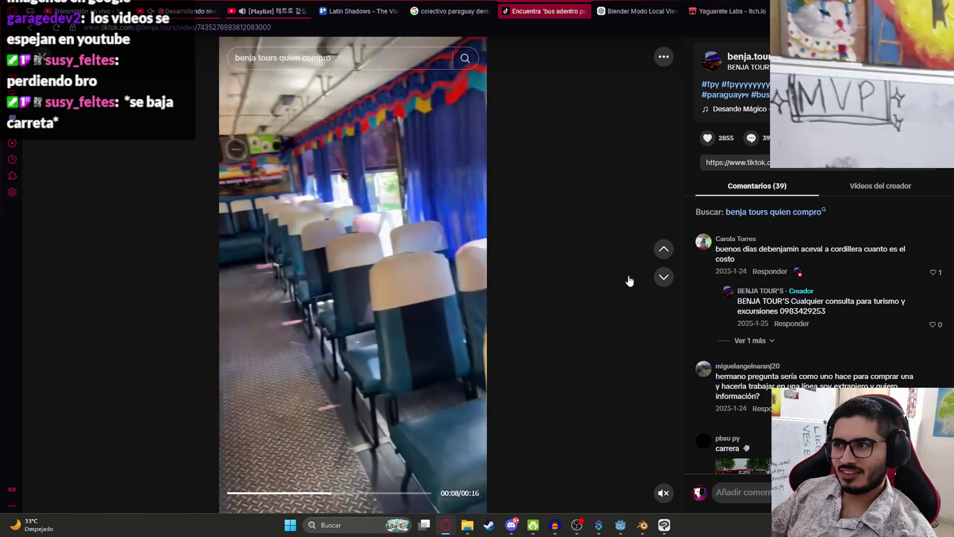
pyautogui.click(664, 276)
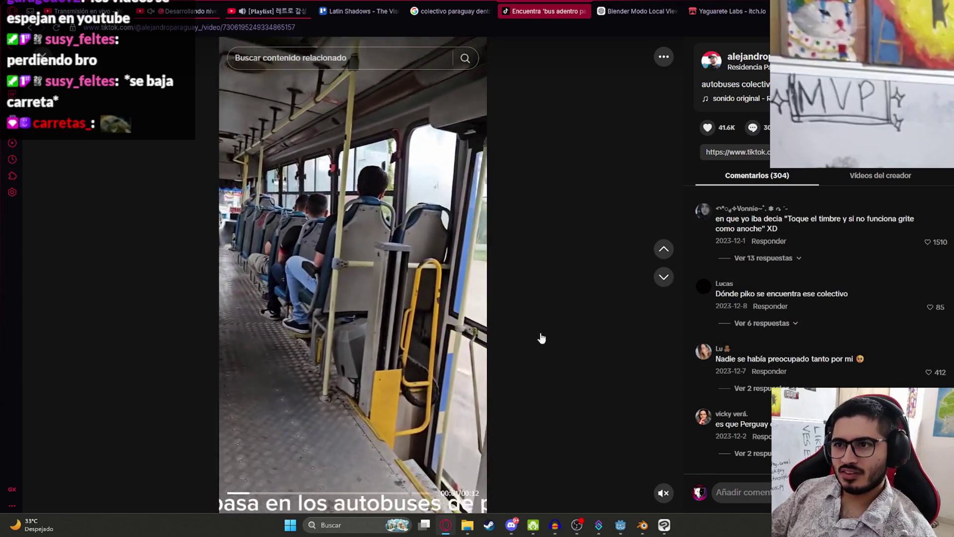
pyautogui.click(664, 276)
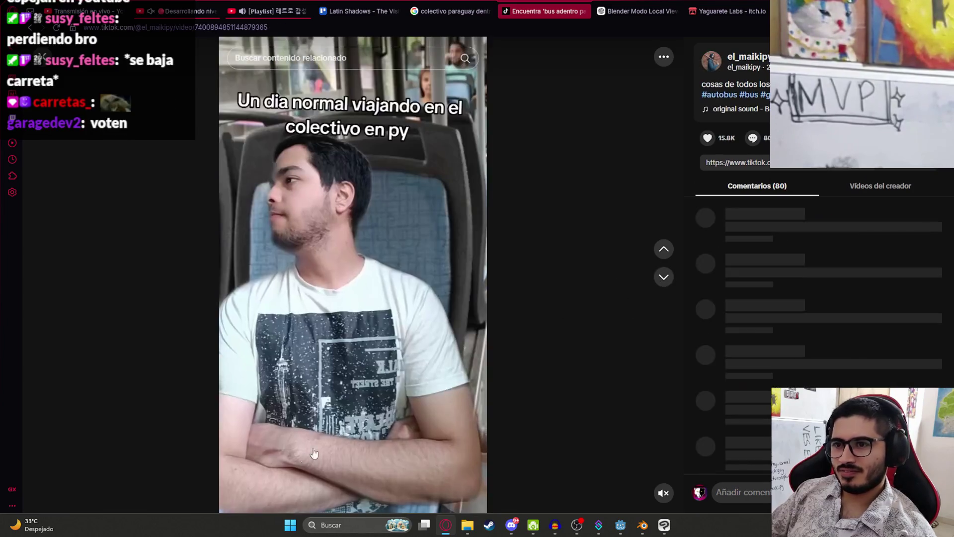
pyautogui.click(664, 277)
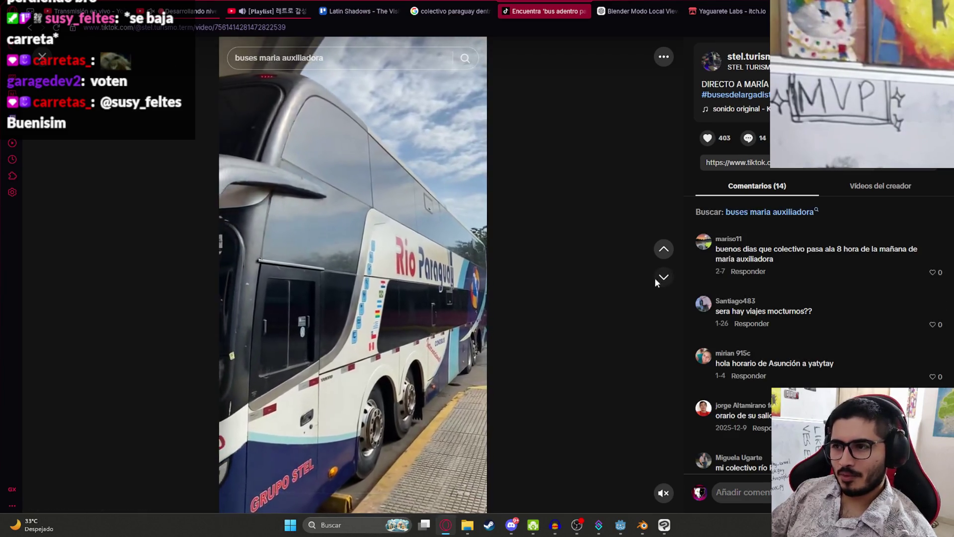
pyautogui.click(657, 282)
pyautogui.click(665, 279)
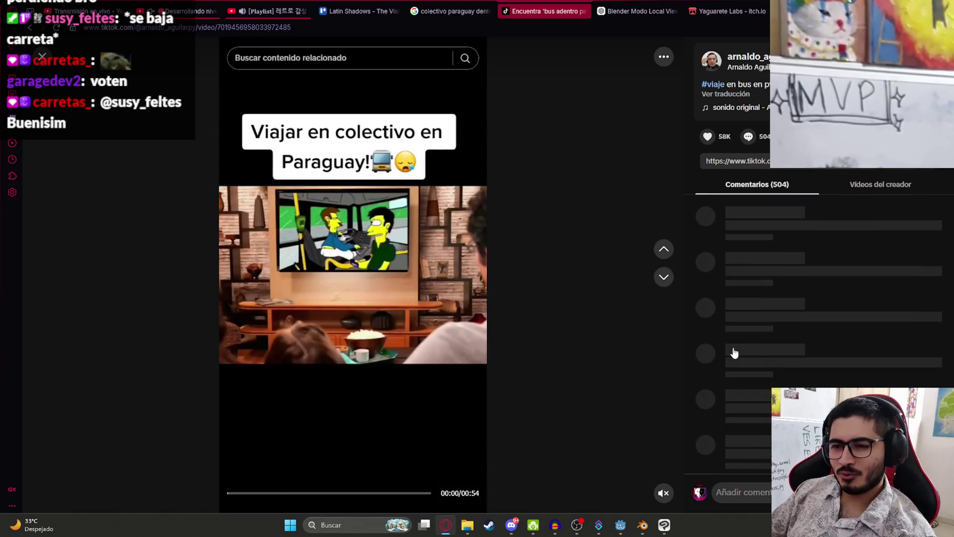
pyautogui.click(664, 277)
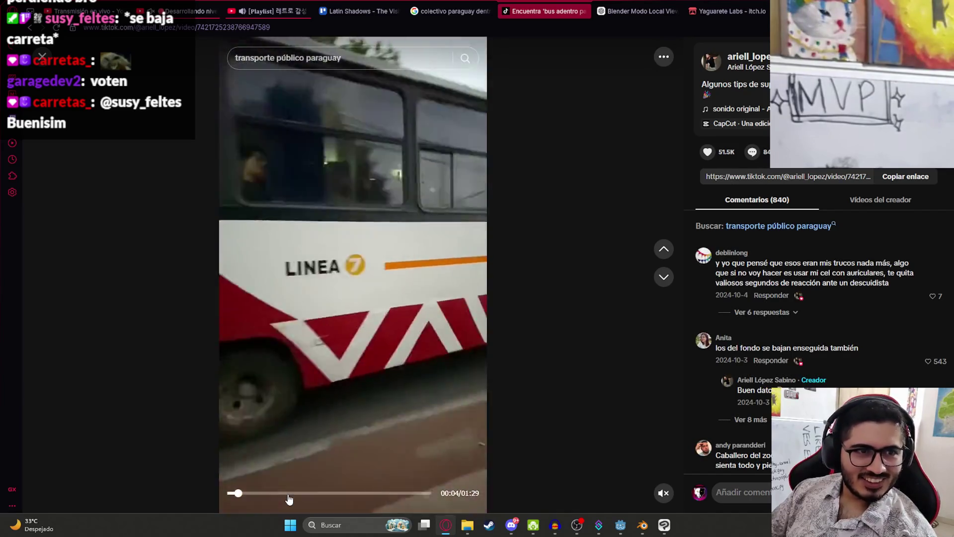
# Jump to the in-bus footage and skim the Ñanduti bus clip, moving on through the feed.
pyautogui.click(288, 496)
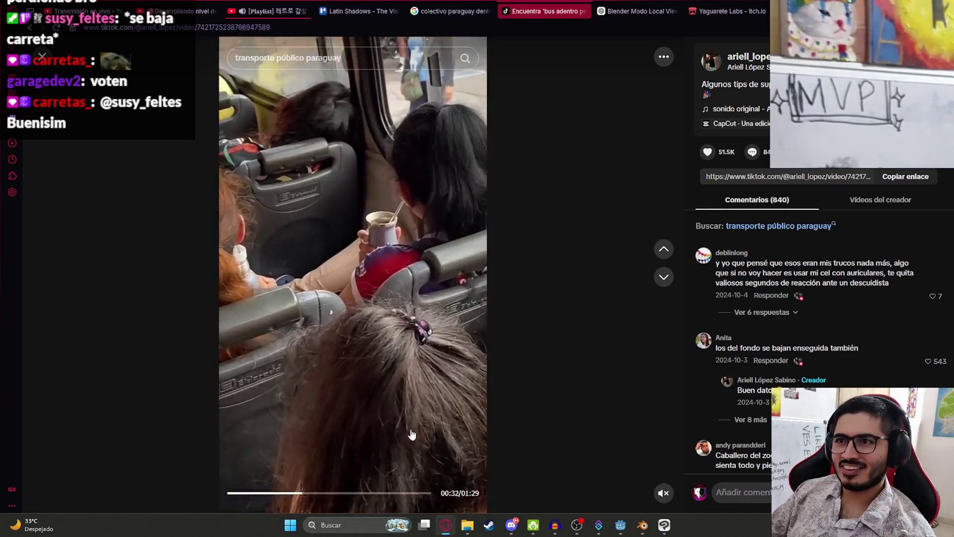
pyautogui.click(664, 279)
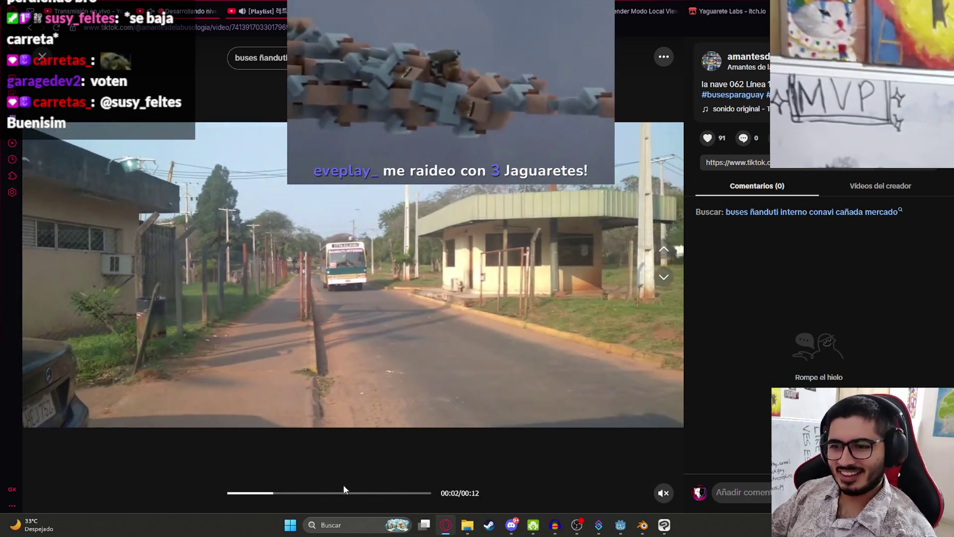
pyautogui.click(330, 495)
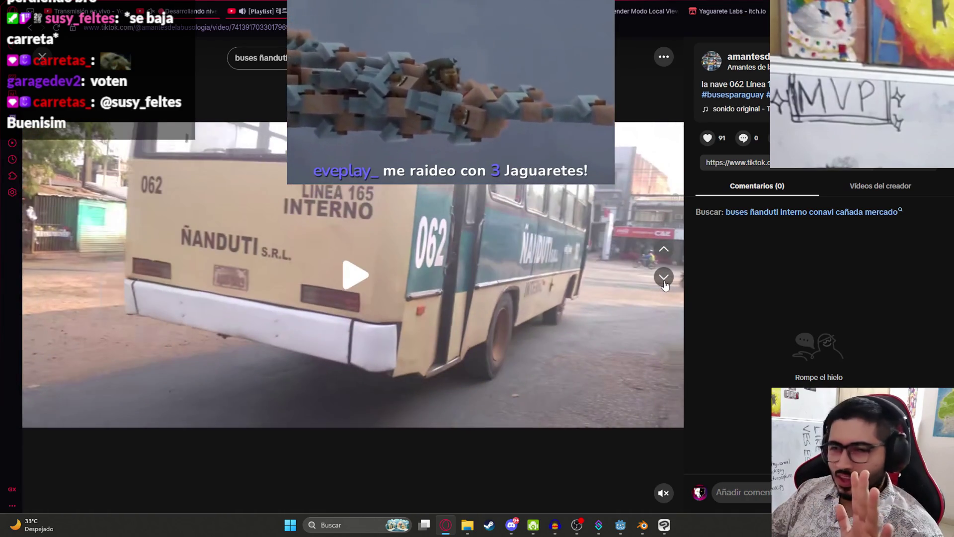
pyautogui.click(664, 278)
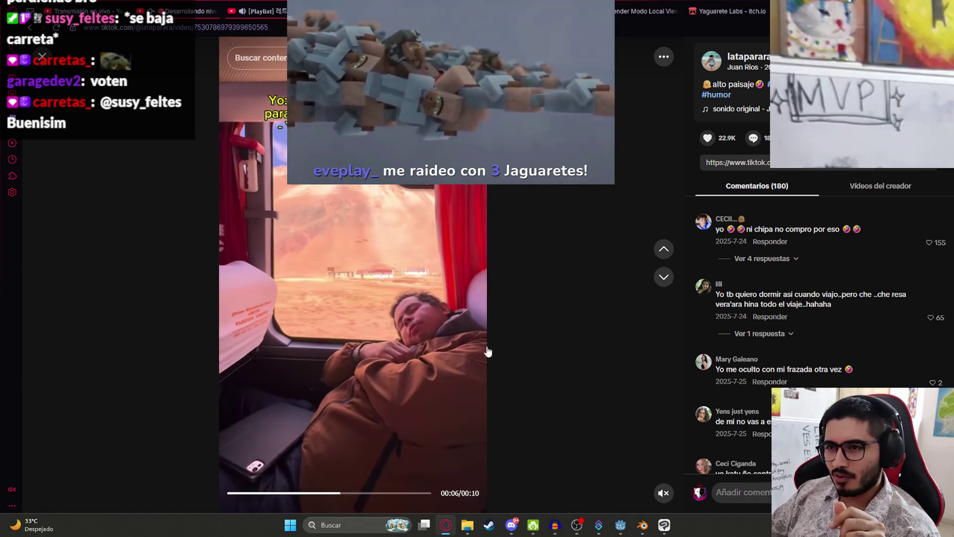
pyautogui.click(659, 283)
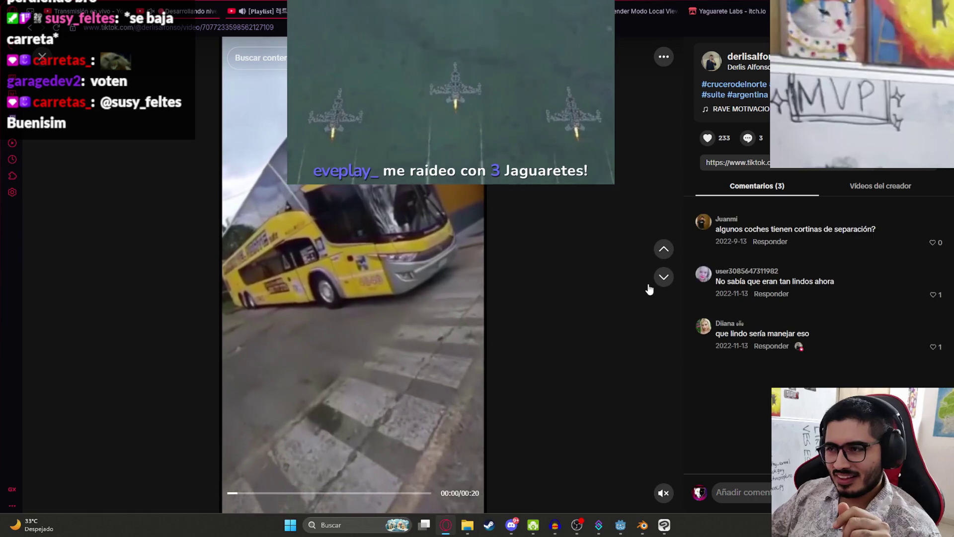
pyautogui.click(658, 283)
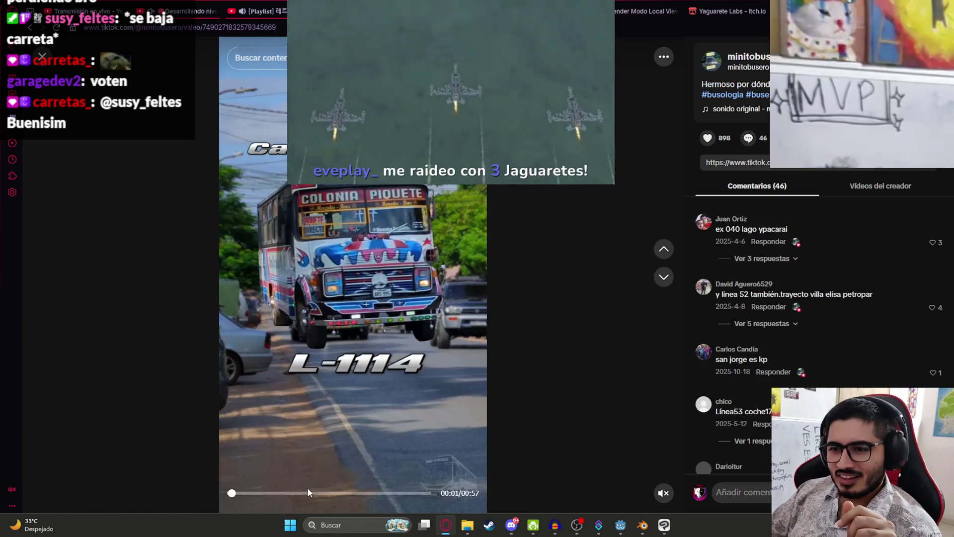
# Scrub through later clips, stop on a bus interior video, and return to Blender.
pyautogui.moveTo(294, 494); pyautogui.dragTo(376, 497)
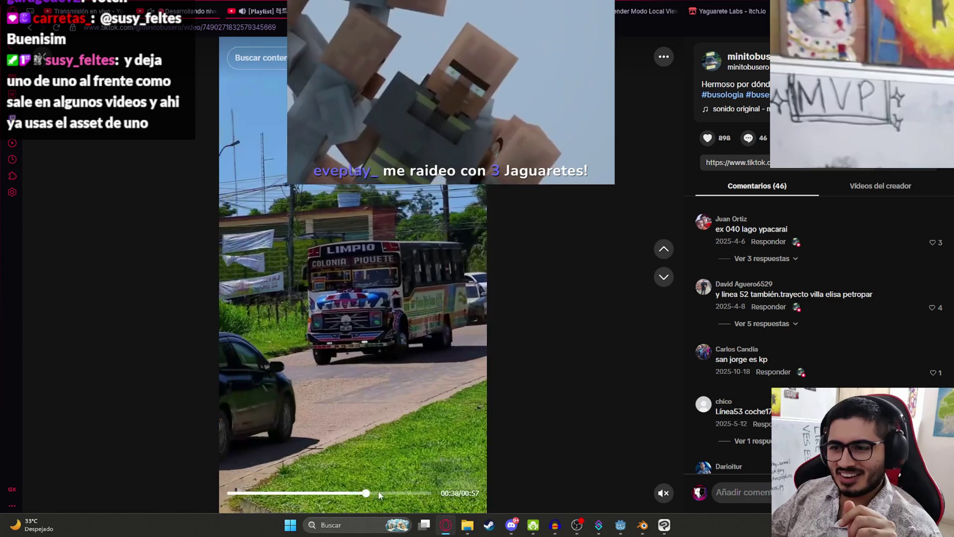
pyautogui.click(659, 277)
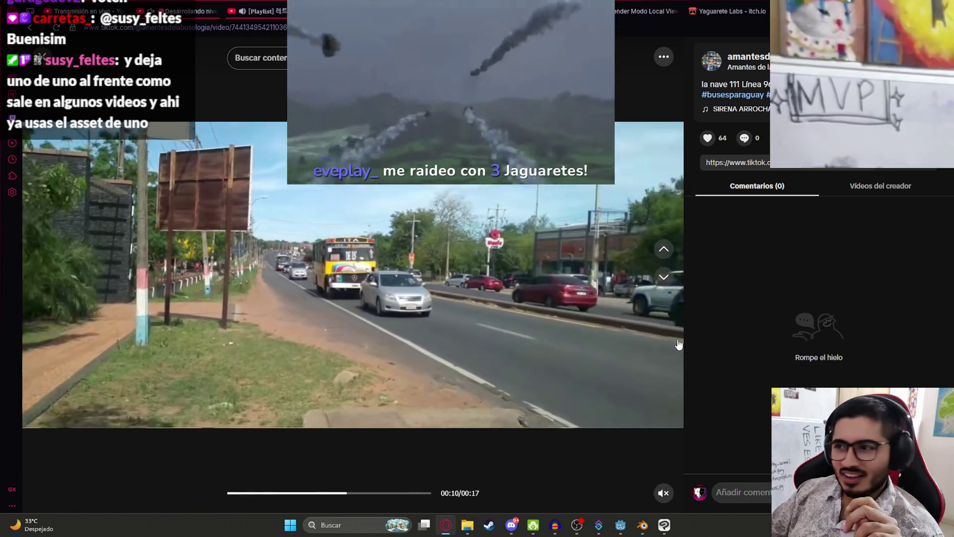
pyautogui.scroll(-1, 647, 373)
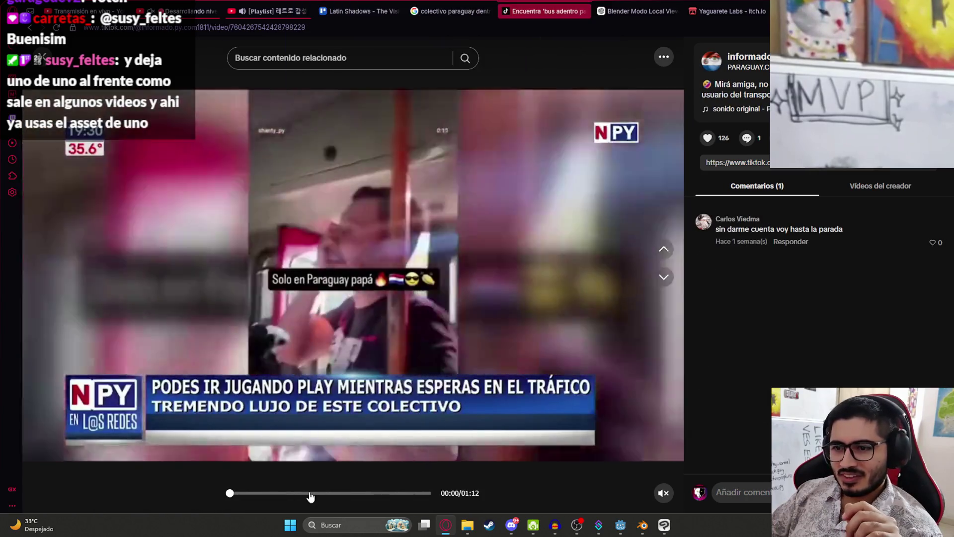
pyautogui.click(310, 493)
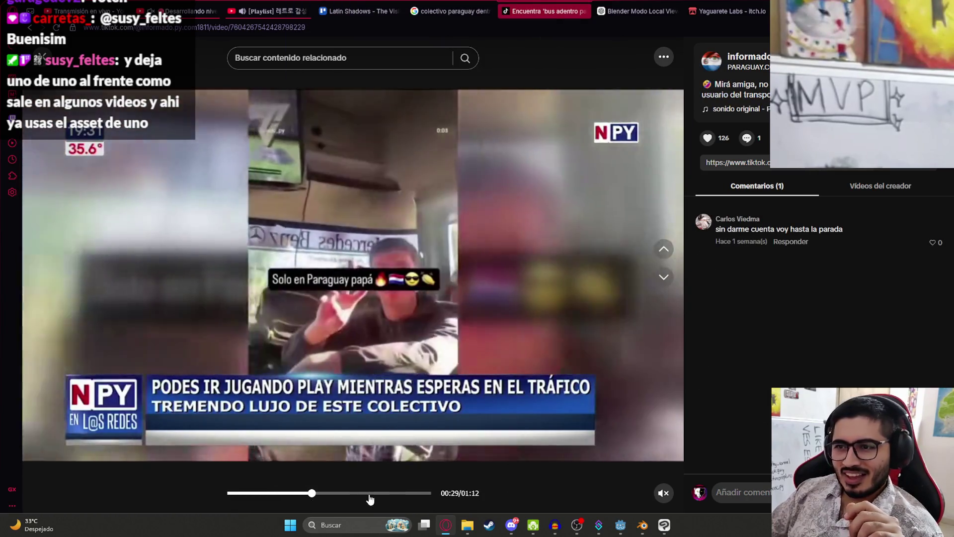
pyautogui.click(372, 494)
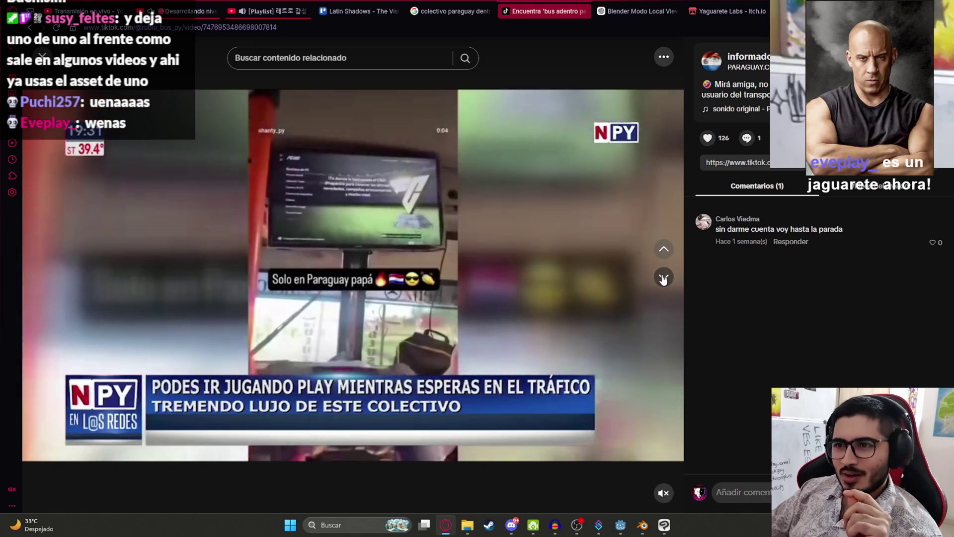
pyautogui.click(664, 277)
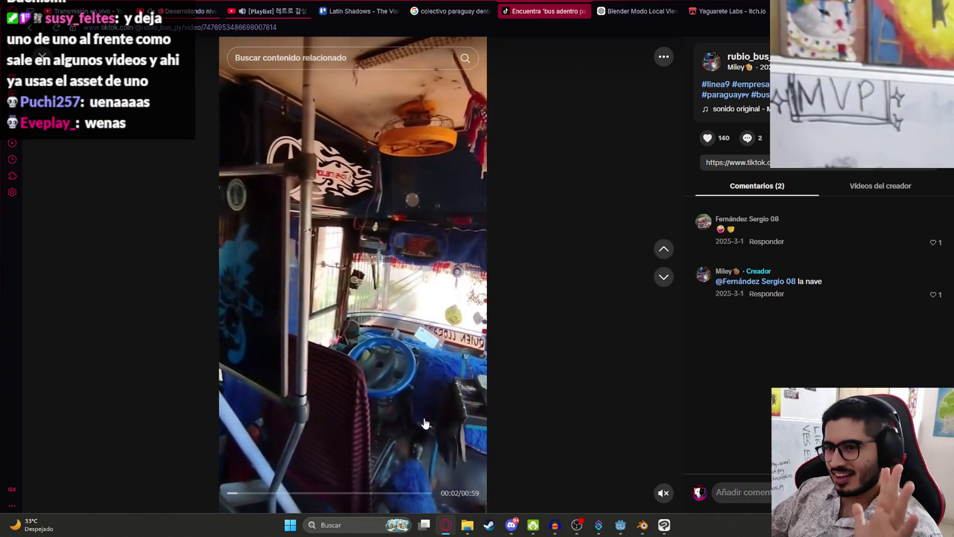
pyautogui.click(646, 520)
# Switch to Object Mode, orbit over the bus interior seats, and save othersassets.blend.
pyautogui.press('Tab')
pyautogui.moveTo(497, 278)
pyautogui.mouseDown(button='middle')
pyautogui.moveTo(458, 270)
pyautogui.moveTo(407, 226)
pyautogui.mouseUp(button='middle')
pyautogui.scroll(4, 406, 227)
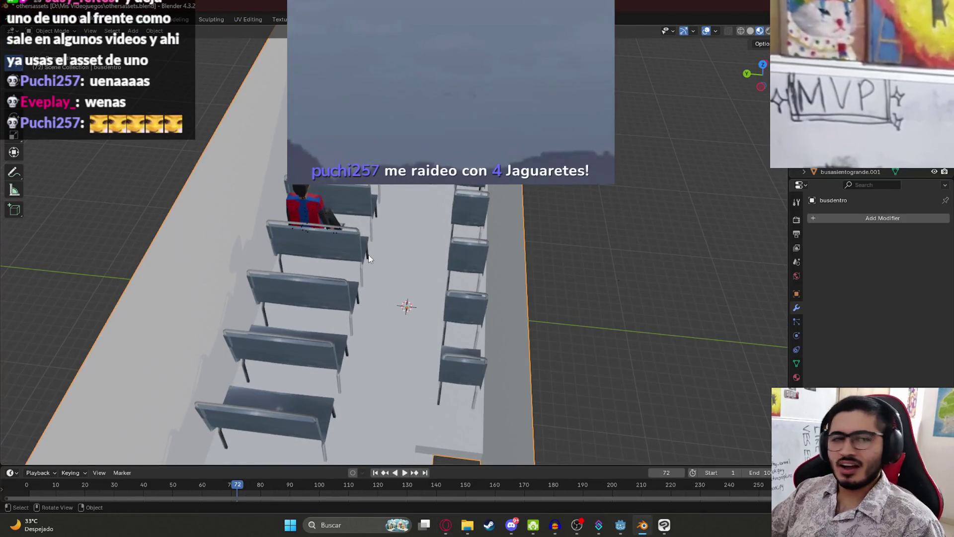
pyautogui.hotkey('ctrl', 's')
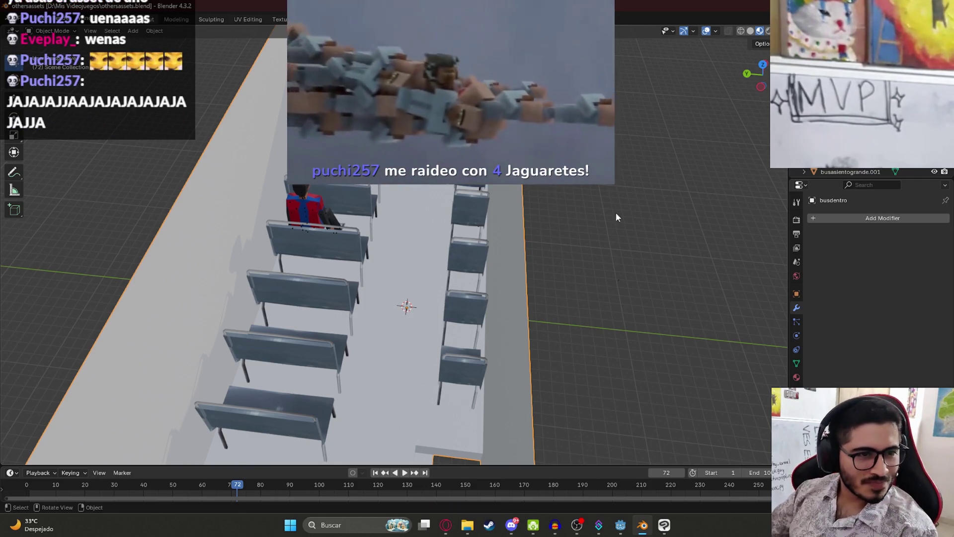
pyautogui.scroll(8, 465, 252)
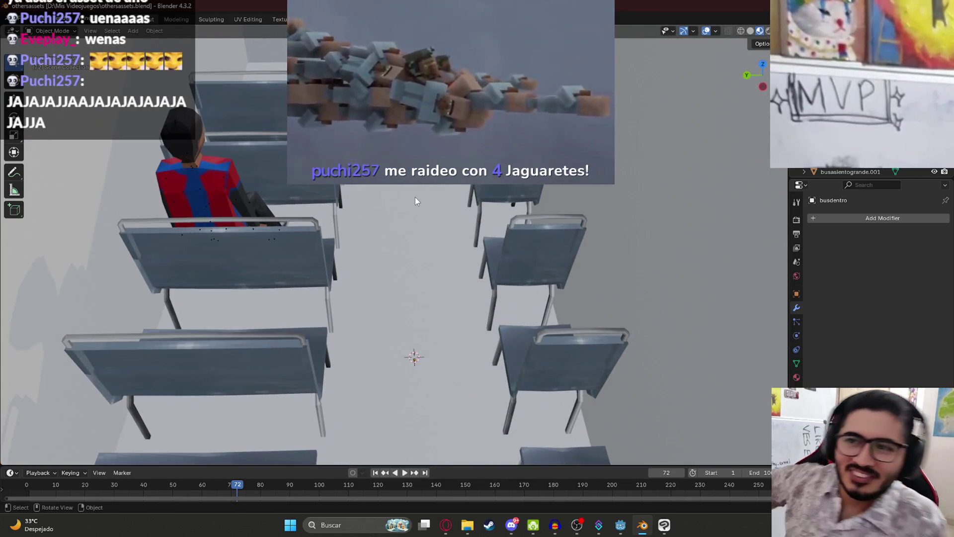
pyautogui.moveTo(396, 187)
pyautogui.mouseDown(button='middle')
pyautogui.moveTo(342, 185)
pyautogui.moveTo(435, 205)
pyautogui.mouseUp(button='middle')
# Move the metarig along Y to -17.423 m so the passenger sits on its bench, then save.
pyautogui.click(425, 191)
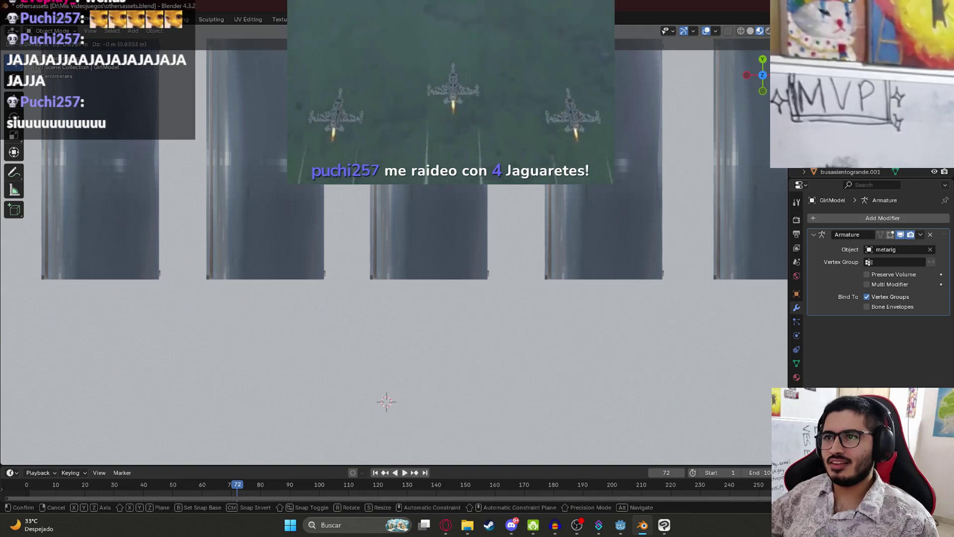
pyautogui.click(433, 199)
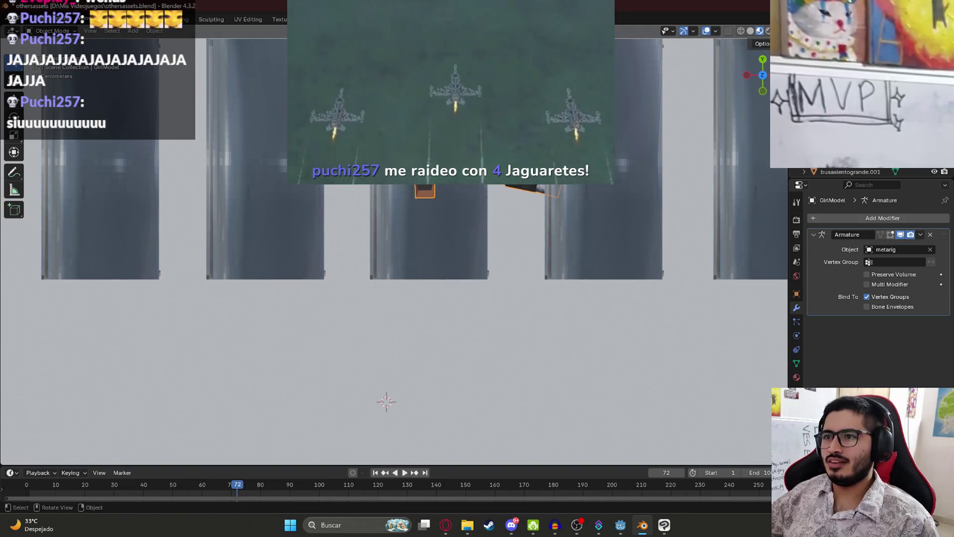
pyautogui.click(427, 195)
pyautogui.scroll(2, 428, 194)
pyautogui.press('g')
pyautogui.press('y')
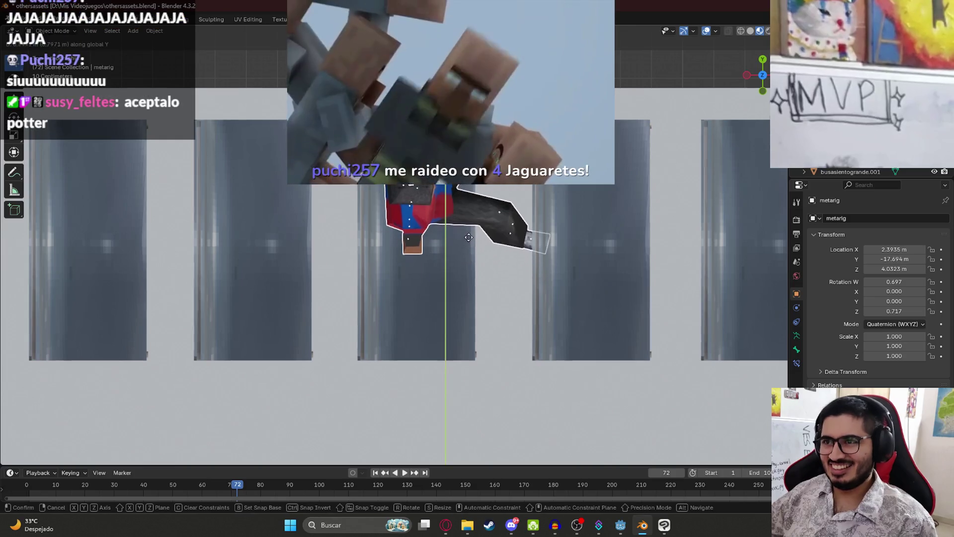
pyautogui.click(469, 231)
pyautogui.moveTo(467, 270)
pyautogui.mouseDown(button='middle')
pyautogui.moveTo(415, 212)
pyautogui.moveTo(580, 195)
pyautogui.moveTo(488, 187)
pyautogui.moveTo(643, 164)
pyautogui.mouseUp(button='middle')
pyautogui.hotkey('ctrl', 's')
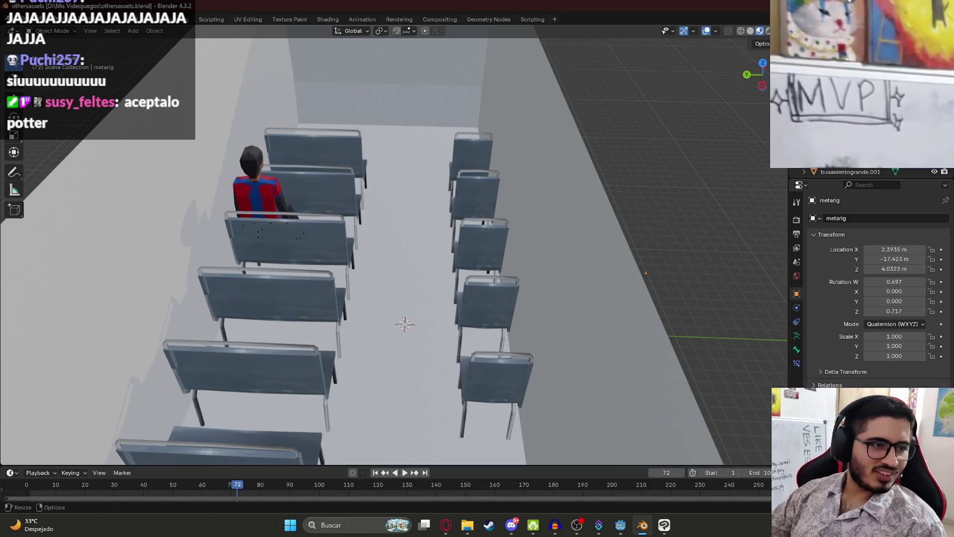
# Orbit and zoom around the bus interior, snapping to the numpad 7 top view of the seats.
pyautogui.moveTo(366, 257); pyautogui.dragTo(375, 297, button='middle')
pyautogui.scroll(-5, 428, 301)
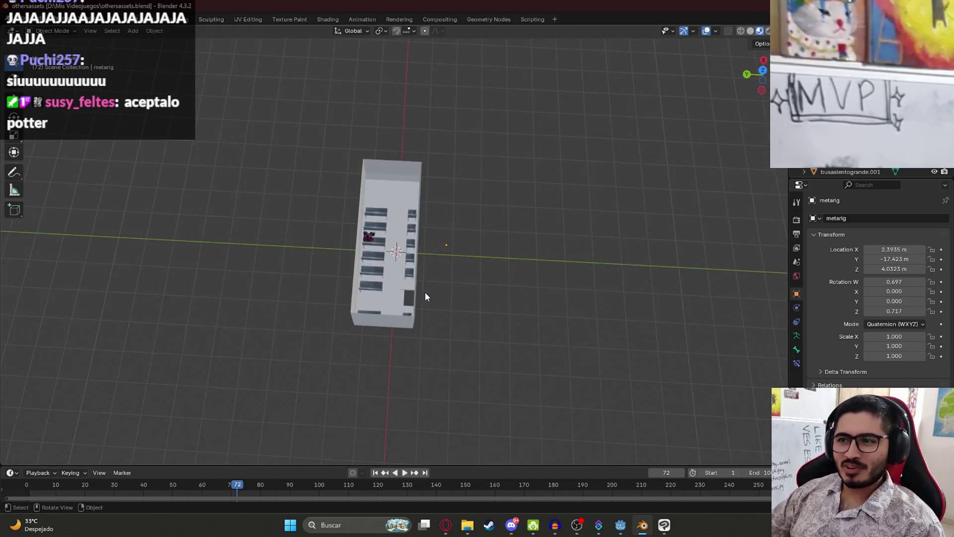
pyautogui.scroll(5, 385, 295)
pyautogui.moveTo(443, 288)
pyautogui.mouseDown(button='middle')
pyautogui.moveTo(429, 234)
pyautogui.moveTo(272, 213)
pyautogui.moveTo(188, 235)
pyautogui.moveTo(431, 193)
pyautogui.moveTo(285, 187)
pyautogui.moveTo(336, 255)
pyautogui.mouseUp(button='middle')
pyautogui.scroll(5, 298, 174)
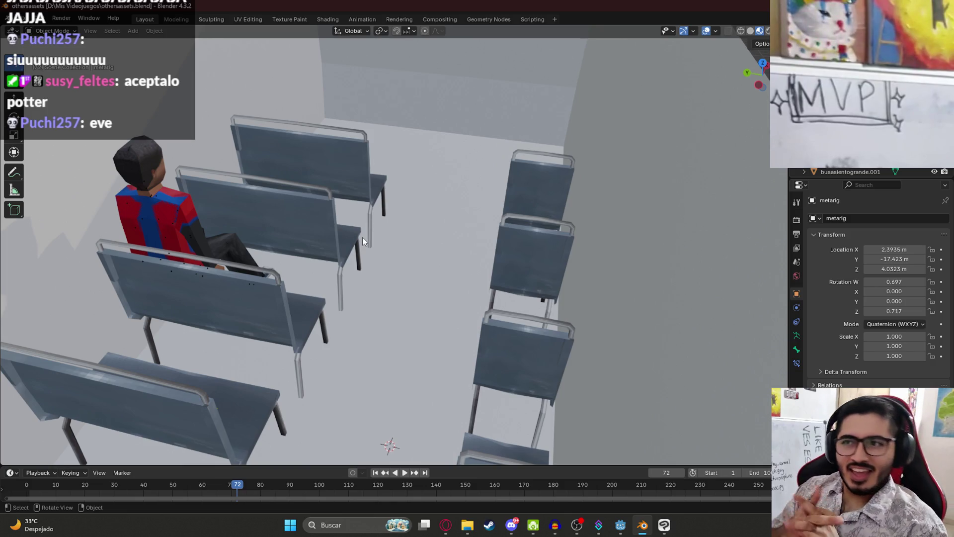
pyautogui.scroll(-5, 362, 237)
pyautogui.moveTo(402, 213); pyautogui.dragTo(435, 249, button='middle')
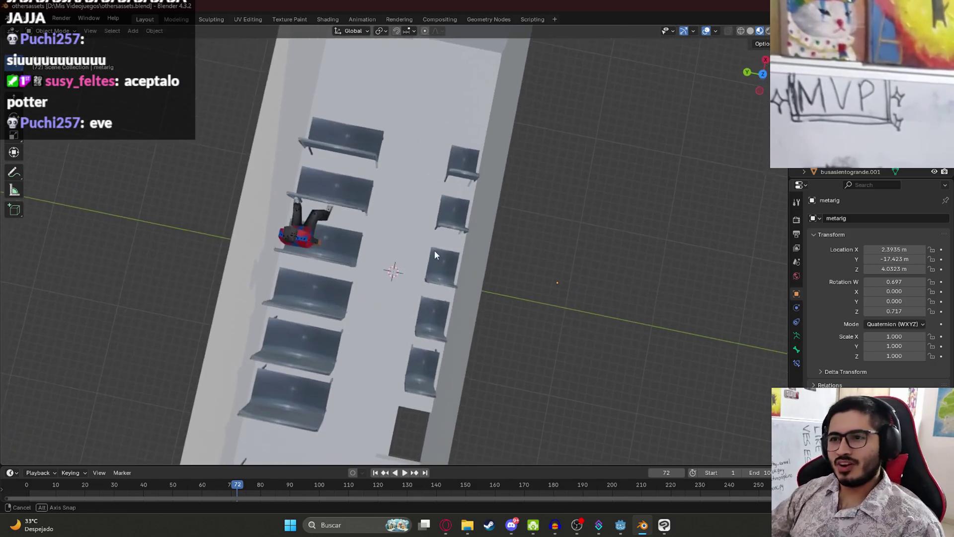
pyautogui.scroll(6, 439, 236)
pyautogui.click(494, 151)
pyautogui.moveTo(502, 231)
pyautogui.mouseDown(button='middle')
pyautogui.moveTo(526, 185)
pyautogui.moveTo(445, 168)
pyautogui.moveTo(476, 166)
pyautogui.moveTo(386, 191)
pyautogui.mouseUp(button='middle')
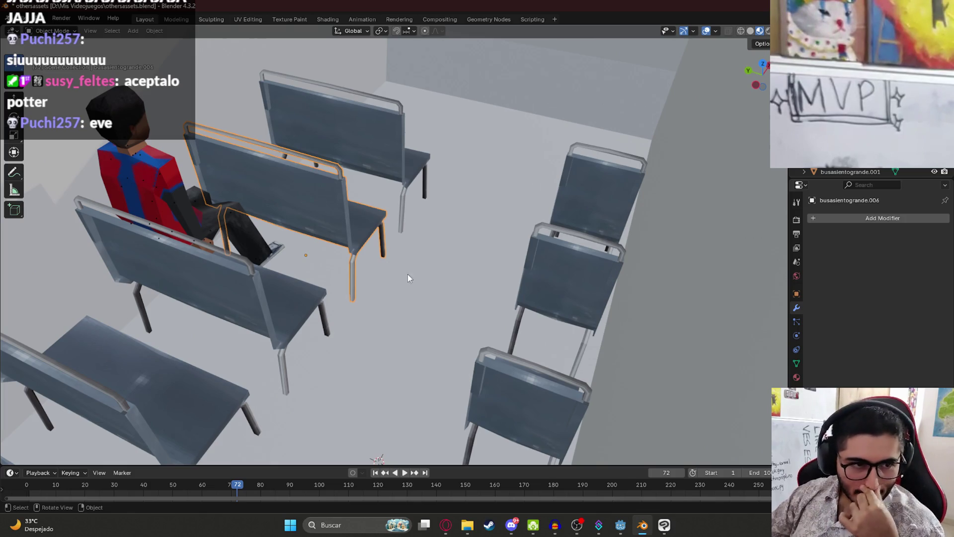
pyautogui.scroll(-5, 401, 272)
pyautogui.moveTo(393, 258); pyautogui.dragTo(419, 291, button='middle')
pyautogui.scroll(4, 419, 290)
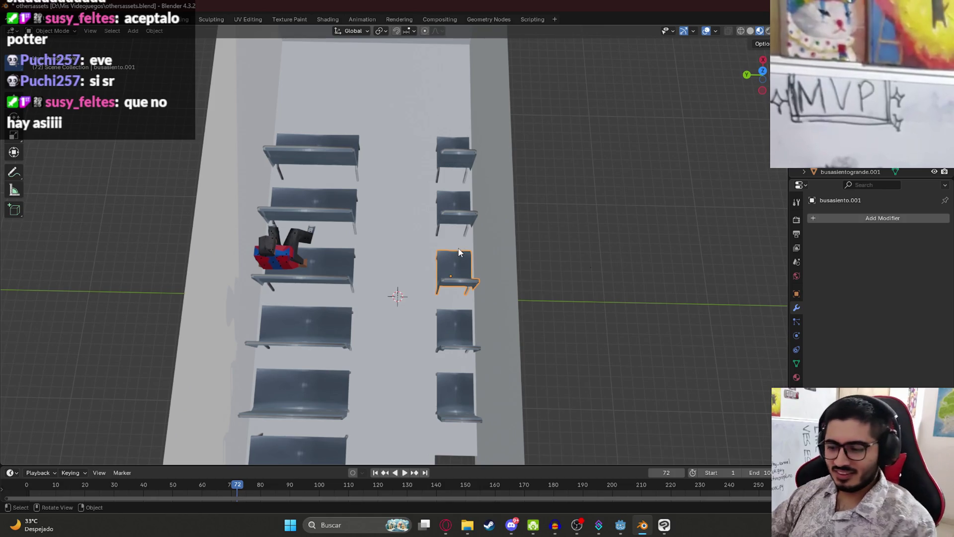
pyautogui.press('KP_7')
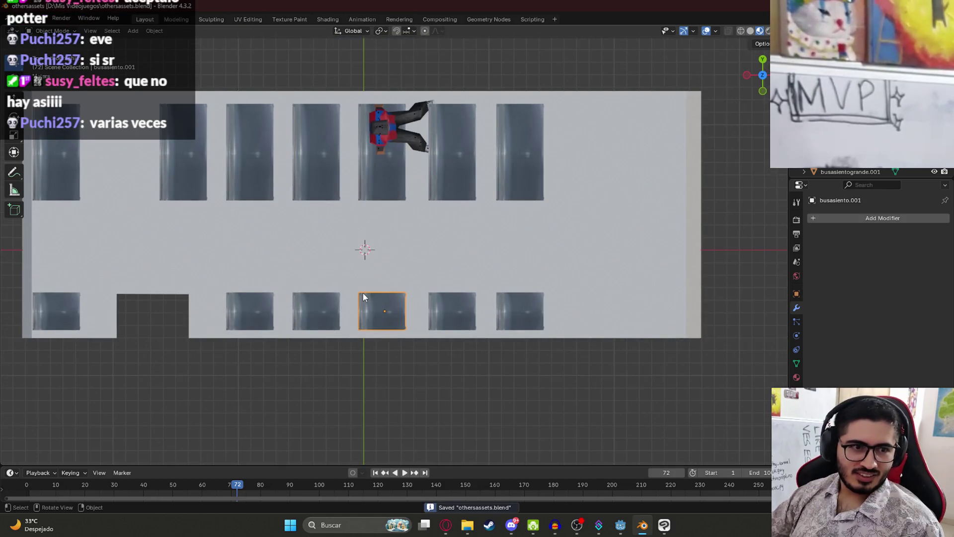
# Inspect the chairs and the bench beside the seated character from tilted perspective views.
pyautogui.moveTo(359, 293)
pyautogui.mouseDown(button='middle')
pyautogui.moveTo(323, 308)
pyautogui.moveTo(460, 233)
pyautogui.mouseUp(button='middle')
pyautogui.click(454, 222)
pyautogui.click(311, 234)
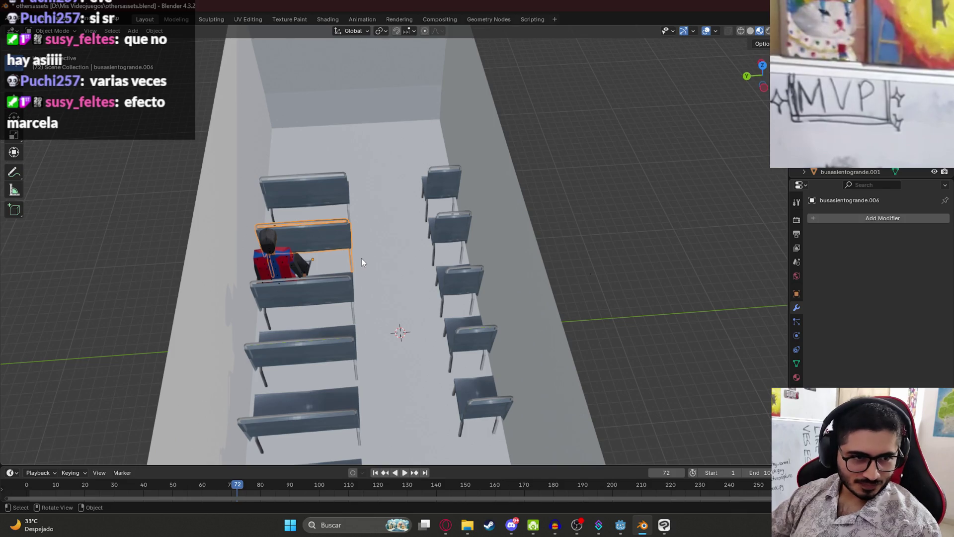
pyautogui.moveTo(411, 270); pyautogui.dragTo(487, 216, button='middle')
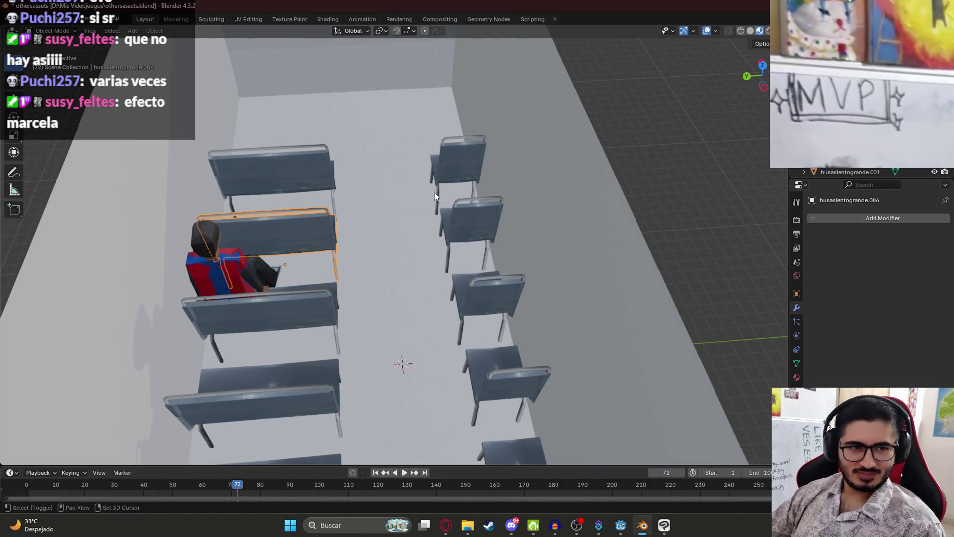
pyautogui.keyDown('shift'); pyautogui.moveTo(435, 194); pyautogui.dragTo(461, 285, button='middle'); pyautogui.keyUp('shift')
pyautogui.moveTo(430, 227); pyautogui.dragTo(429, 247, button='middle')
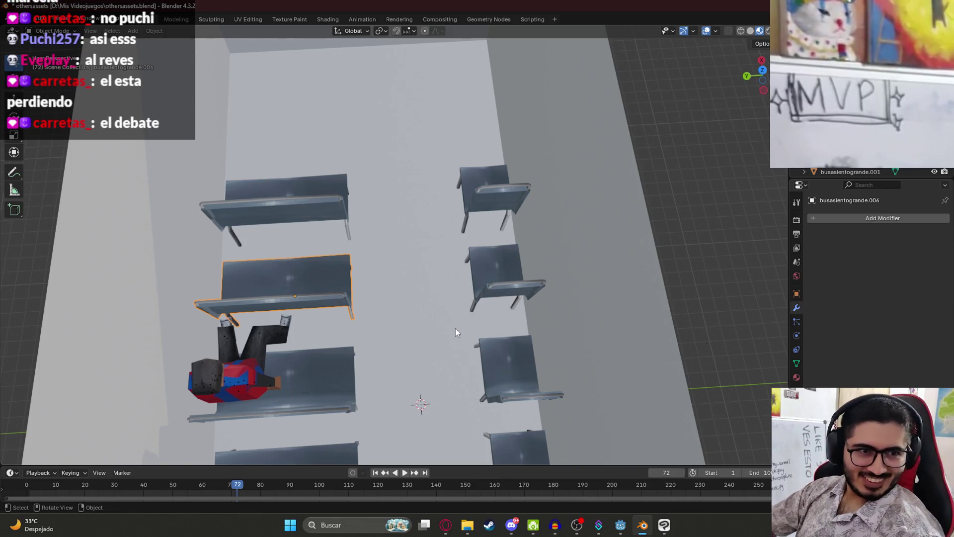
pyautogui.moveTo(391, 253)
pyautogui.mouseDown(button='middle')
pyautogui.moveTo(487, 215)
pyautogui.moveTo(462, 255)
pyautogui.moveTo(477, 301)
pyautogui.moveTo(488, 252)
pyautogui.moveTo(519, 300)
pyautogui.moveTo(340, 232)
pyautogui.moveTo(398, 215)
pyautogui.moveTo(336, 221)
pyautogui.moveTo(417, 359)
pyautogui.moveTo(435, 238)
pyautogui.moveTo(404, 242)
pyautogui.moveTo(434, 290)
pyautogui.moveTo(311, 339)
pyautogui.mouseUp(button='middle')
pyautogui.click(311, 339)
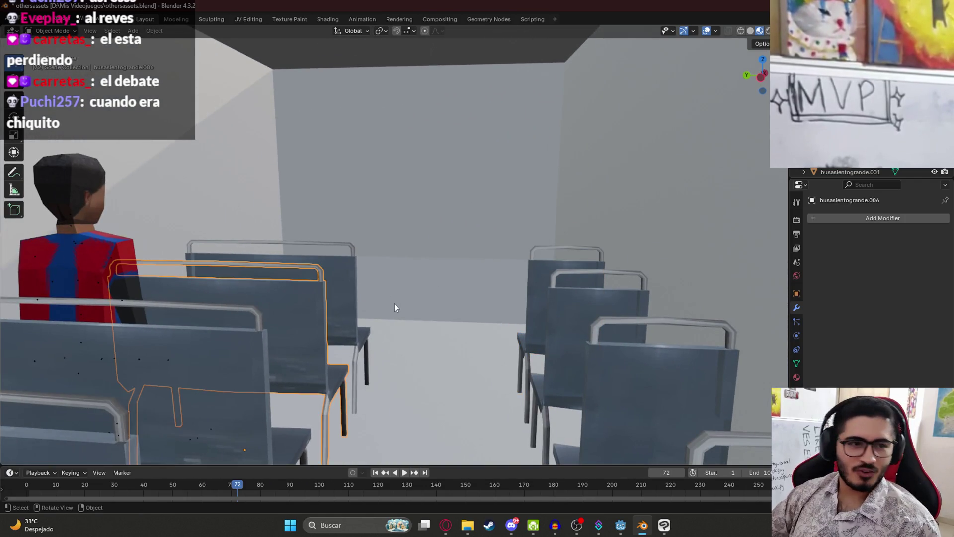
# Check the rear bench and the single-seat chair row, ending with the front chair selected.
pyautogui.moveTo(419, 288); pyautogui.dragTo(436, 307, button='middle')
pyautogui.click(532, 270)
pyautogui.click(208, 254)
pyautogui.click(541, 295)
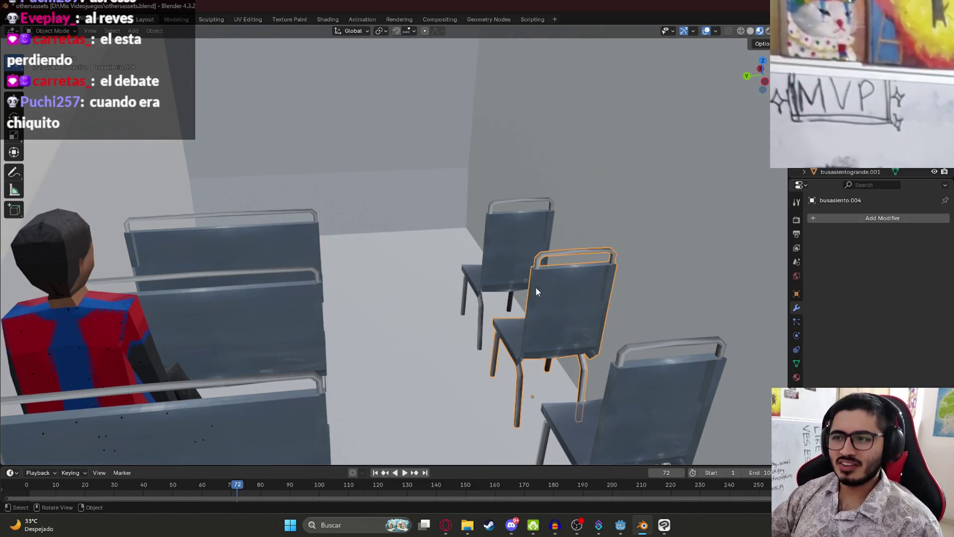
pyautogui.moveTo(556, 422); pyautogui.dragTo(505, 317, button='middle')
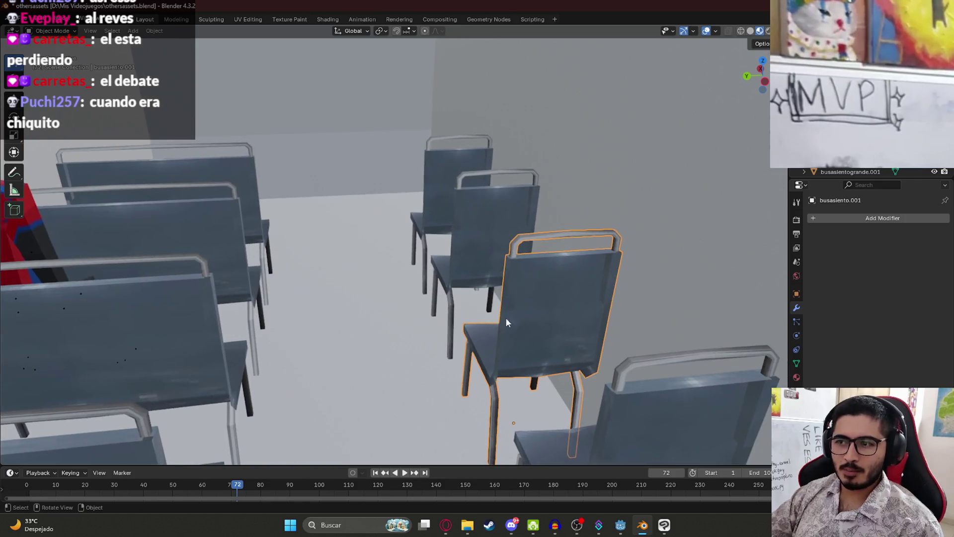
pyautogui.click(488, 261)
pyautogui.click(578, 413)
pyautogui.click(548, 310)
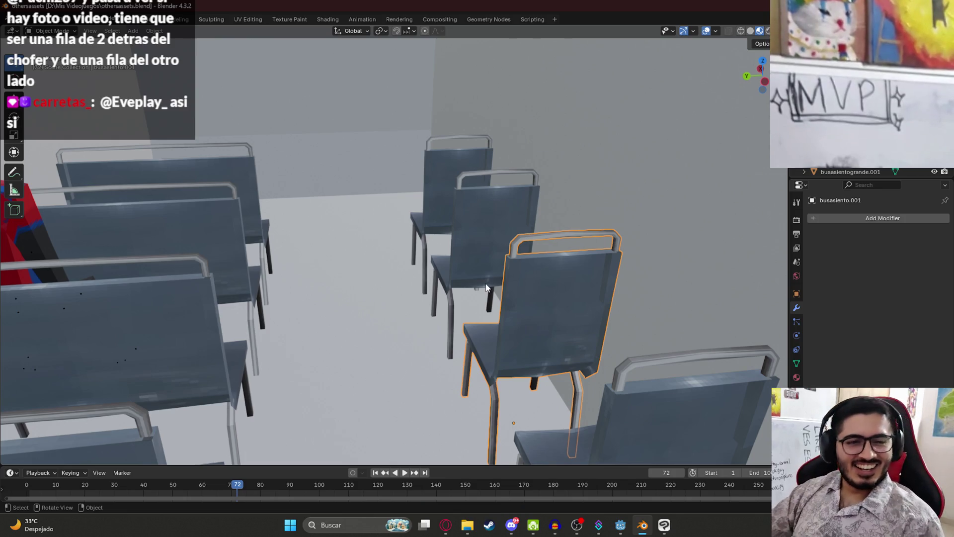
# Save the scene with Ctrl+S and bring the TikTok bus clip back to the front.
pyautogui.scroll(-5, 454, 243)
pyautogui.hotkey('ctrl', 's')
pyautogui.scroll(5, 444, 238)
pyautogui.moveTo(444, 238)
pyautogui.mouseDown(button='middle')
pyautogui.moveTo(357, 235)
pyautogui.moveTo(475, 322)
pyautogui.moveTo(437, 296)
pyautogui.moveTo(525, 300)
pyautogui.moveTo(374, 236)
pyautogui.mouseUp(button='middle')
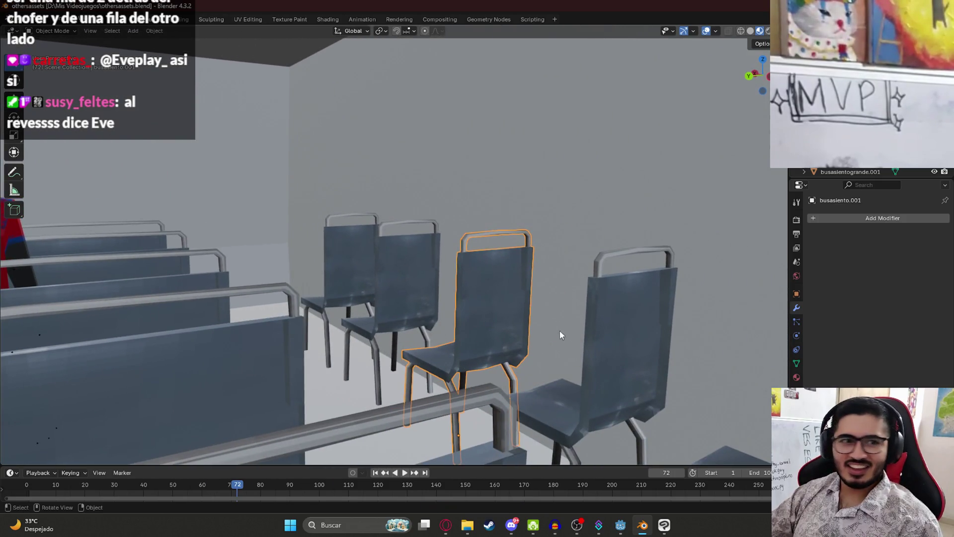
pyautogui.click(445, 525)
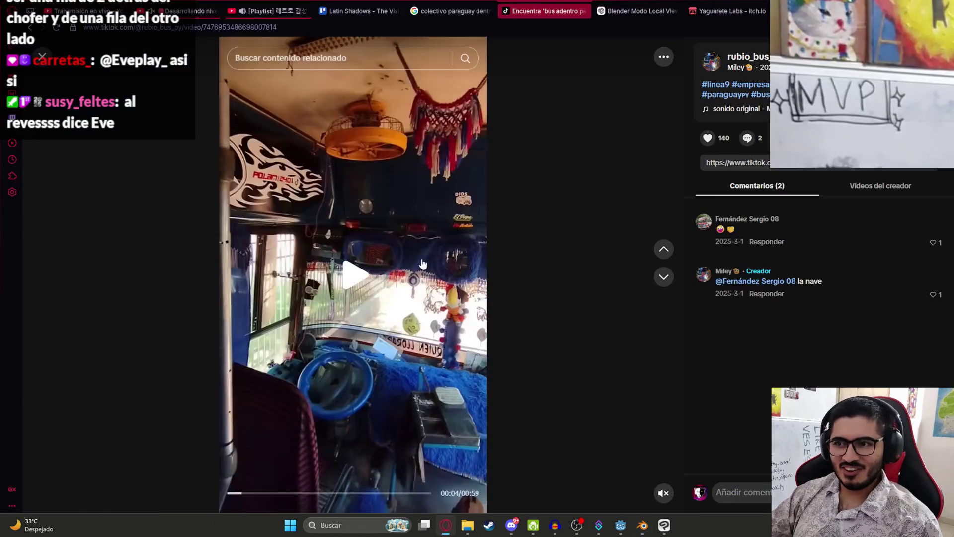
# Skip through related Paraguayan bus videos until the minitobusero Limpio bus clip plays.
pyautogui.click(665, 279)
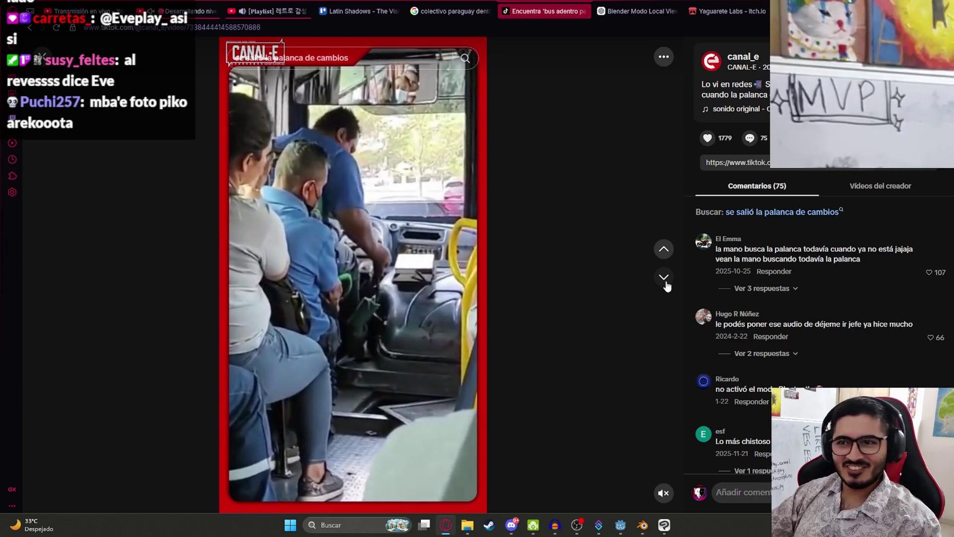
pyautogui.click(666, 282)
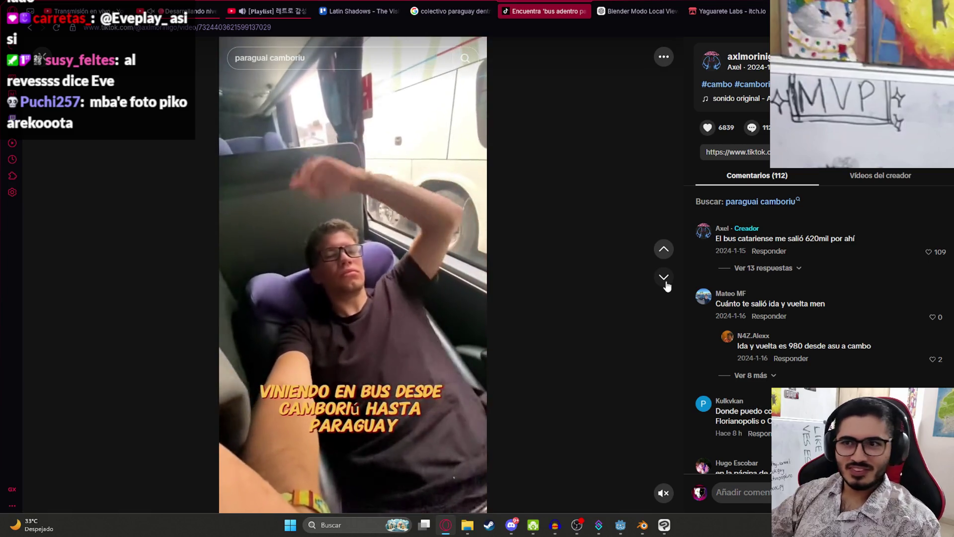
pyautogui.click(666, 283)
pyautogui.click(666, 283)
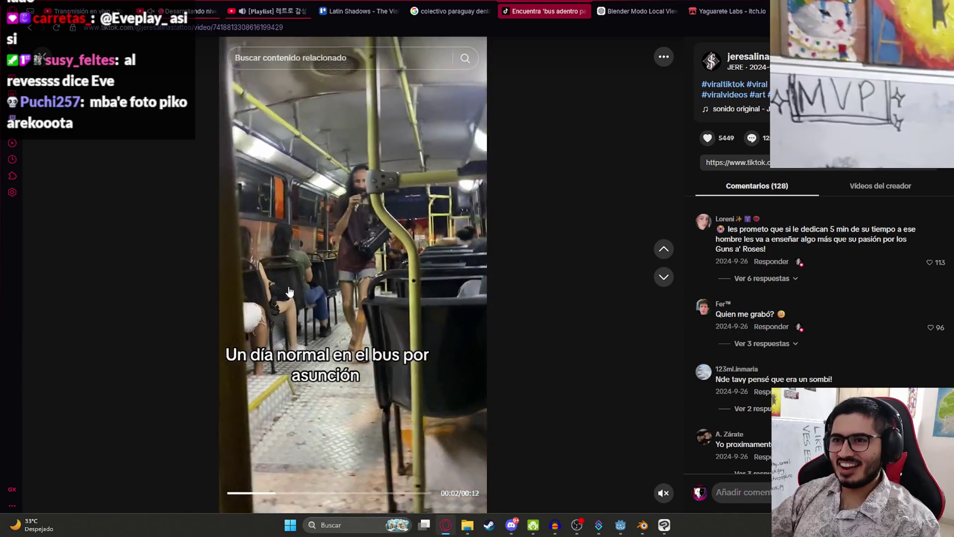
pyautogui.click(660, 281)
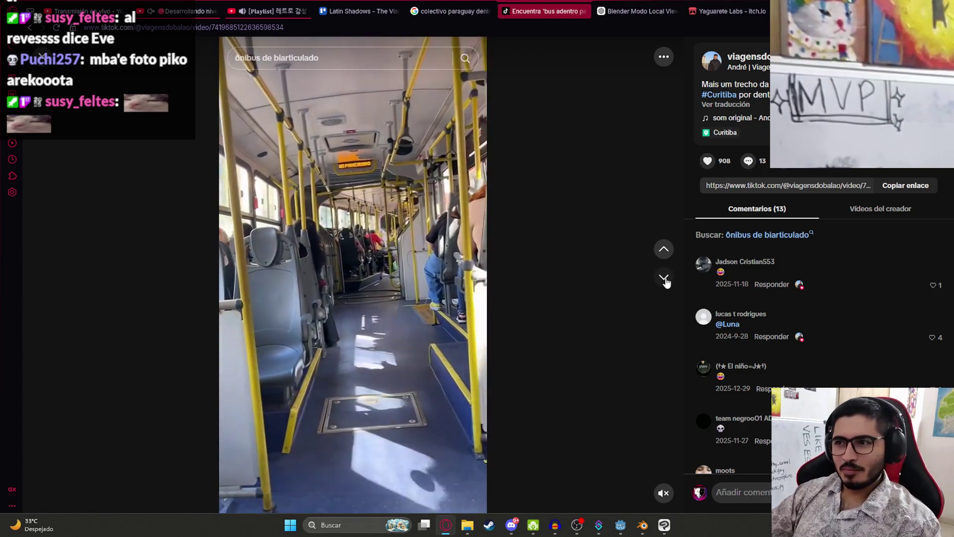
pyautogui.click(665, 282)
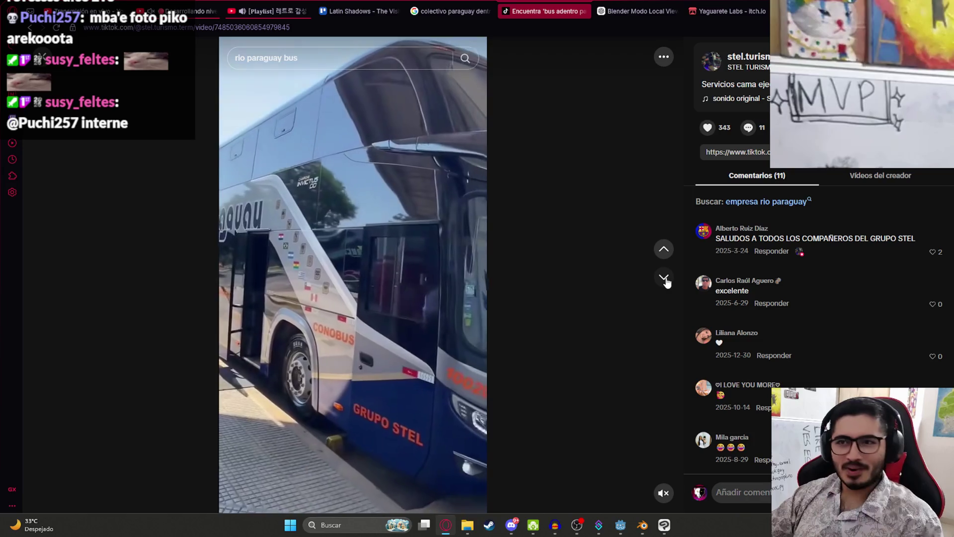
pyautogui.click(666, 282)
pyautogui.click(666, 282)
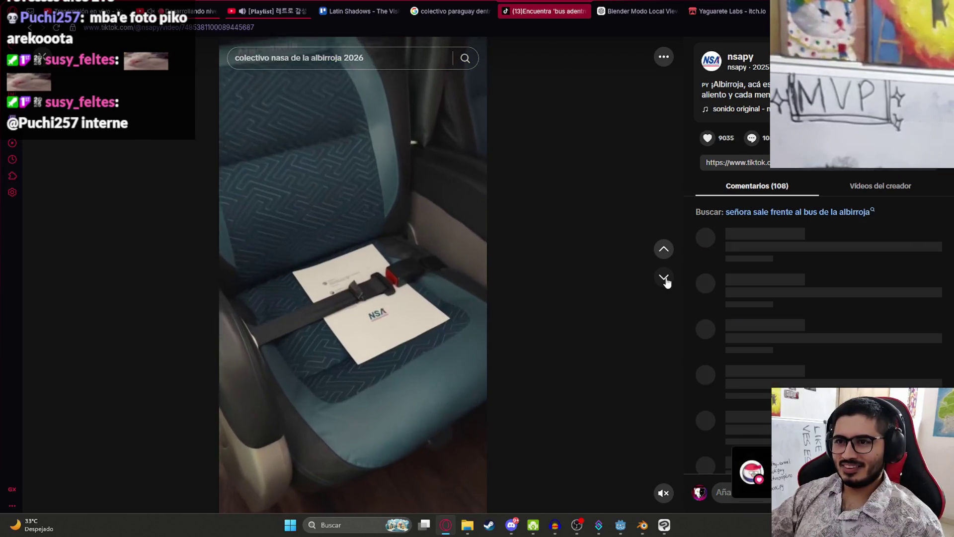
pyautogui.click(666, 283)
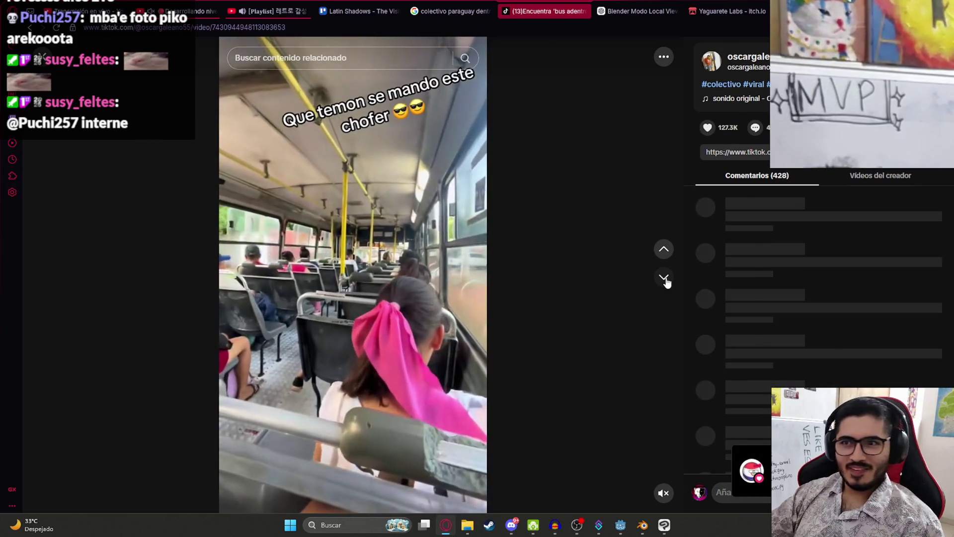
pyautogui.click(665, 282)
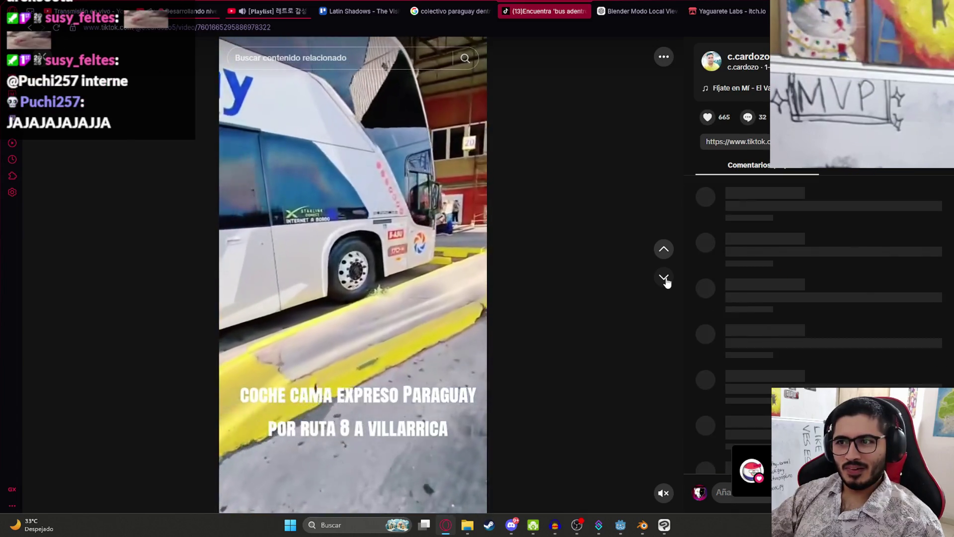
pyautogui.click(665, 279)
pyautogui.click(665, 278)
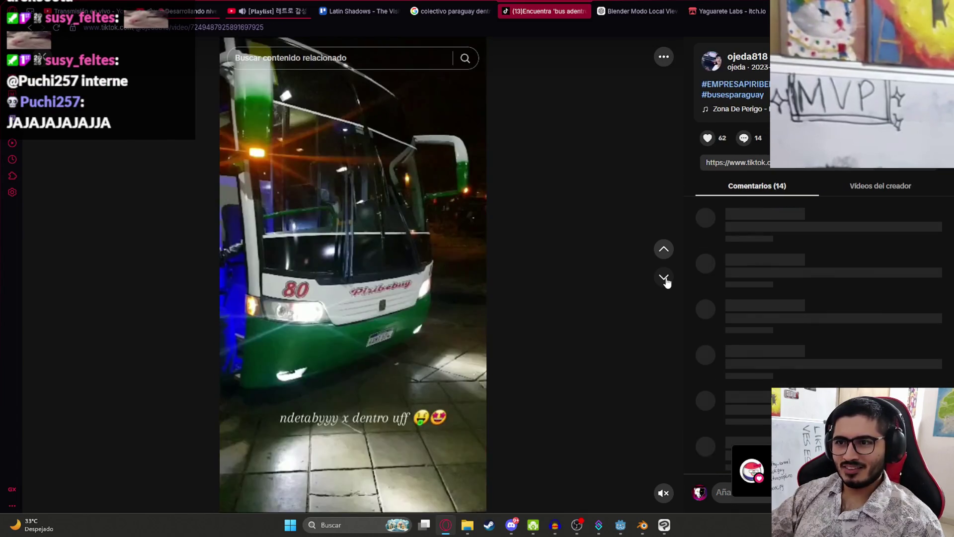
pyautogui.click(665, 278)
pyautogui.click(665, 281)
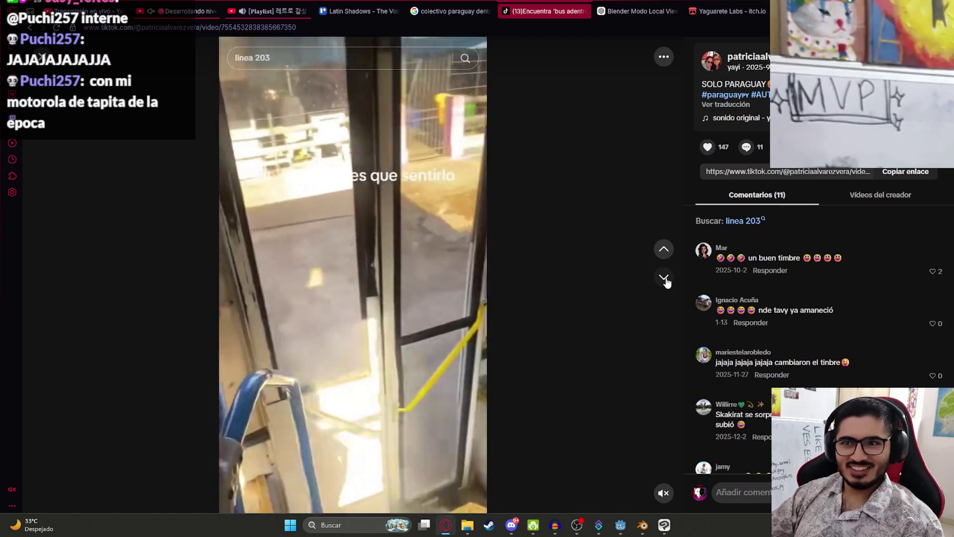
pyautogui.click(665, 281)
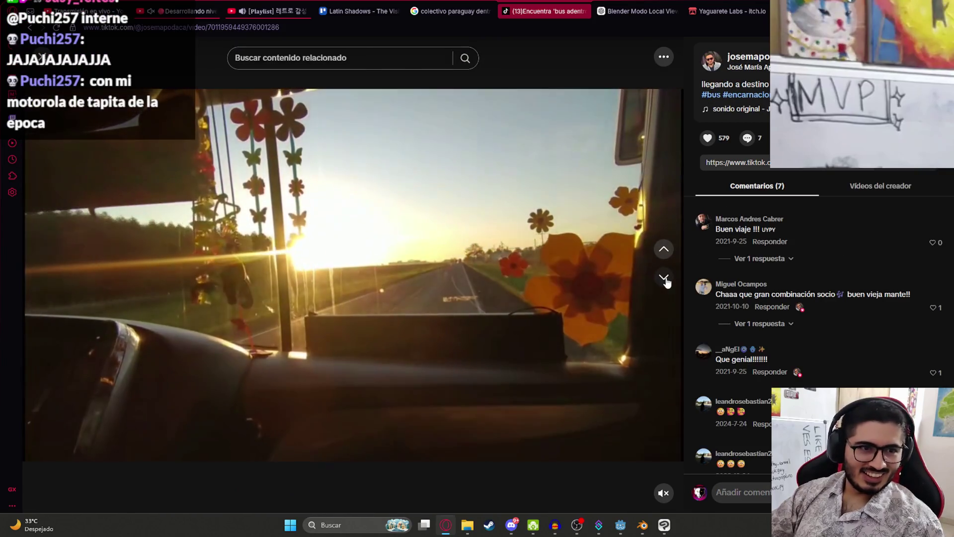
pyautogui.click(665, 280)
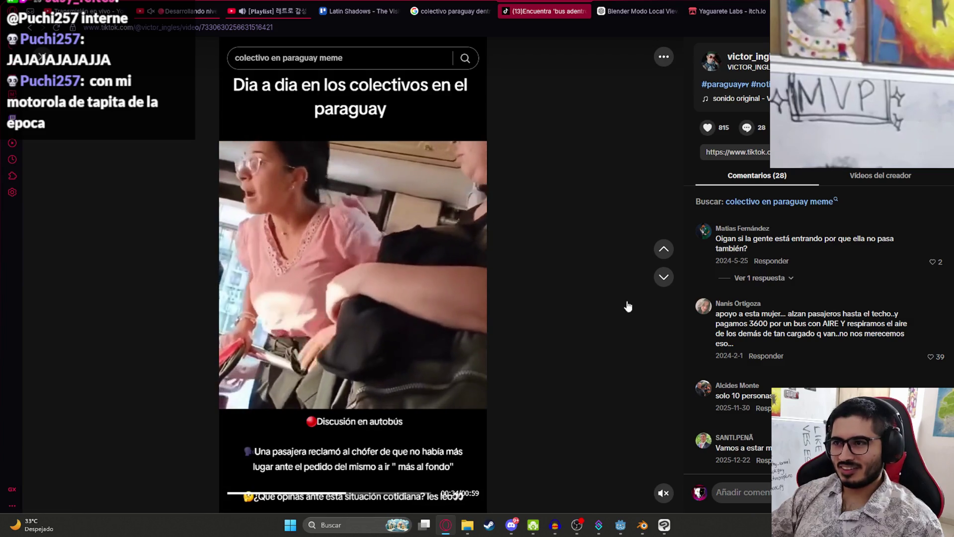
pyautogui.click(666, 279)
pyautogui.click(666, 279)
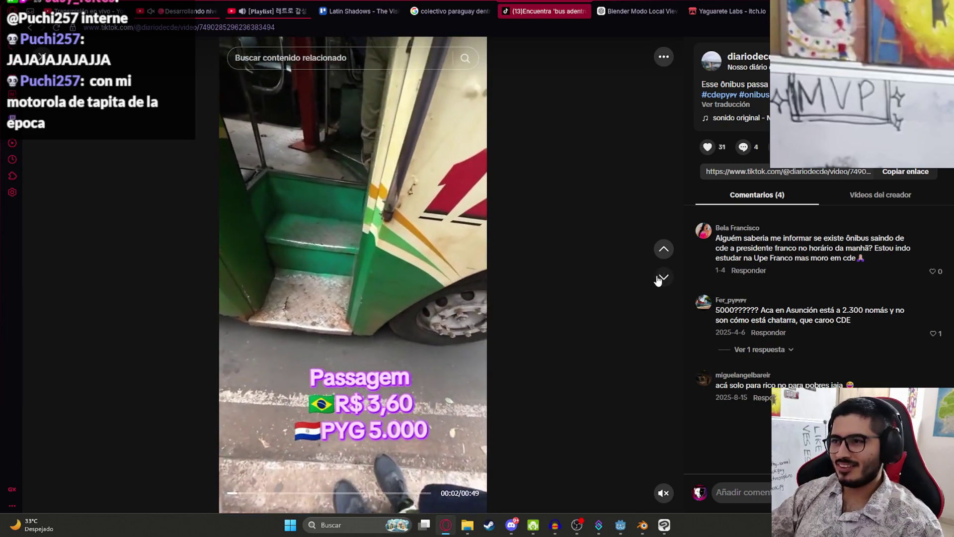
pyautogui.click(664, 277)
# Scrub the Limpio bus clip, pause on its lettered side panel, then advance to the LINEA 9 video.
pyautogui.moveTo(310, 493)
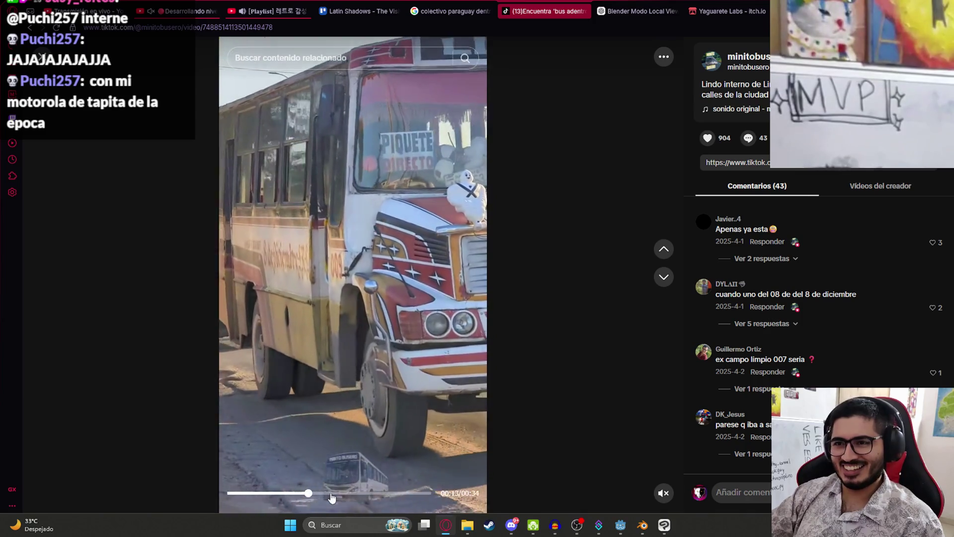
pyautogui.click(330, 493)
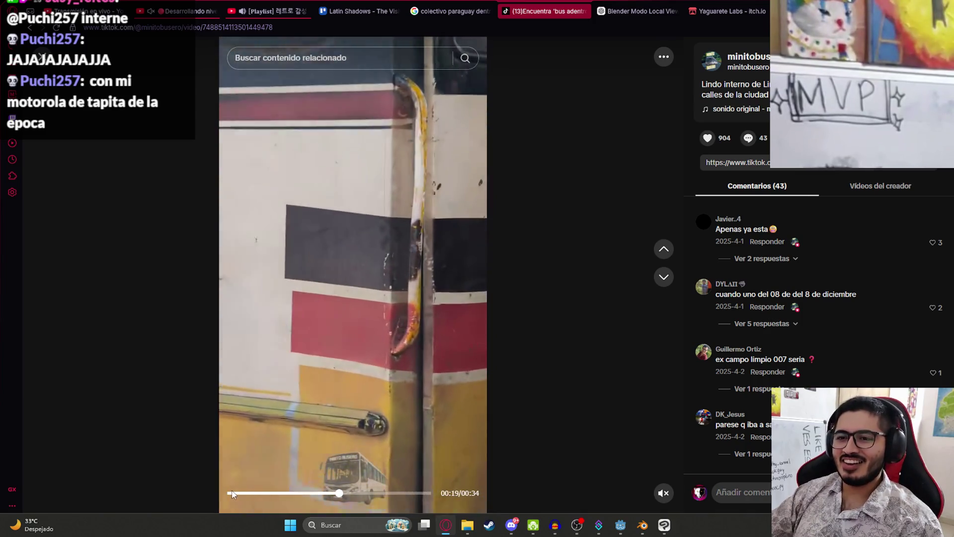
pyautogui.click(258, 493)
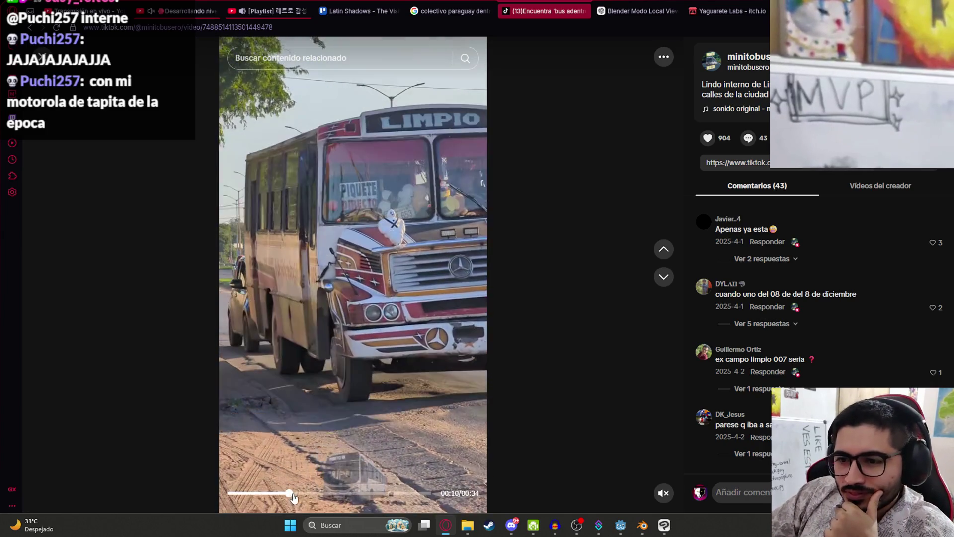
pyautogui.click(300, 493)
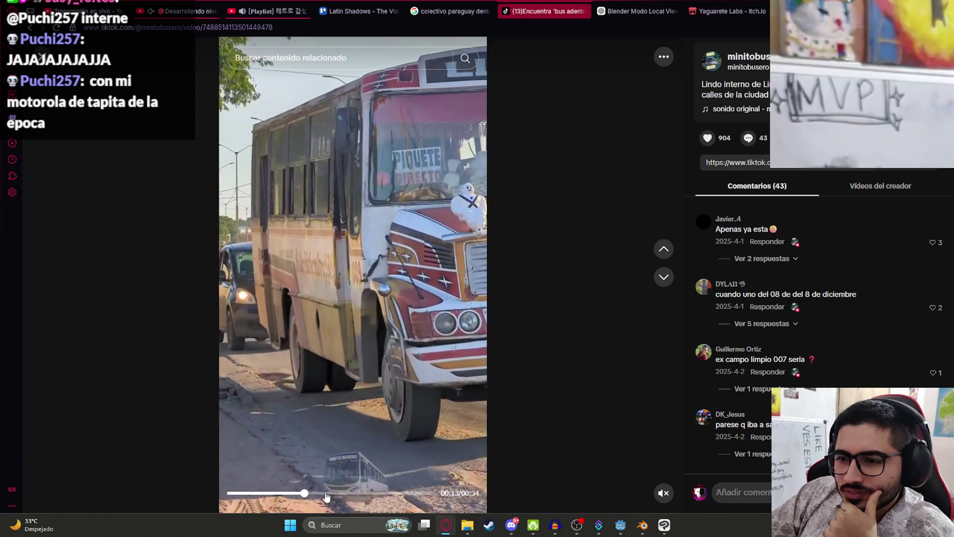
pyautogui.click(326, 493)
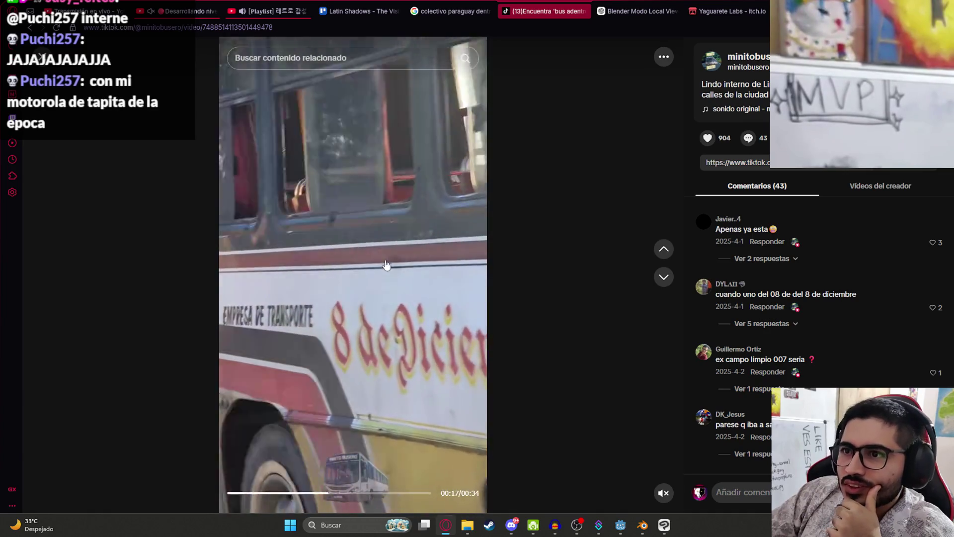
pyautogui.click(345, 259)
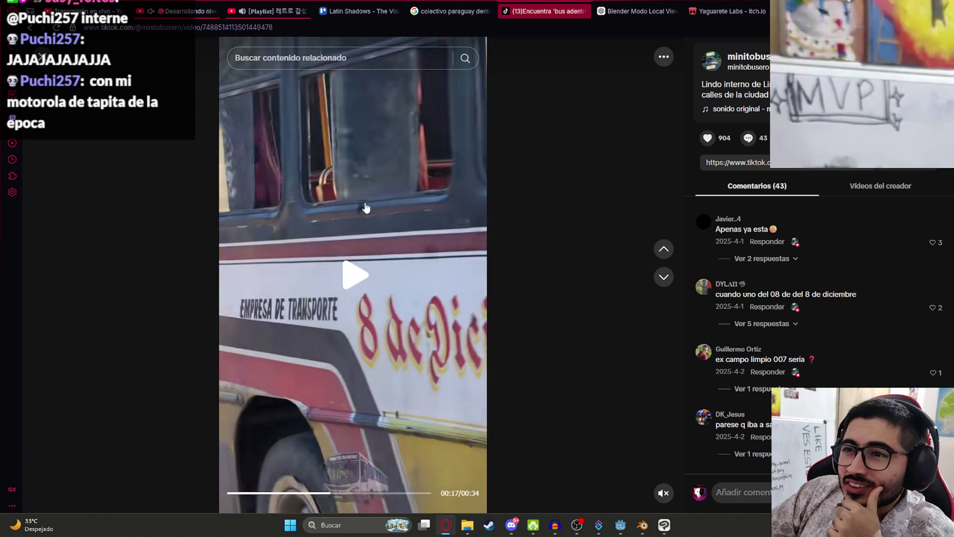
pyautogui.click(351, 215)
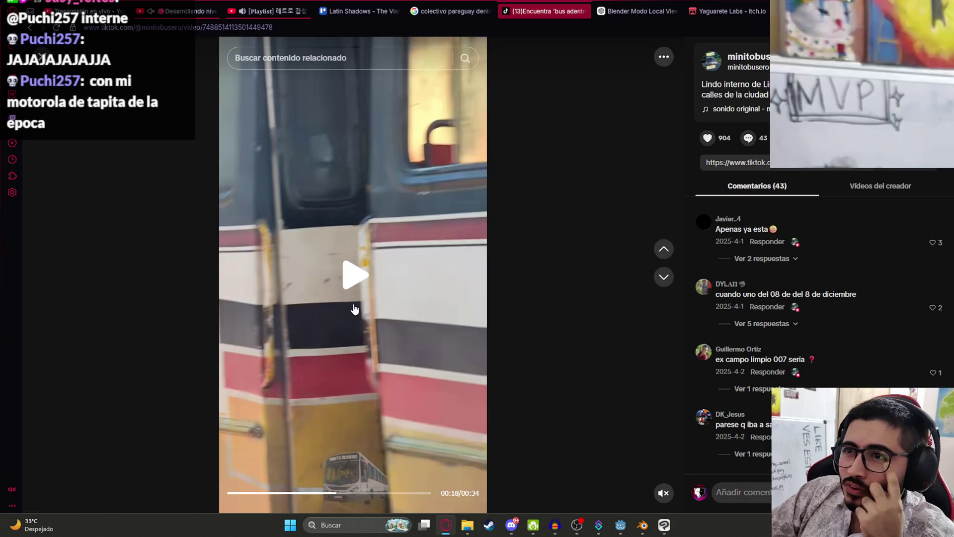
pyautogui.click(327, 494)
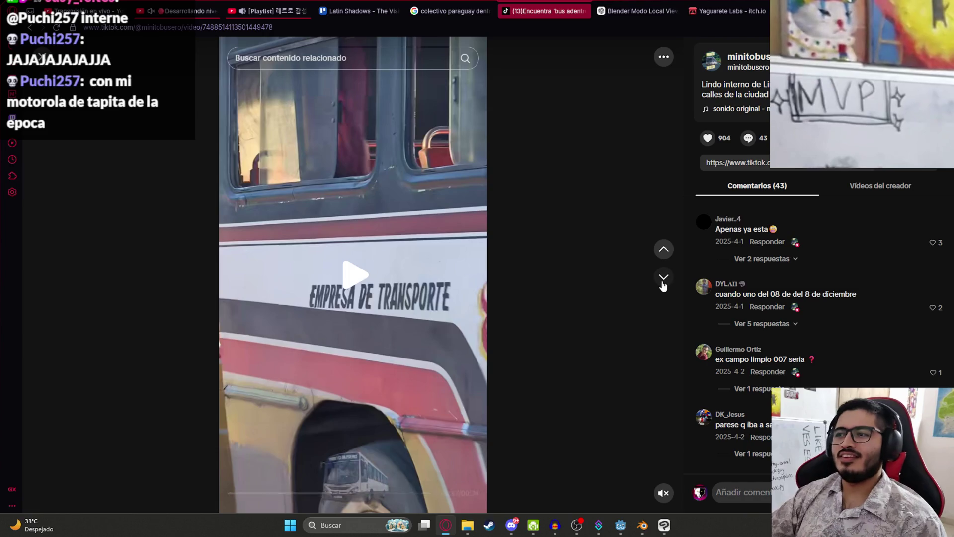
pyautogui.click(662, 282)
pyautogui.scroll(-1, 365, 395)
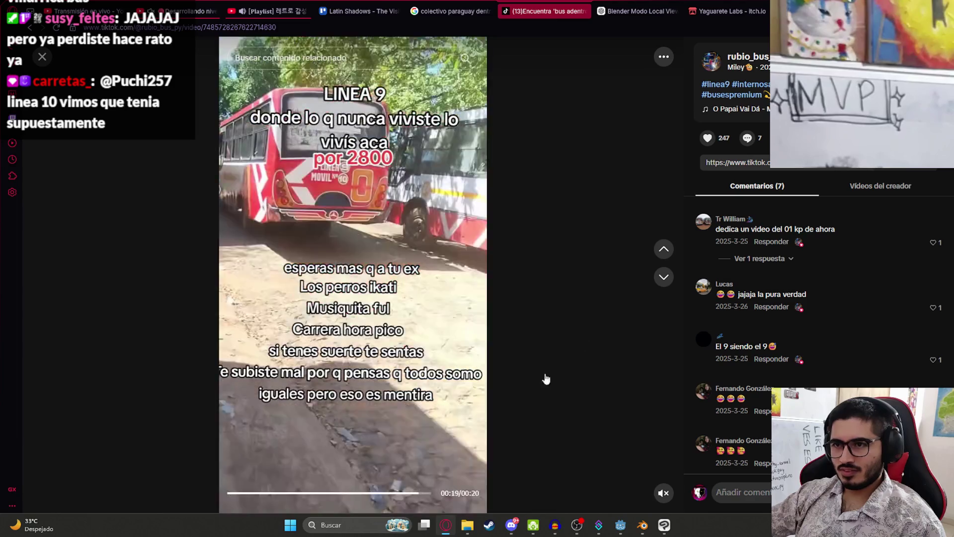
# Skim the bridge clip, the Córdoba bus trip and the next bus video by jumping along their seek bars.
pyautogui.click(664, 277)
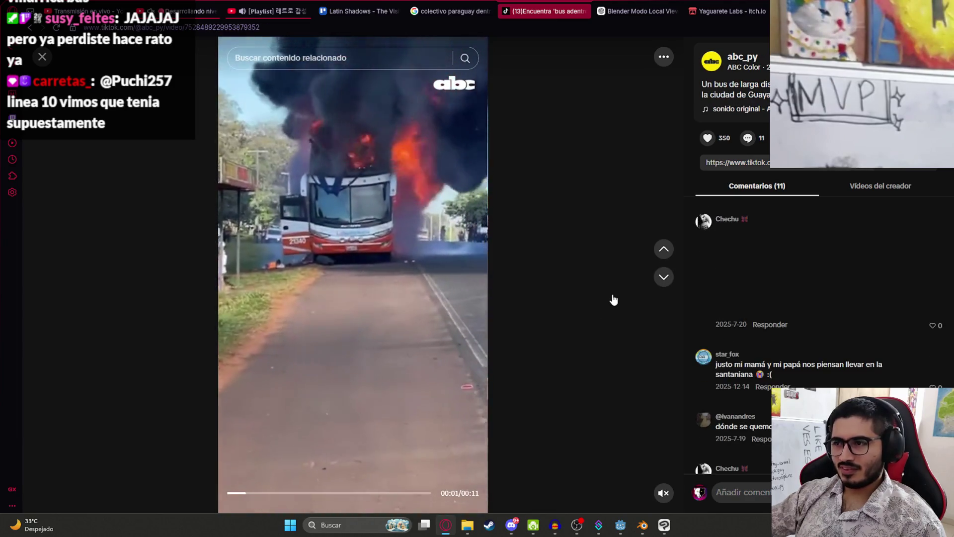
pyautogui.scroll(-1, 624, 290)
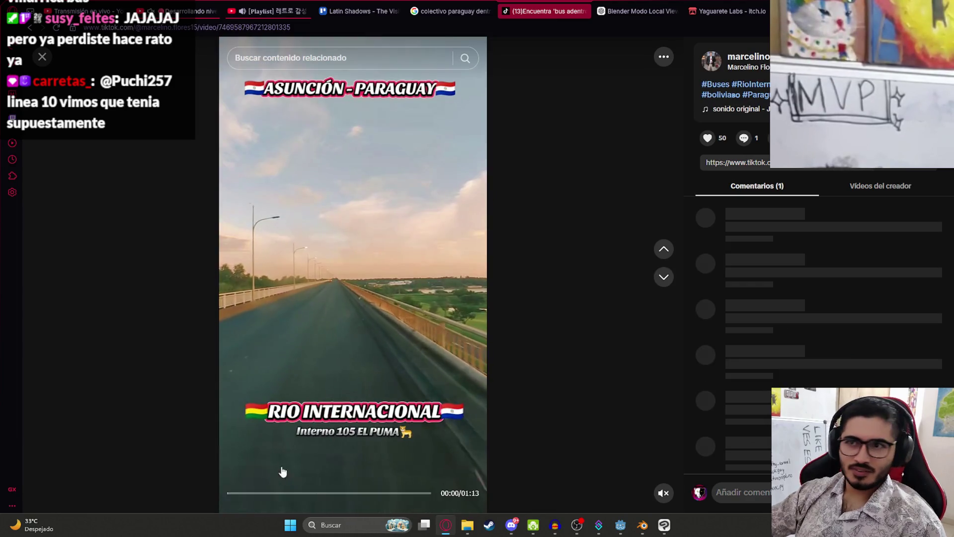
pyautogui.click(309, 493)
pyautogui.click(381, 493)
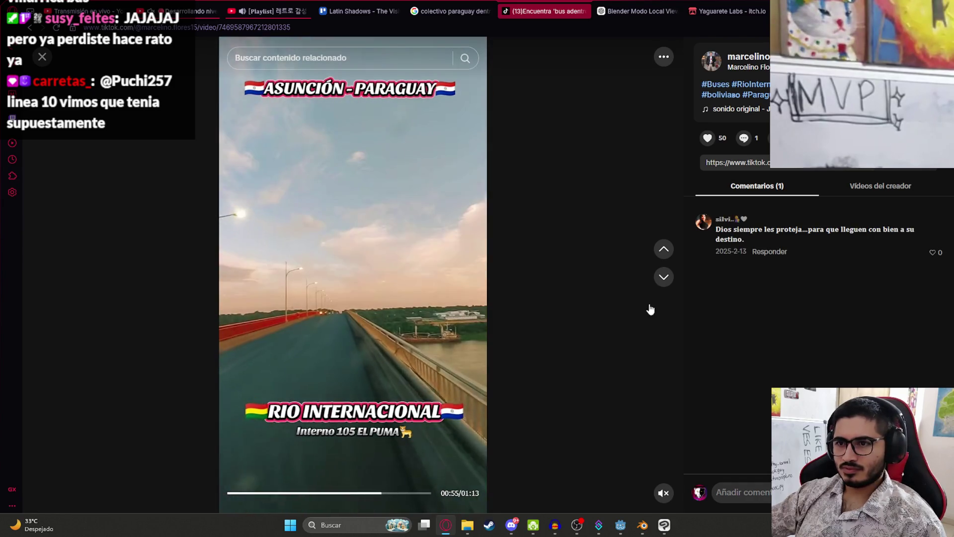
pyautogui.click(662, 279)
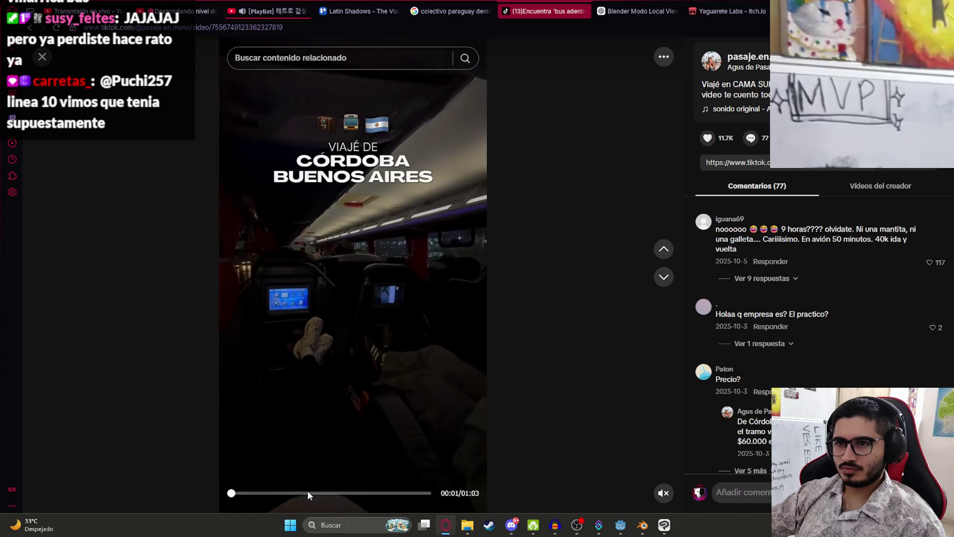
pyautogui.click(664, 277)
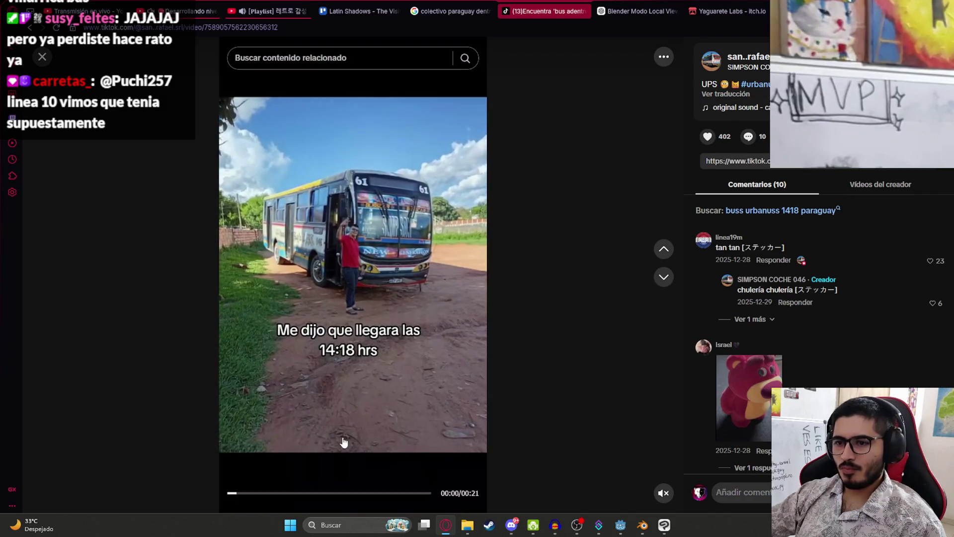
pyautogui.moveTo(298, 493); pyautogui.dragTo(390, 493)
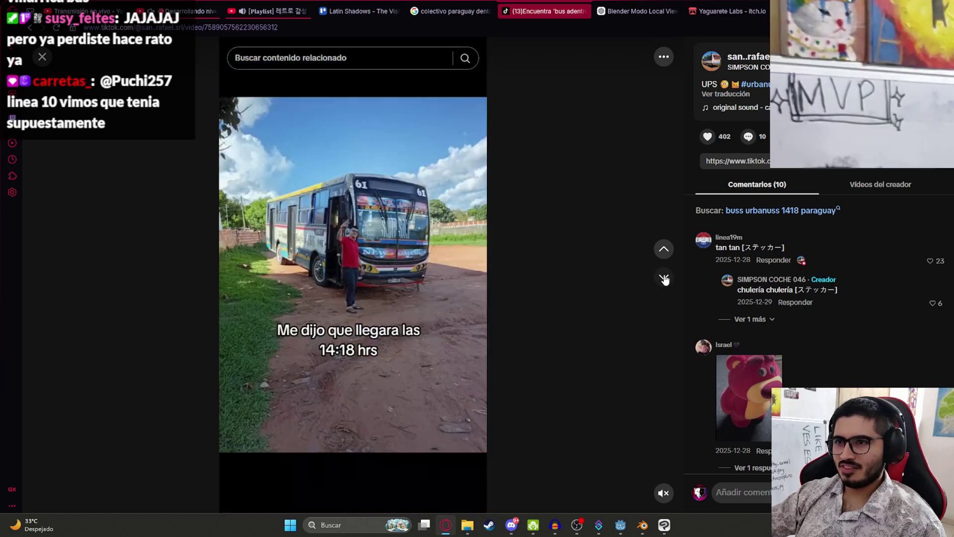
pyautogui.scroll(-1, 327, 454)
pyautogui.click(329, 493)
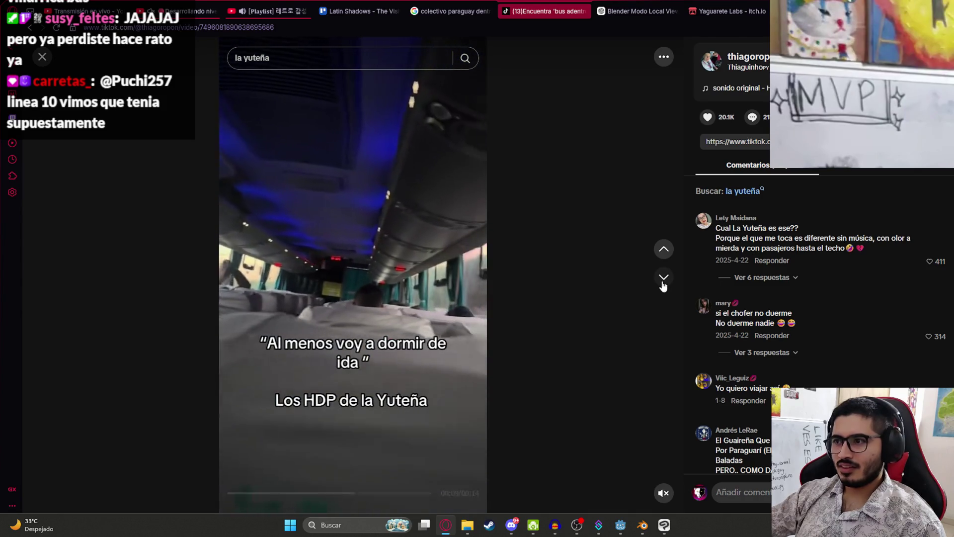
# Scrub through the red bus clip, then rewind the Linea 9 clip to its opening seconds.
pyautogui.click(664, 277)
pyautogui.click(285, 494)
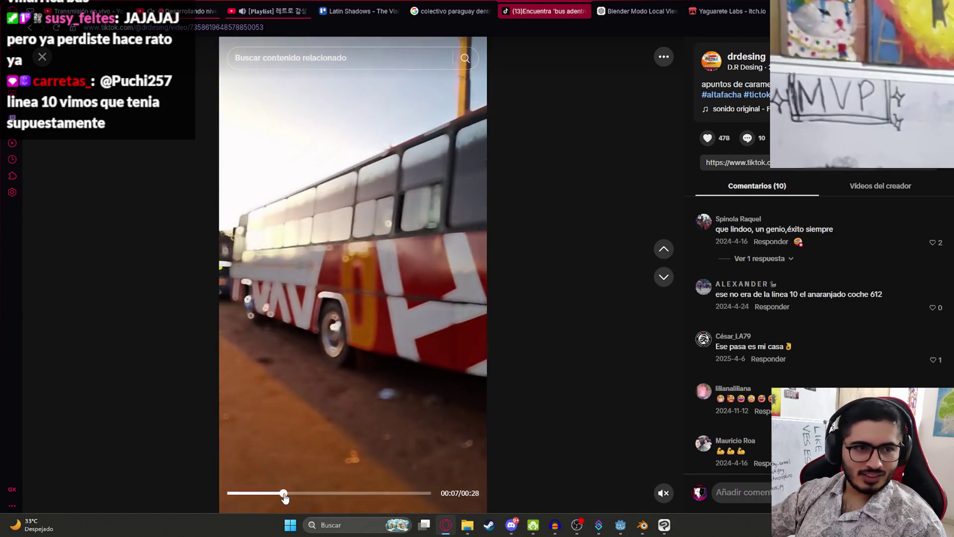
pyautogui.click(351, 494)
pyautogui.click(394, 494)
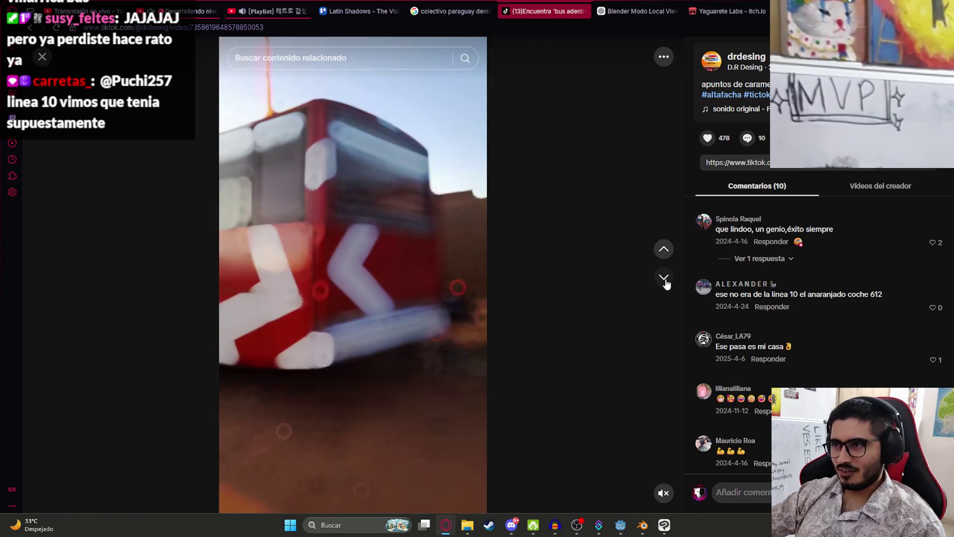
pyautogui.click(664, 277)
pyautogui.click(321, 495)
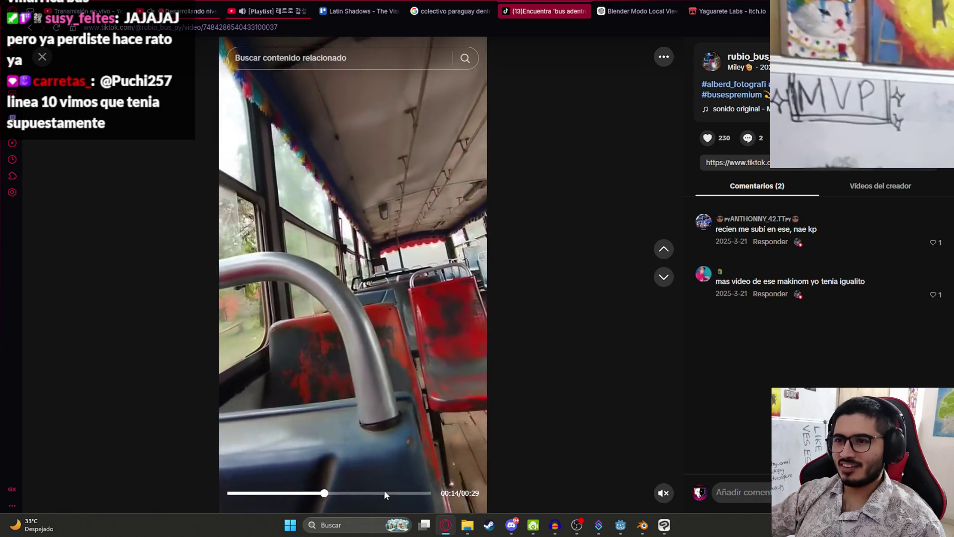
pyautogui.click(263, 493)
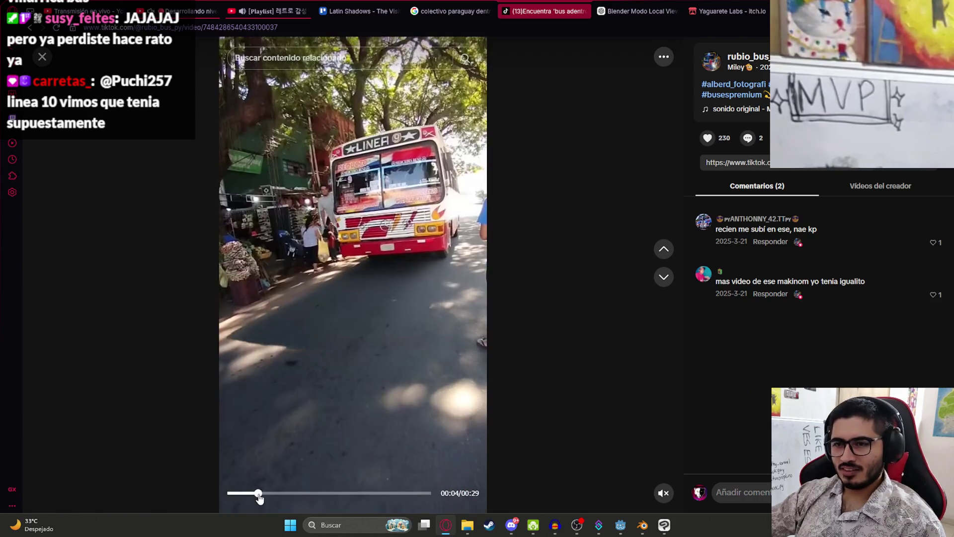
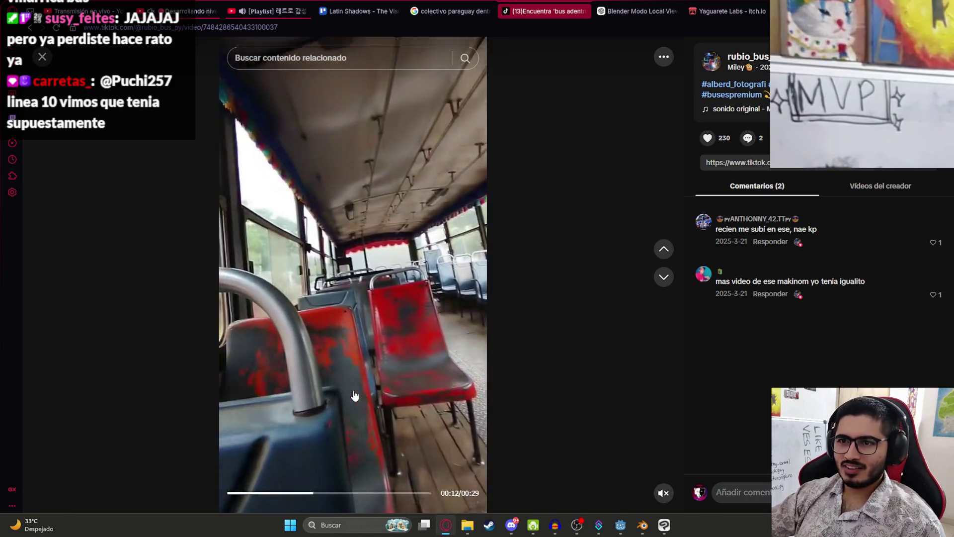
# Browse through several more Paraguayan bus videos in the TikTok feed.
pyautogui.click(664, 276)
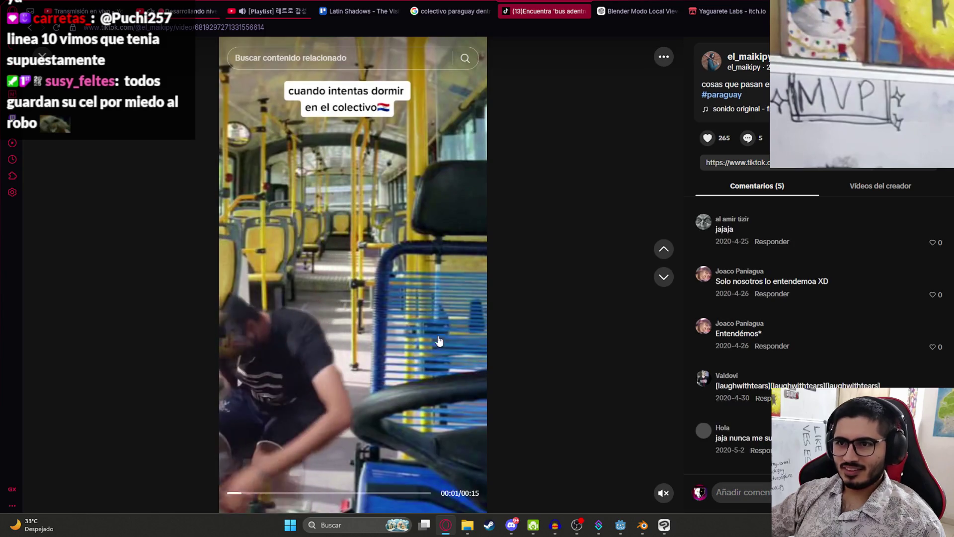
pyautogui.click(406, 345)
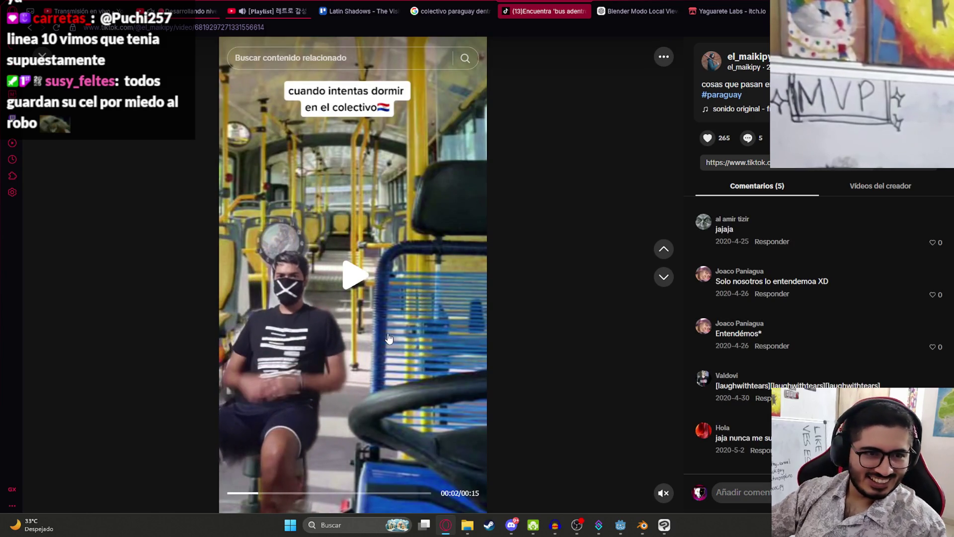
pyautogui.click(670, 281)
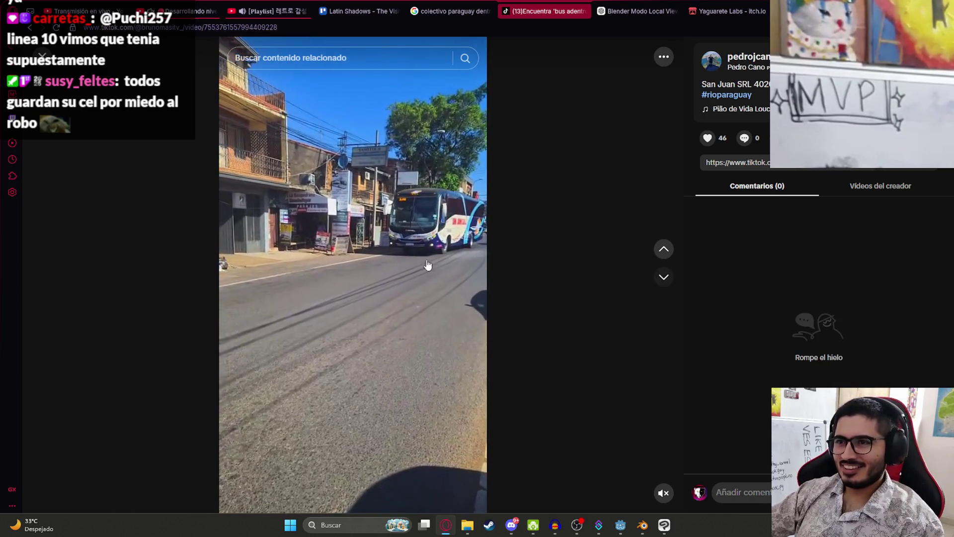
pyautogui.scroll(-1, 438, 264)
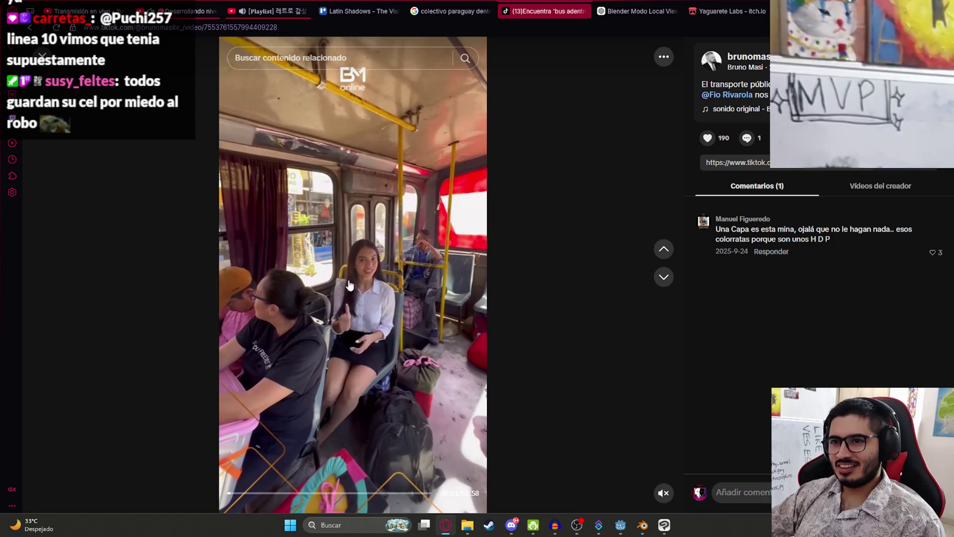
pyautogui.click(664, 276)
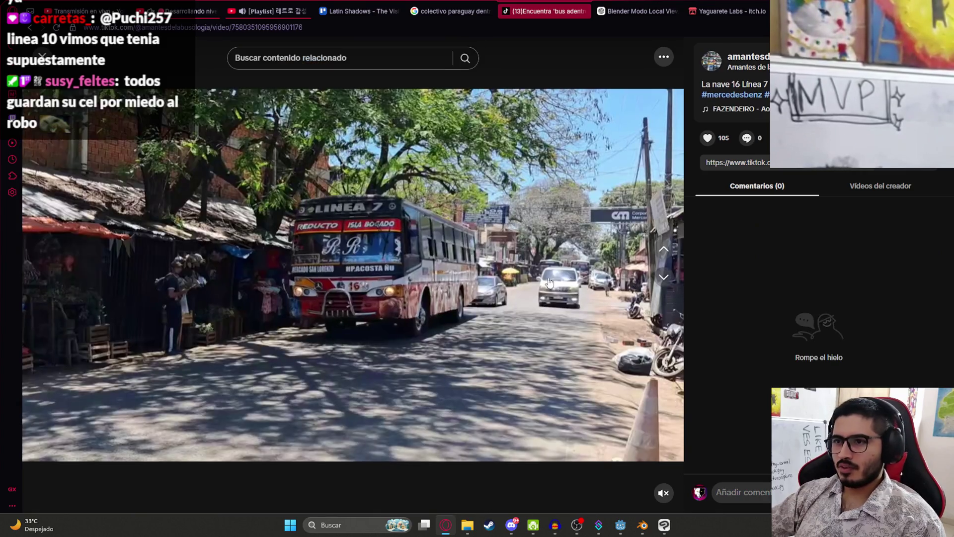
# Jump to 00:13 in the current video, then return to Blender's top view.
pyautogui.click(319, 493)
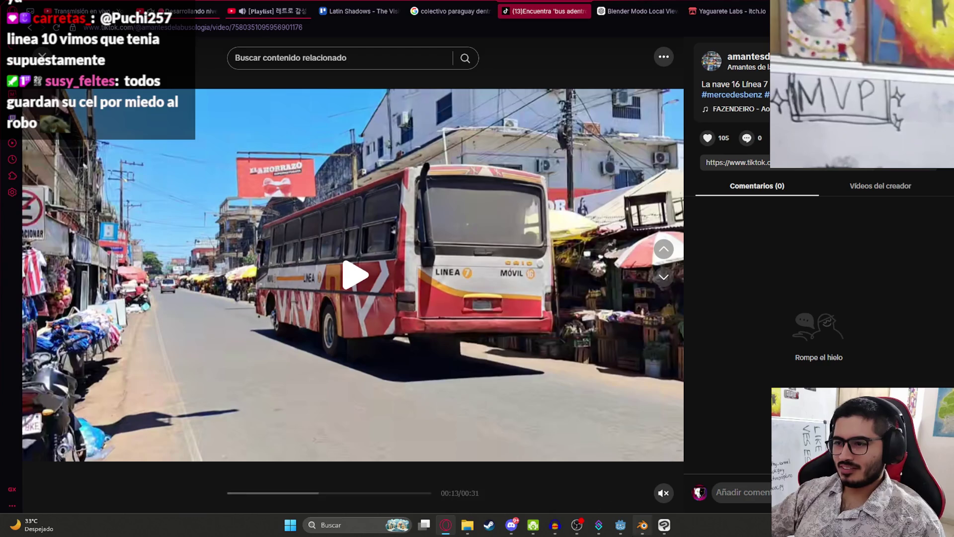
pyautogui.click(643, 530)
pyautogui.press('KP_7')
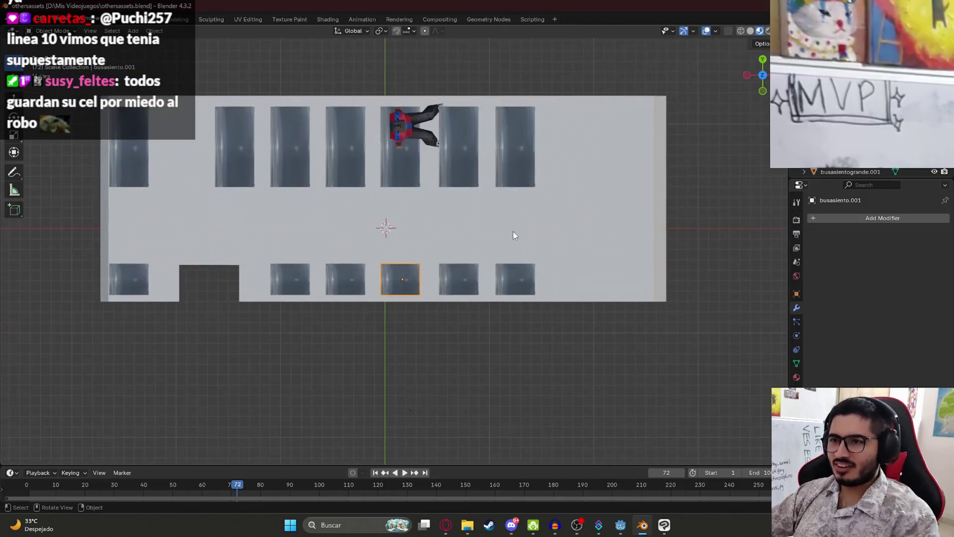
# Delete the five small chairs in the lower seat row.
pyautogui.press('ctrl+KP_7')
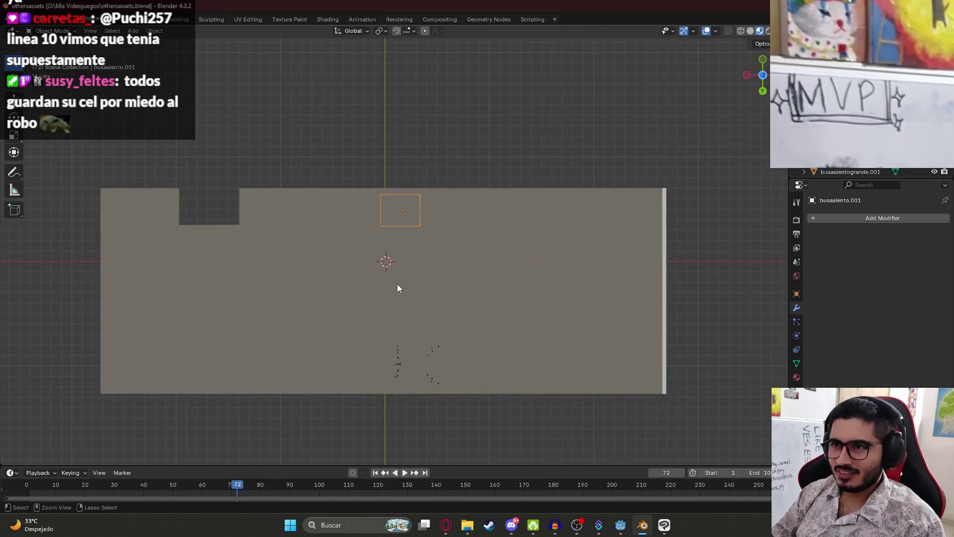
pyautogui.press('KP_7')
pyautogui.click(438, 200)
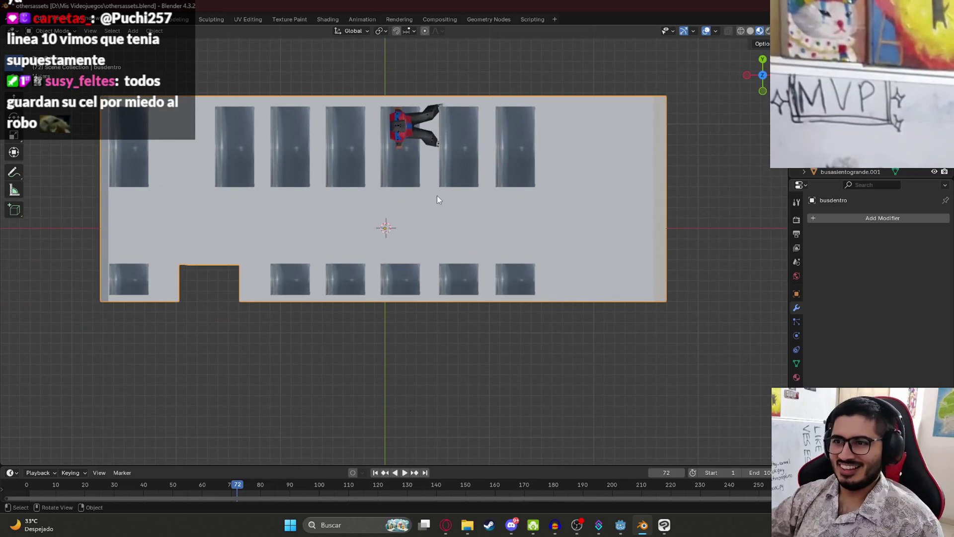
pyautogui.click(409, 277)
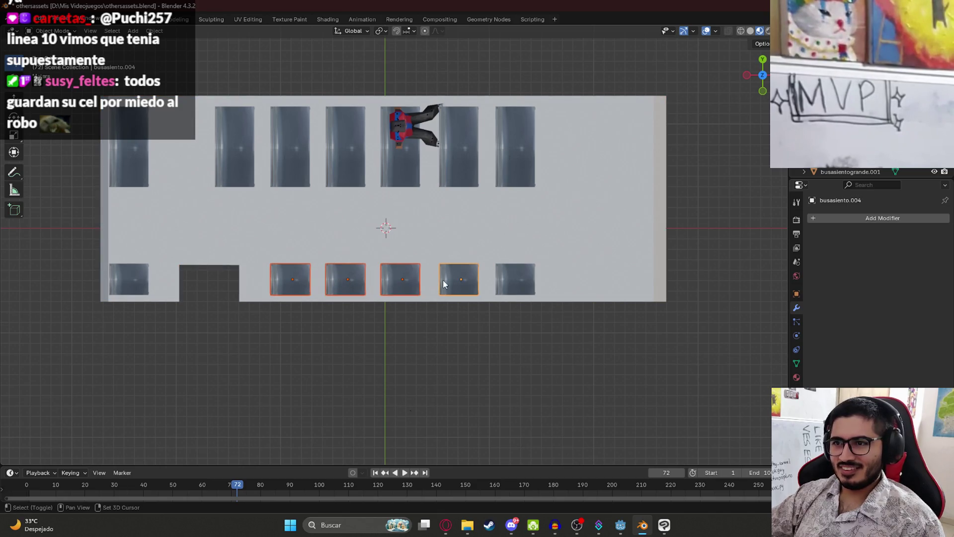
pyautogui.press('x')
pyautogui.click(127, 277)
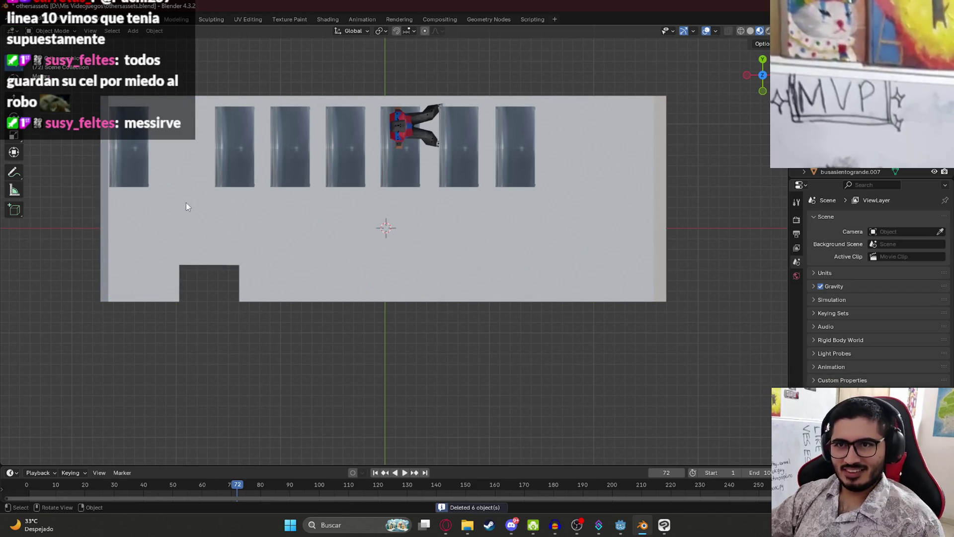
pyautogui.hotkey('ctrl', 'z')
pyautogui.keyDown('shift'); pyautogui.click(512, 279); pyautogui.keyUp('shift')
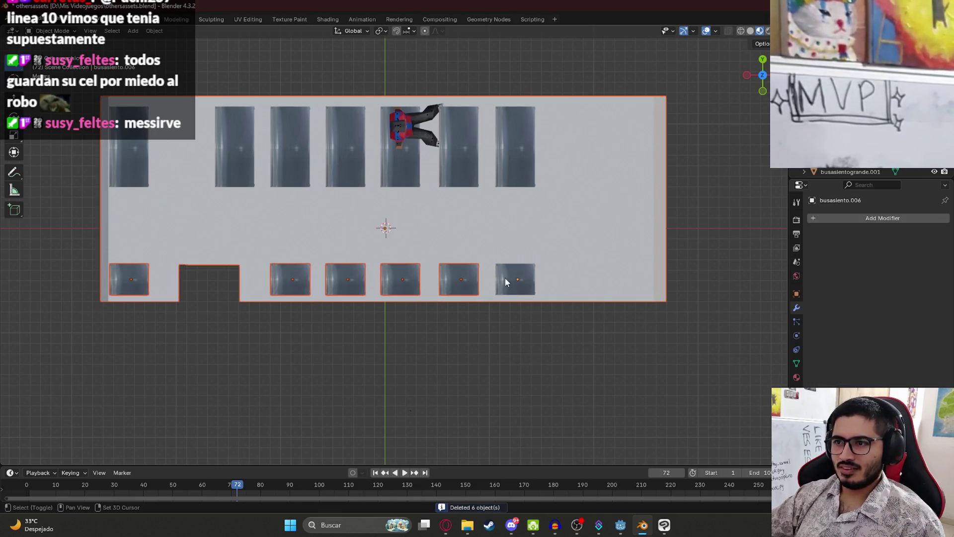
pyautogui.keyDown('shift'); pyautogui.click(620, 270); pyautogui.keyUp('shift')
pyautogui.keyDown('shift'); pyautogui.click(615, 273); pyautogui.keyUp('shift')
pyautogui.press('x')
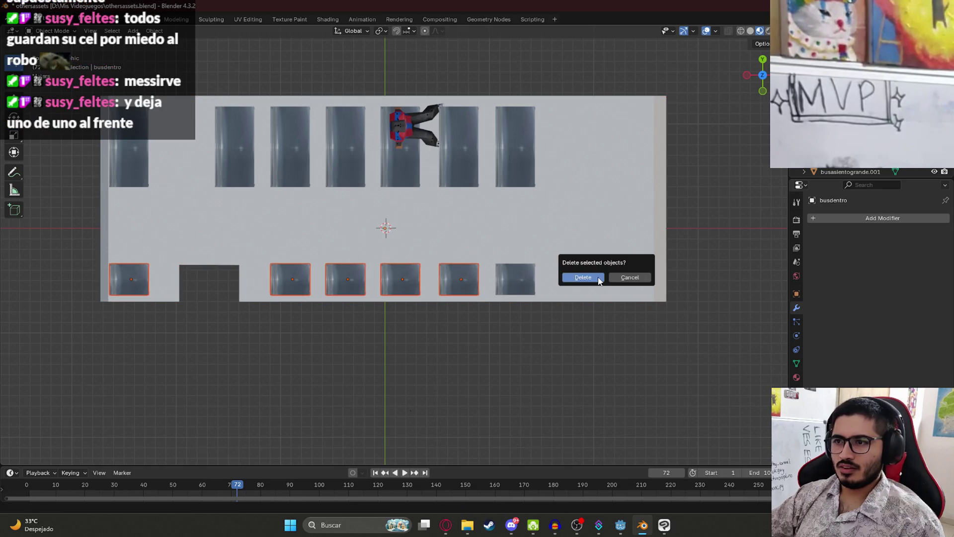
pyautogui.click(616, 273)
# Duplicate the five large top-row seats and slide the copies down along Y to the lower side.
pyautogui.click(130, 162)
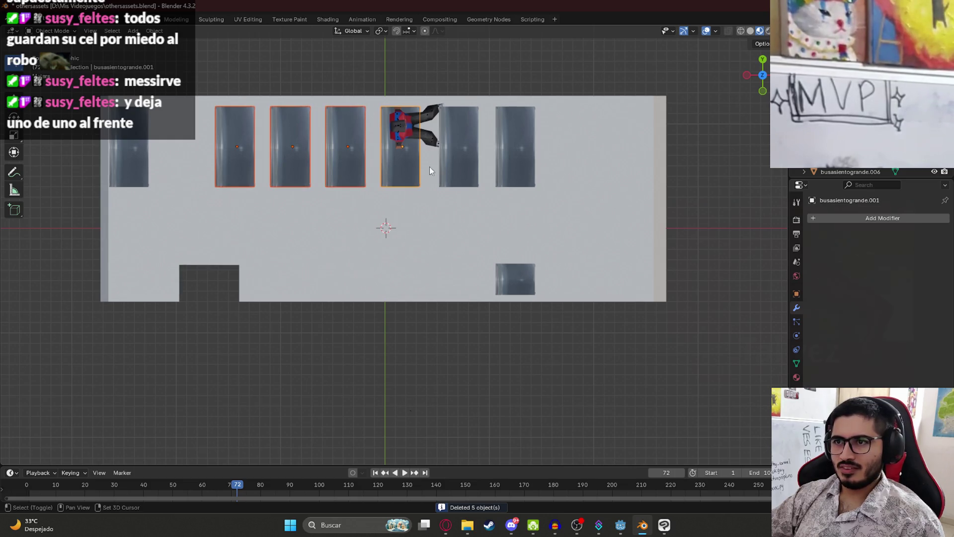
pyautogui.keyDown('shift'); pyautogui.click(460, 159); pyautogui.keyUp('shift')
pyautogui.keyDown('shift'); pyautogui.click(511, 166); pyautogui.keyUp('shift')
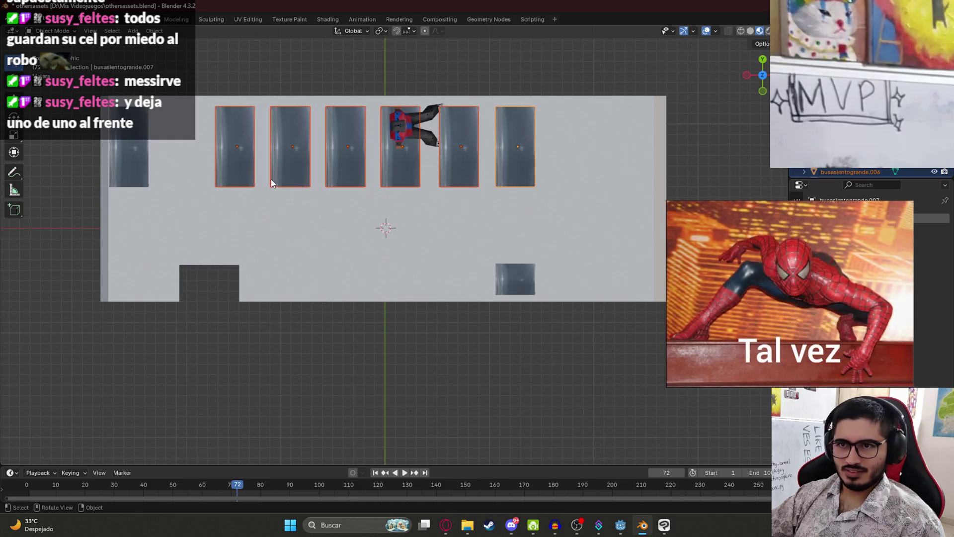
pyautogui.keyDown('shift'); pyautogui.click(248, 172); pyautogui.keyUp('shift')
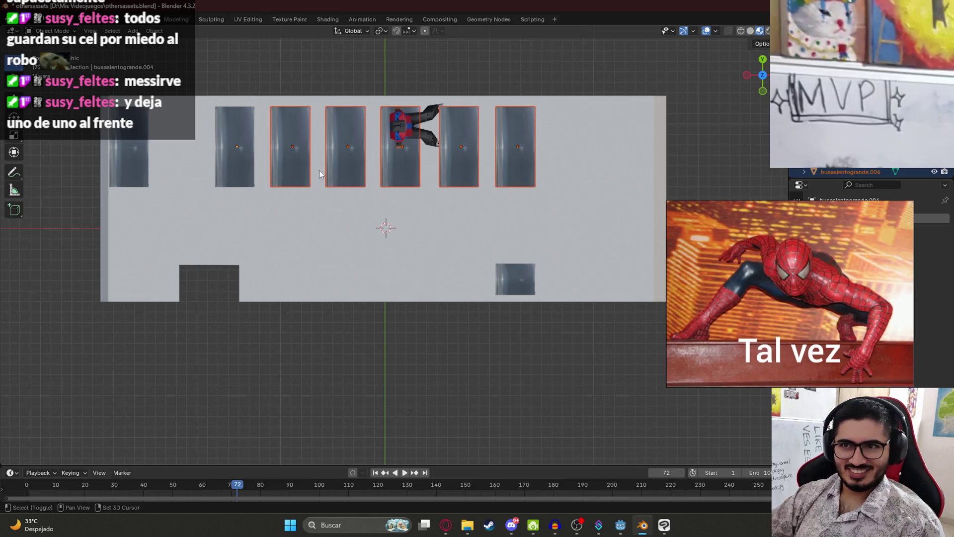
pyautogui.hotkey('shift', 'd')
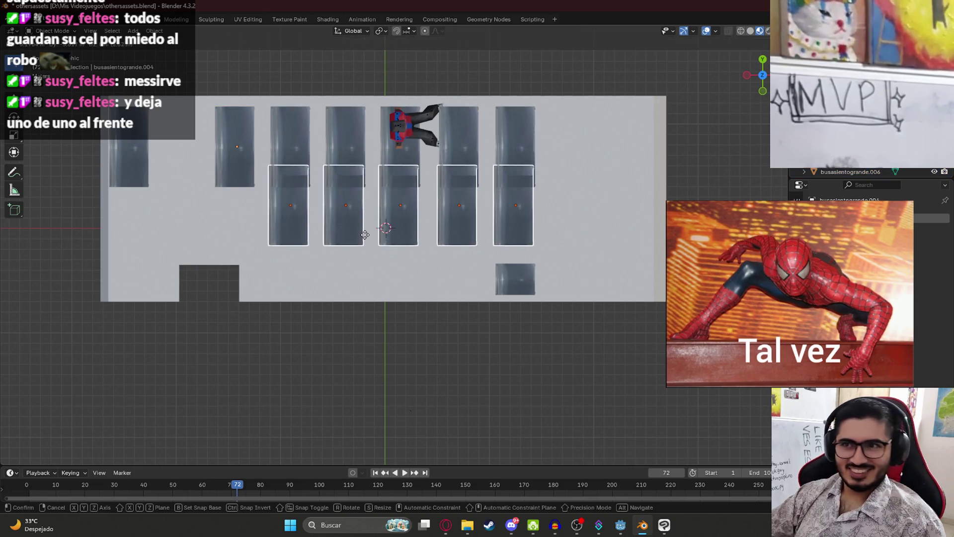
pyautogui.press('y')
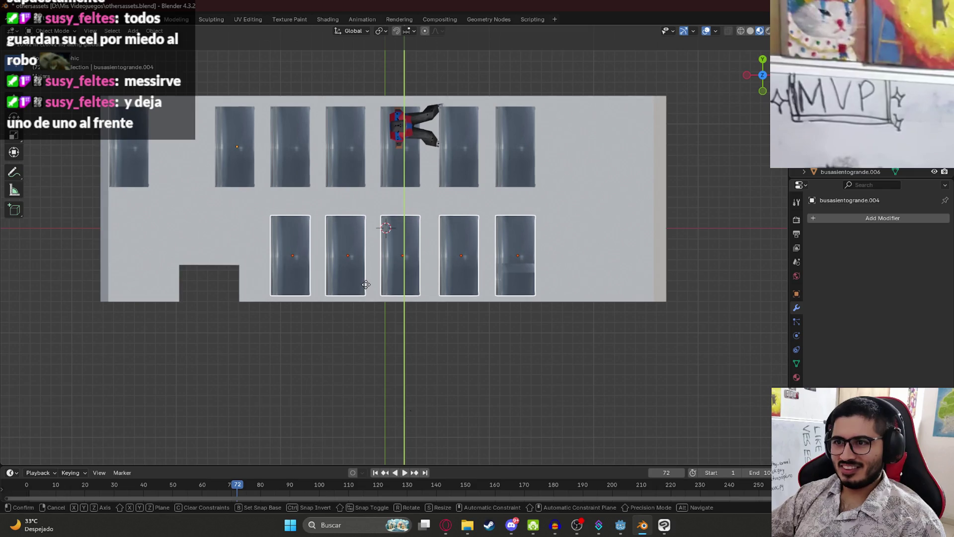
pyautogui.click(365, 294)
# Slide the remaining small chair along X to the front end of the lower row.
pyautogui.click(515, 280)
pyautogui.press('g')
pyautogui.press('x')
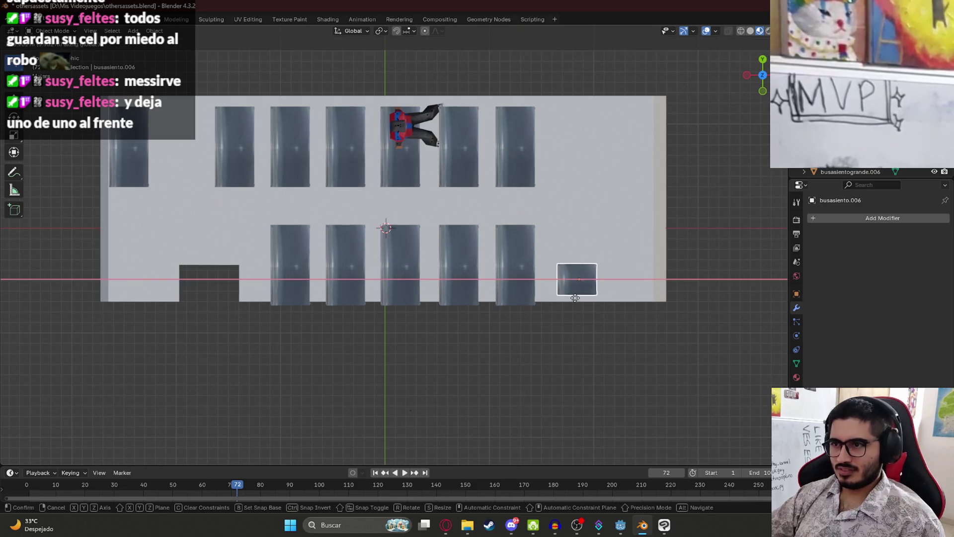
pyautogui.press('x')
pyautogui.click(560, 315)
pyautogui.press('y')
pyautogui.press('x')
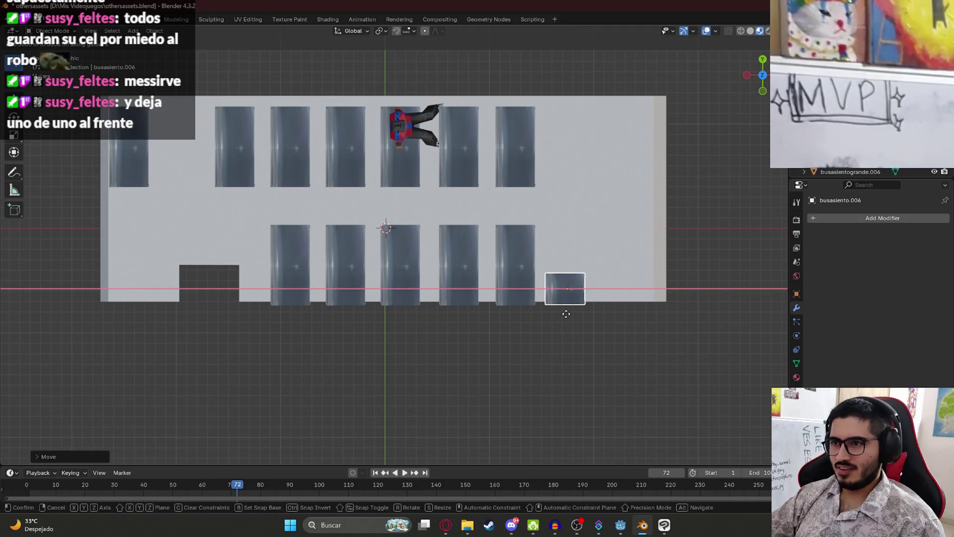
pyautogui.click(568, 313)
# Select the bus body and check the new seat layout in perspective.
pyautogui.click(629, 291)
pyautogui.moveTo(629, 291)
pyautogui.mouseDown(button='middle')
pyautogui.moveTo(553, 299)
pyautogui.moveTo(423, 287)
pyautogui.mouseUp(button='middle')
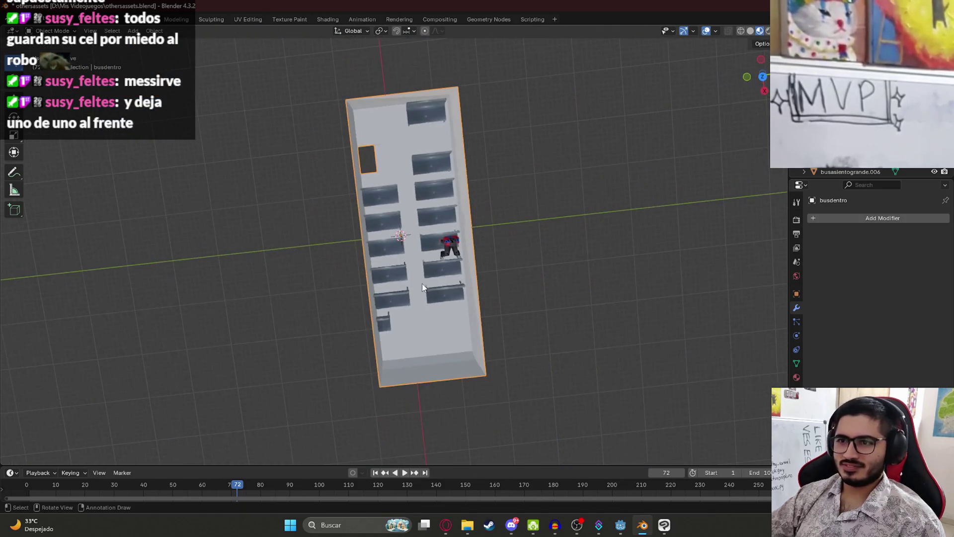
pyautogui.press('KP_7')
# In wireframe Edit Mode, move the bus body's bottom edge slightly outward along Y.
pyautogui.press('Tab')
pyautogui.scroll(2, 419, 293)
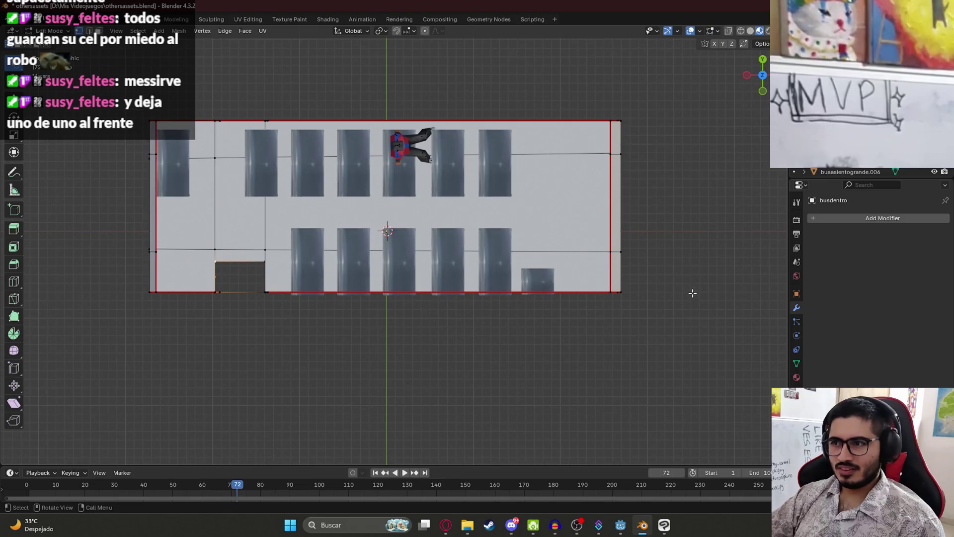
pyautogui.press('z')
pyautogui.click(60, 233)
pyautogui.moveTo(649, 282)
pyautogui.mouseDown()
pyautogui.moveTo(161, 287)
pyautogui.moveTo(644, 374)
pyautogui.moveTo(648, 286)
pyautogui.mouseUp()
pyautogui.press('g')
pyautogui.press('y')
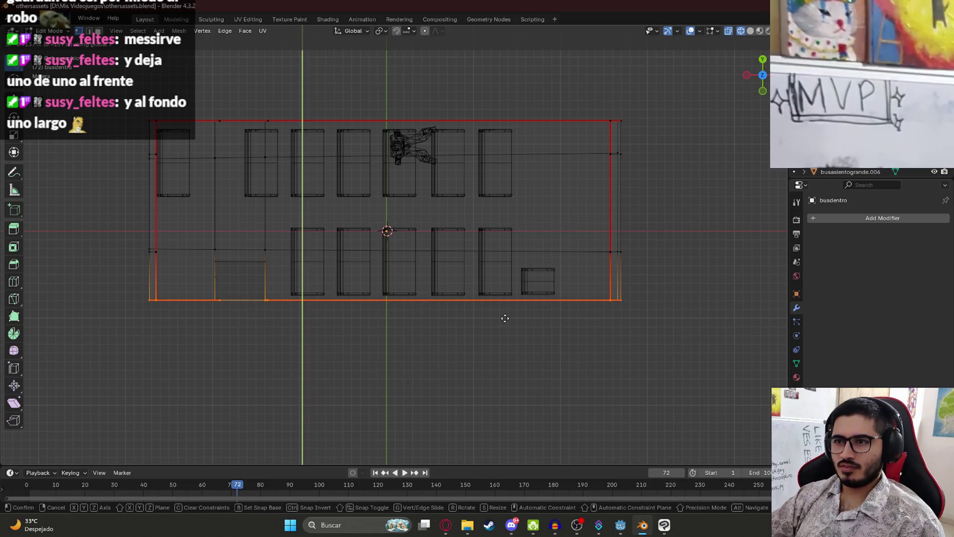
pyautogui.click(458, 308)
# Return to Material Preview and select the top and right edges of the dark floor opening.
pyautogui.press('z')
pyautogui.click(342, 347)
pyautogui.moveTo(342, 347)
pyautogui.mouseDown(button='middle')
pyautogui.moveTo(249, 249)
pyautogui.moveTo(292, 216)
pyautogui.moveTo(438, 250)
pyautogui.moveTo(473, 347)
pyautogui.mouseUp(button='middle')
pyautogui.scroll(10, 473, 348)
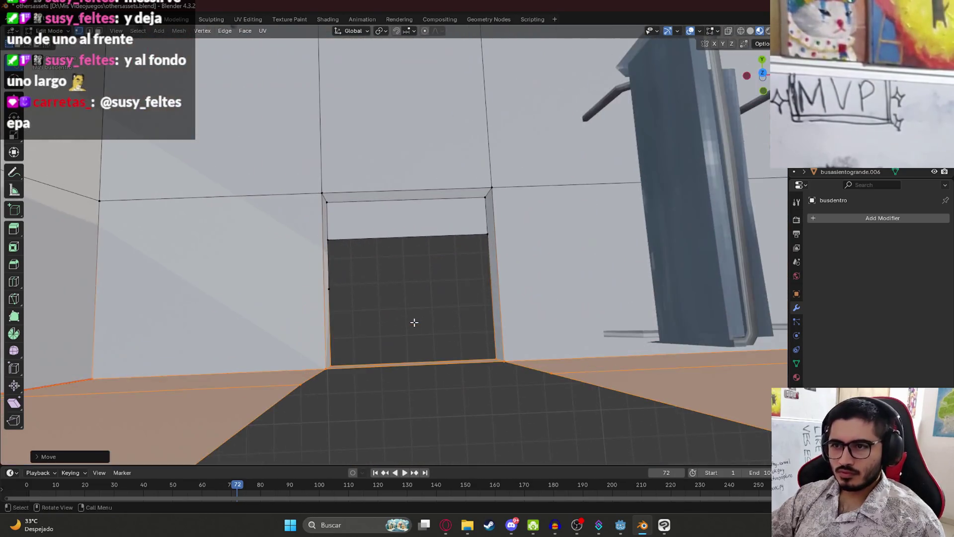
pyautogui.click(358, 245)
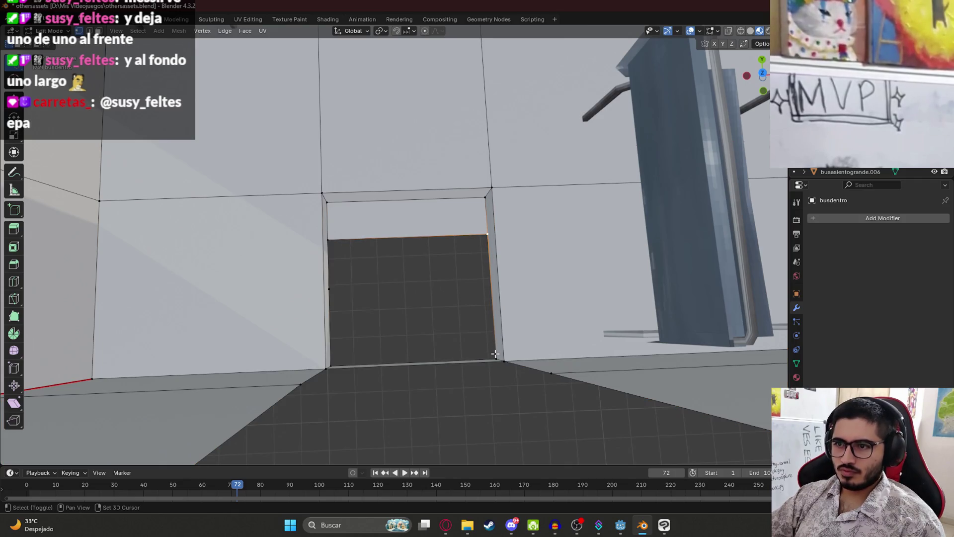
pyautogui.rightClick(477, 283)
pyautogui.press('Escape')
pyautogui.click(492, 298)
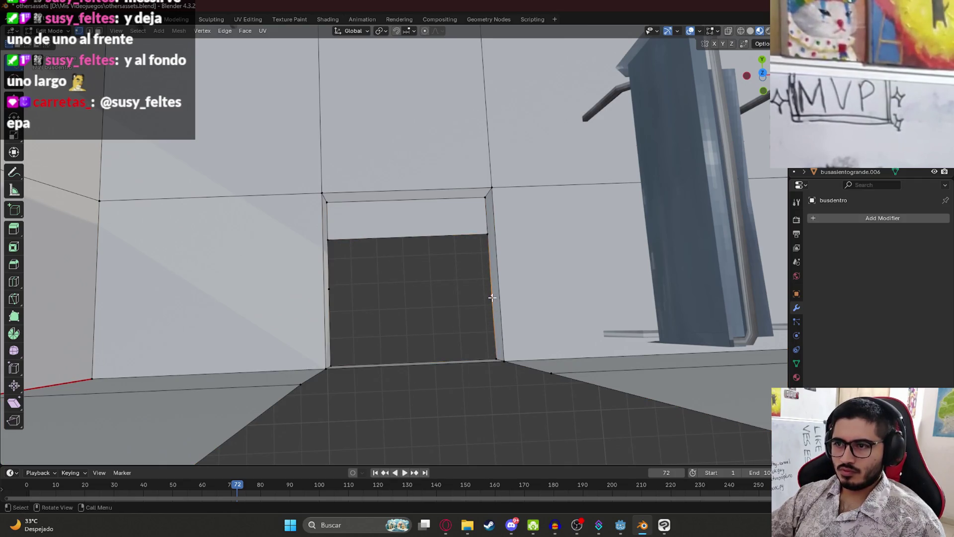
# Move the opening's edge along Y, then add its left edge to the selection.
pyautogui.scroll(3, 492, 297)
pyautogui.press('KP_7')
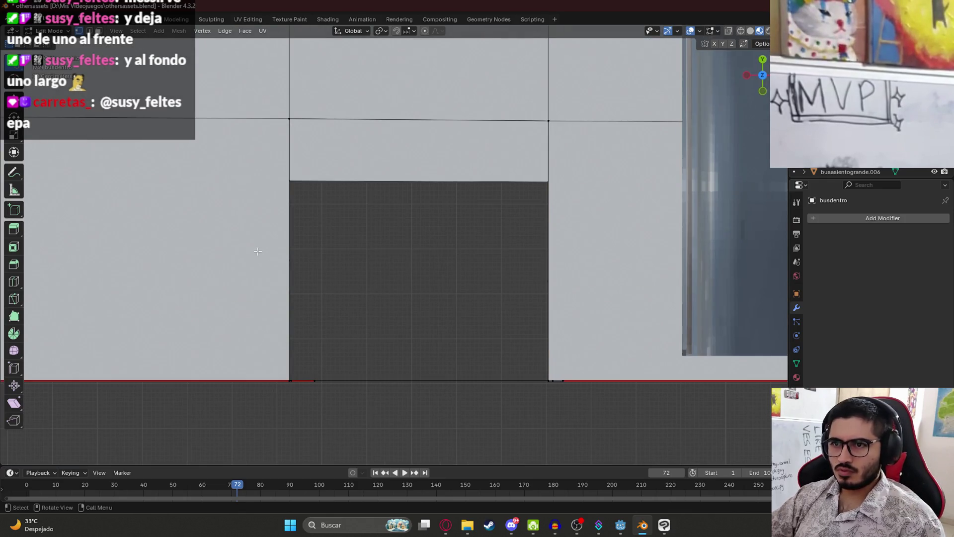
pyautogui.moveTo(391, 277); pyautogui.dragTo(442, 294, button='middle')
pyautogui.moveTo(481, 344)
pyautogui.mouseDown(button='middle')
pyautogui.moveTo(456, 341)
pyautogui.moveTo(471, 342)
pyautogui.mouseUp(button='middle')
pyautogui.press('g')
pyautogui.press('y')
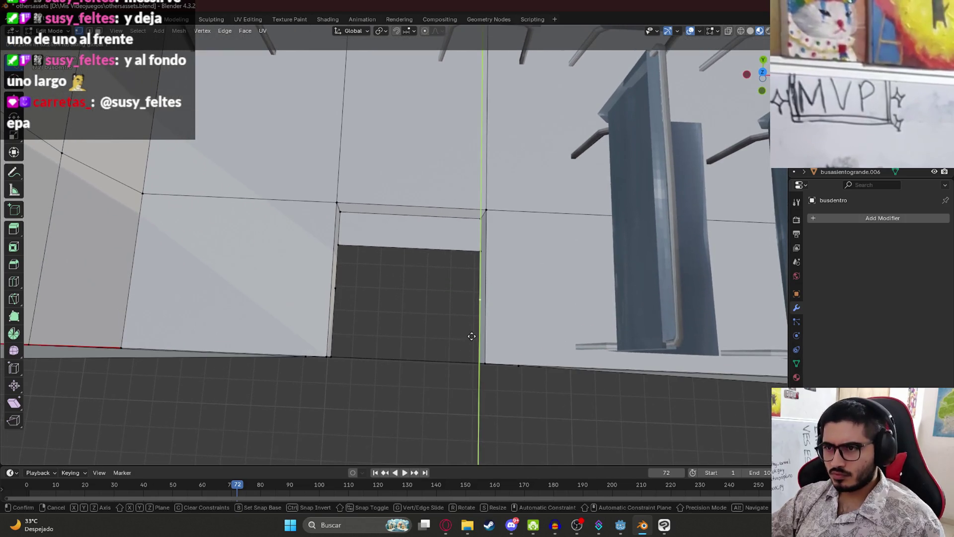
pyautogui.click(473, 331)
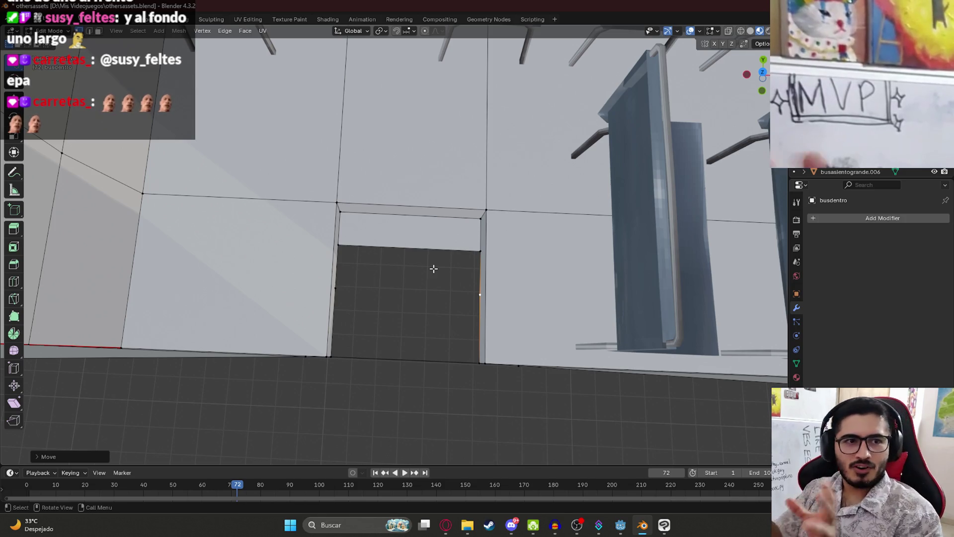
pyautogui.keyDown('shift'); pyautogui.click(341, 290); pyautogui.keyUp('shift')
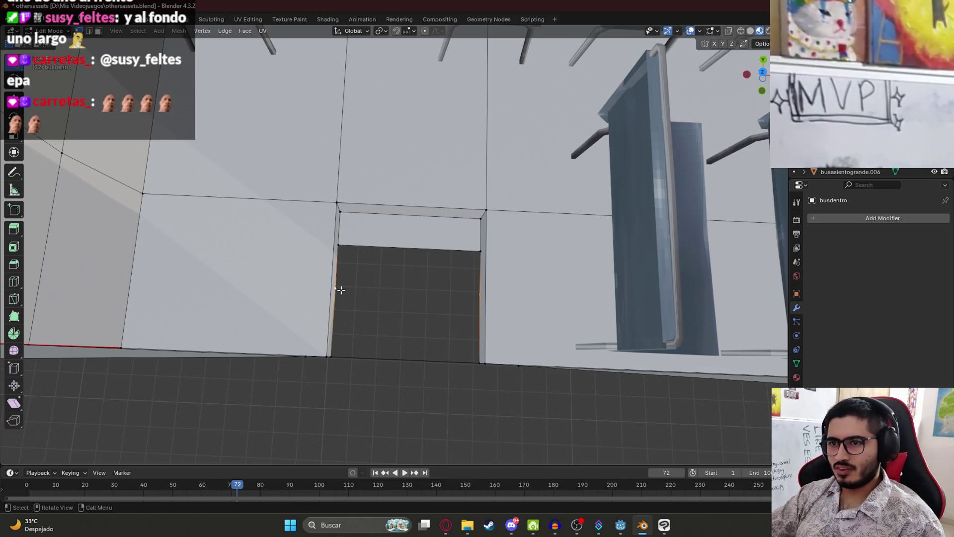
# Shift the opening's upper floor strip along Y from a top-down view.
pyautogui.keyDown('shift'); pyautogui.click(455, 301); pyautogui.keyUp('shift')
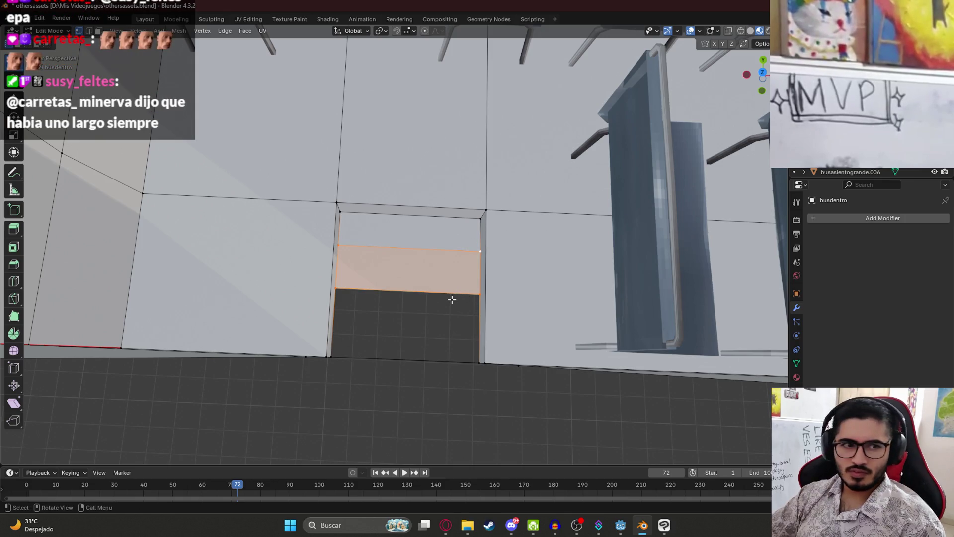
pyautogui.moveTo(450, 293)
pyautogui.mouseDown(button='middle')
pyautogui.moveTo(403, 322)
pyautogui.moveTo(371, 271)
pyautogui.moveTo(462, 313)
pyautogui.moveTo(468, 375)
pyautogui.mouseUp(button='middle')
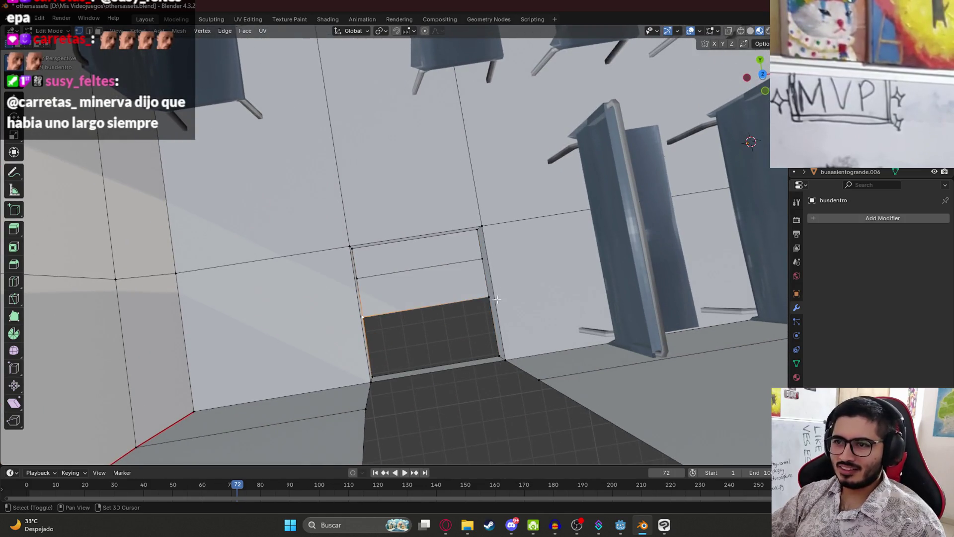
pyautogui.press('ctrl+KP_7')
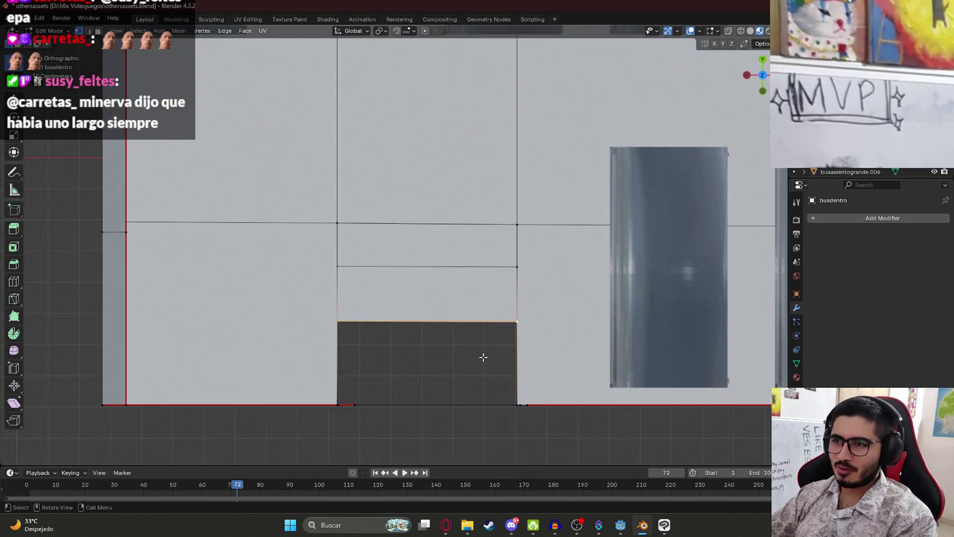
pyautogui.press('g')
pyautogui.press('y')
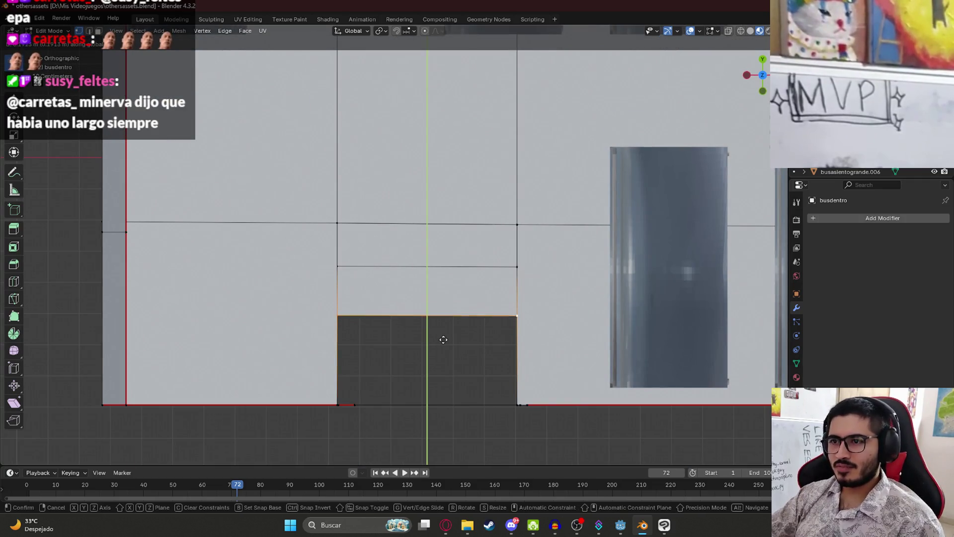
pyautogui.click(444, 336)
pyautogui.press('g')
pyautogui.press('y')
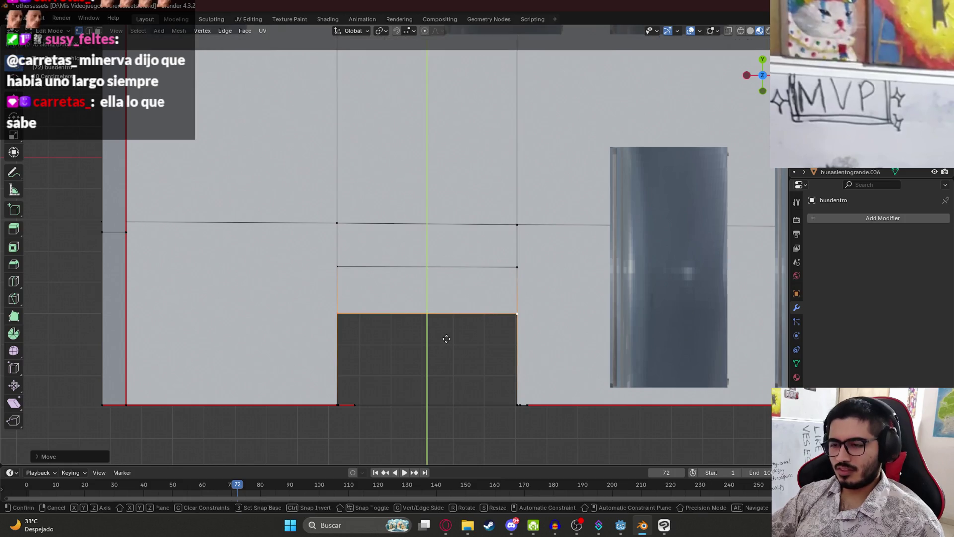
pyautogui.click(440, 292)
# Lower the selected edge along Z and pick the opening's top-left vertex.
pyautogui.moveTo(465, 330); pyautogui.dragTo(398, 289, button='middle')
pyautogui.press('g')
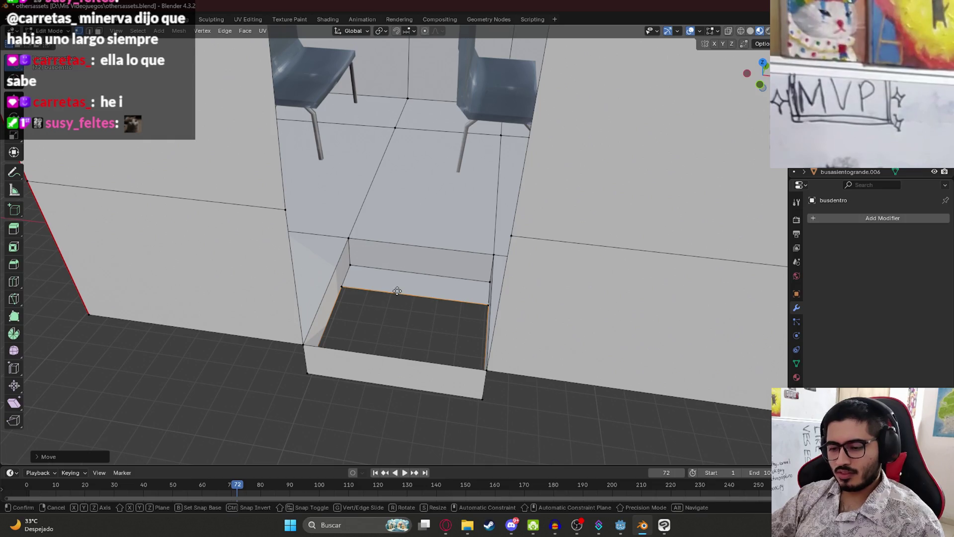
pyautogui.press('z')
pyautogui.click(409, 312)
pyautogui.moveTo(409, 312)
pyautogui.mouseDown(button='middle')
pyautogui.moveTo(741, 241)
pyautogui.moveTo(765, 258)
pyautogui.moveTo(421, 312)
pyautogui.mouseUp(button='middle')
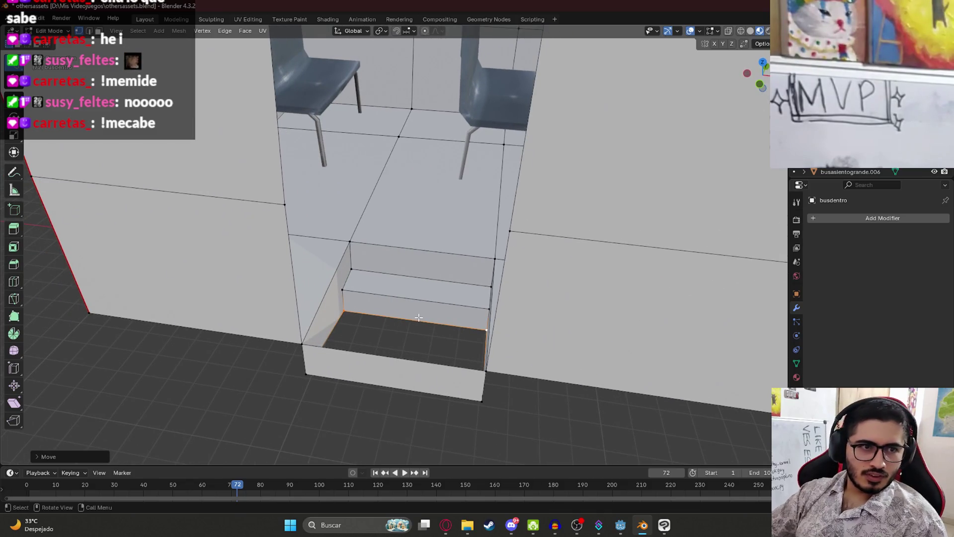
pyautogui.scroll(2, 419, 317)
pyautogui.moveTo(436, 280)
pyautogui.mouseDown(button='middle')
pyautogui.moveTo(775, 308)
pyautogui.moveTo(464, 275)
pyautogui.moveTo(454, 249)
pyautogui.moveTo(458, 260)
pyautogui.moveTo(373, 231)
pyautogui.mouseUp(button='middle')
pyautogui.click(373, 231)
pyautogui.moveTo(471, 218)
pyautogui.mouseDown(button='middle')
pyautogui.moveTo(456, 253)
pyautogui.moveTo(735, 215)
pyautogui.moveTo(405, 199)
pyautogui.moveTo(376, 275)
pyautogui.mouseUp(button='middle')
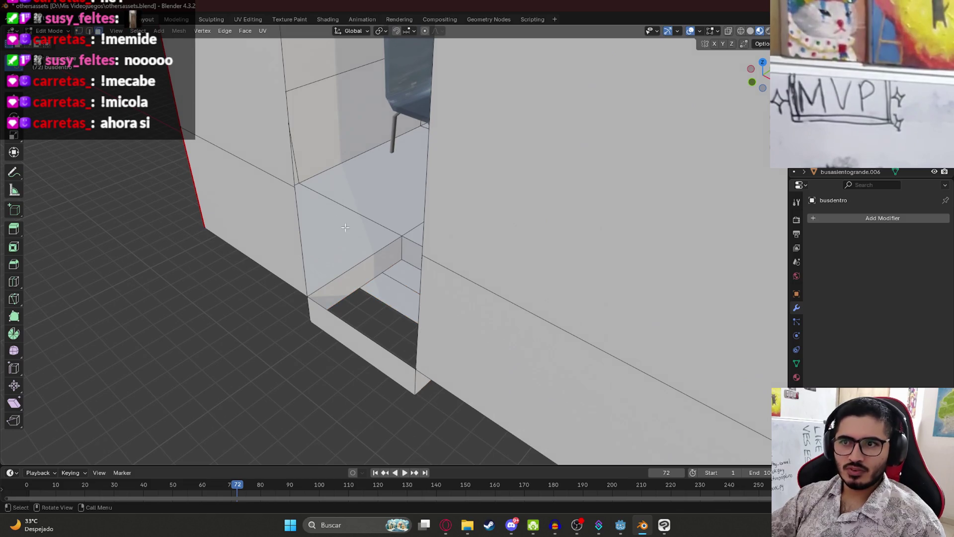
# Delete the lower step face and the opening's bottom edge with its face.
pyautogui.click(353, 281)
pyautogui.press('x')
pyautogui.click(354, 282)
pyautogui.moveTo(353, 282)
pyautogui.mouseDown(button='middle')
pyautogui.moveTo(453, 281)
pyautogui.moveTo(407, 275)
pyautogui.mouseUp(button='middle')
pyautogui.press('x')
pyautogui.click(453, 282)
pyautogui.press('Tab')
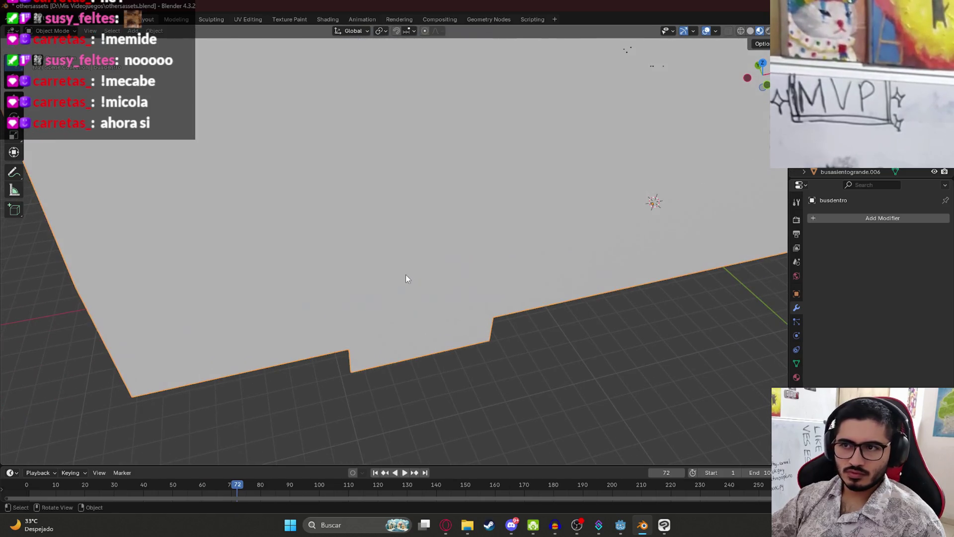
pyautogui.press('Tab')
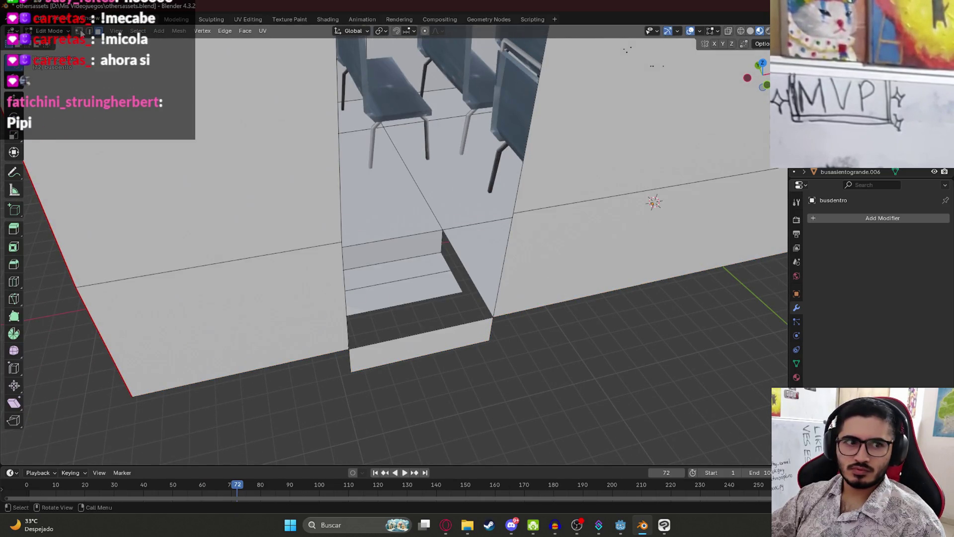
pyautogui.moveTo(416, 252); pyautogui.dragTo(393, 283, button='middle')
pyautogui.scroll(2, 383, 304)
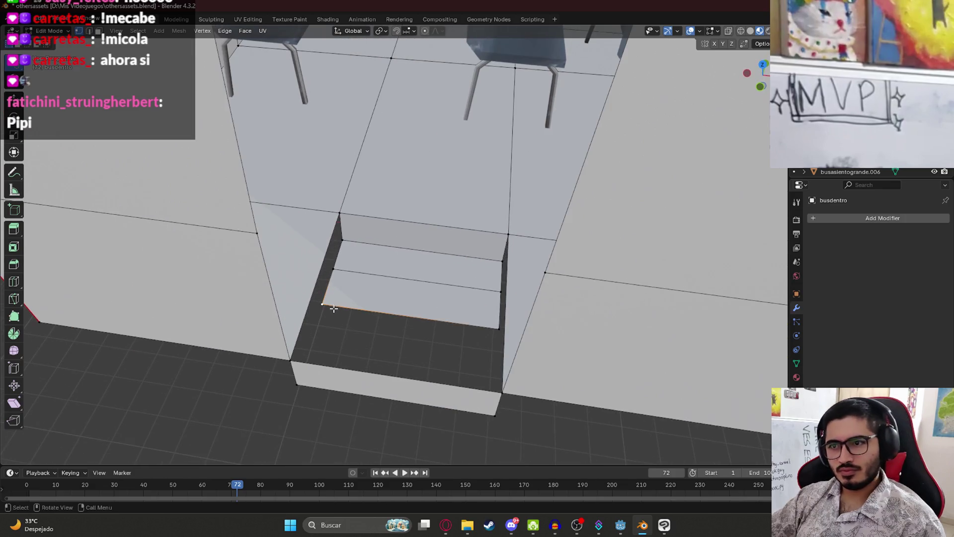
pyautogui.moveTo(354, 320)
pyautogui.mouseDown(button='middle')
pyautogui.moveTo(411, 324)
pyautogui.moveTo(394, 323)
pyautogui.moveTo(395, 336)
pyautogui.mouseUp(button='middle')
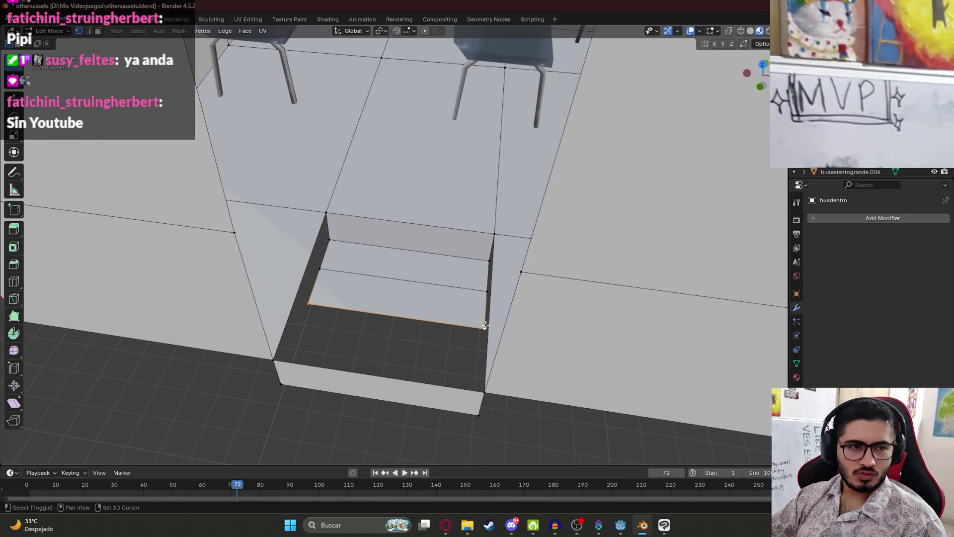
pyautogui.press('x')
pyautogui.click(439, 294)
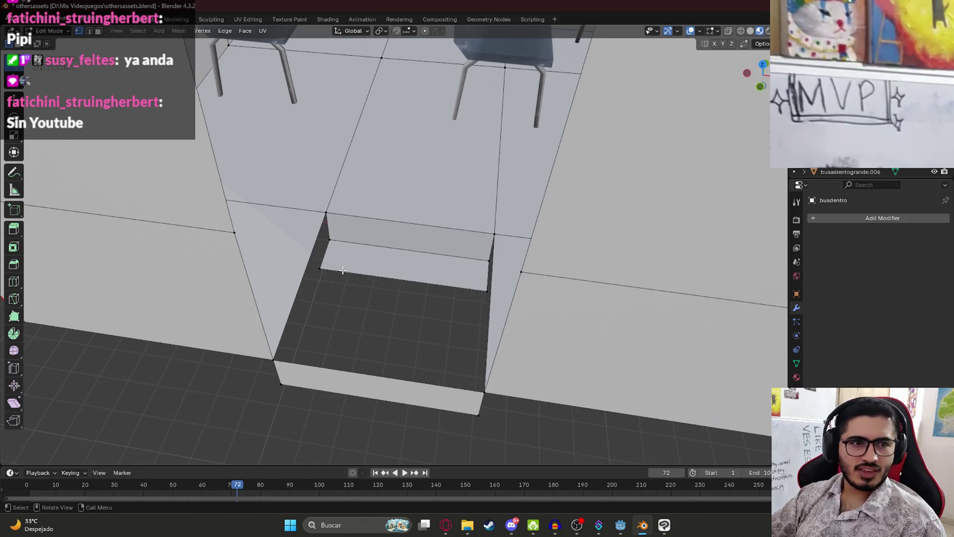
# Extrude the edge down along Z twice, then along Y to form a new step tread.
pyautogui.moveTo(489, 292)
pyautogui.mouseDown(button='middle')
pyautogui.moveTo(417, 298)
pyautogui.moveTo(379, 284)
pyautogui.moveTo(389, 386)
pyautogui.moveTo(397, 397)
pyautogui.moveTo(422, 394)
pyautogui.moveTo(368, 422)
pyautogui.moveTo(317, 432)
pyautogui.moveTo(407, 347)
pyautogui.moveTo(456, 338)
pyautogui.moveTo(448, 357)
pyautogui.moveTo(452, 348)
pyautogui.moveTo(405, 320)
pyautogui.moveTo(422, 303)
pyautogui.moveTo(255, 288)
pyautogui.moveTo(243, 315)
pyautogui.moveTo(327, 274)
pyautogui.moveTo(129, 48)
pyautogui.mouseUp(button='middle')
pyautogui.press('e')
pyautogui.press('z')
pyautogui.click(439, 321)
pyautogui.press('e')
pyautogui.press('z')
pyautogui.click(384, 368)
pyautogui.press('e')
pyautogui.press('y')
pyautogui.click(389, 409)
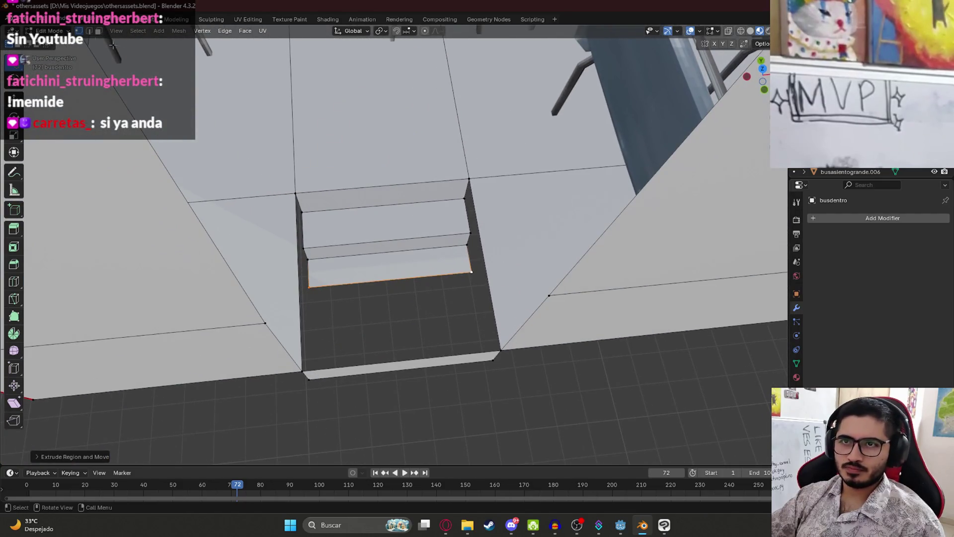
# In face select mode, select the upper and lower step faces.
pyautogui.click(99, 31)
pyautogui.moveTo(298, 199); pyautogui.dragTo(375, 296, button='middle')
pyautogui.click(361, 281)
pyautogui.keyDown('shift'); pyautogui.click(369, 252); pyautogui.keyUp('shift')
pyautogui.press('g')
pyautogui.press('y')
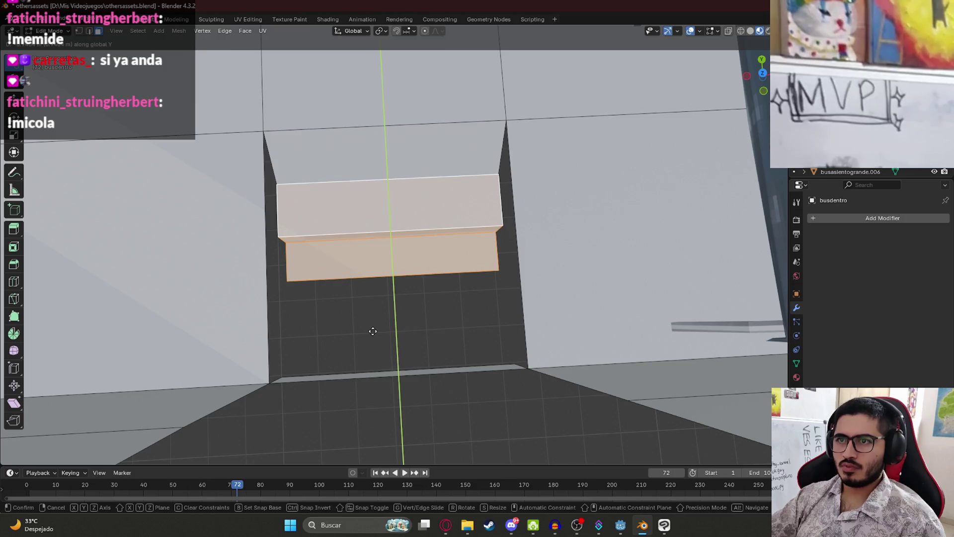
pyautogui.press('Escape')
pyautogui.keyDown('shift'); pyautogui.click(312, 138); pyautogui.keyUp('shift')
pyautogui.click(336, 182)
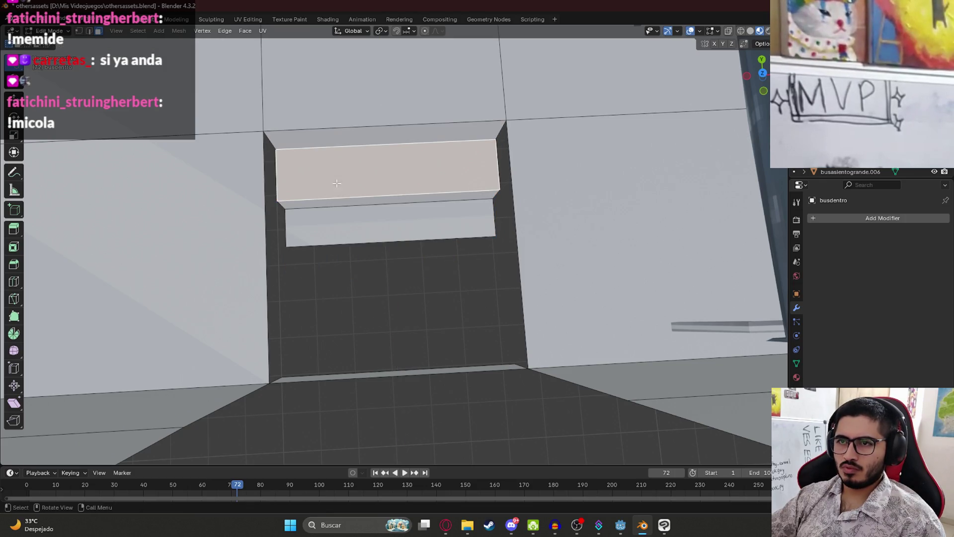
pyautogui.keyDown('shift'); pyautogui.click(346, 226); pyautogui.keyUp('shift')
pyautogui.press('g')
pyautogui.press('y')
pyautogui.press('Escape')
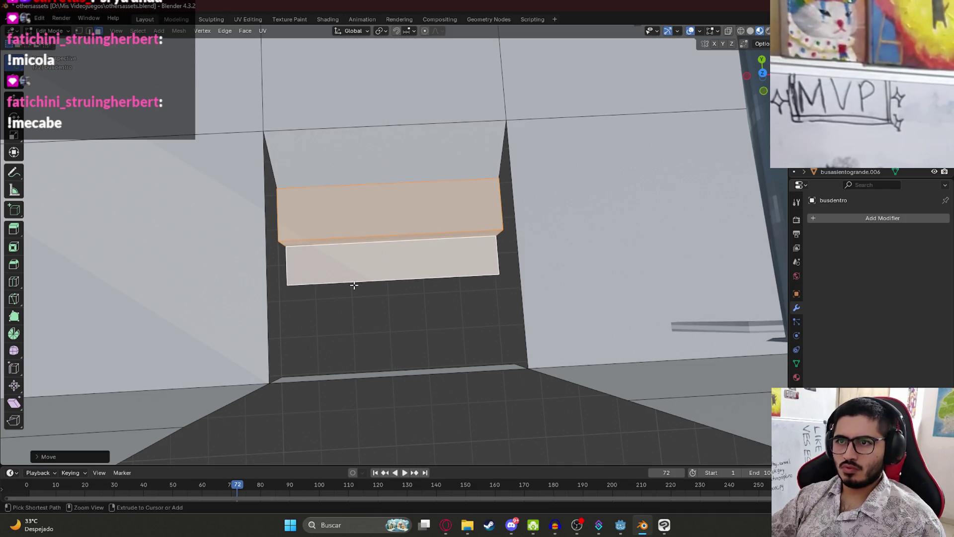
# Switch to vertex mode and shift the steps slightly along Y.
pyautogui.click(79, 30)
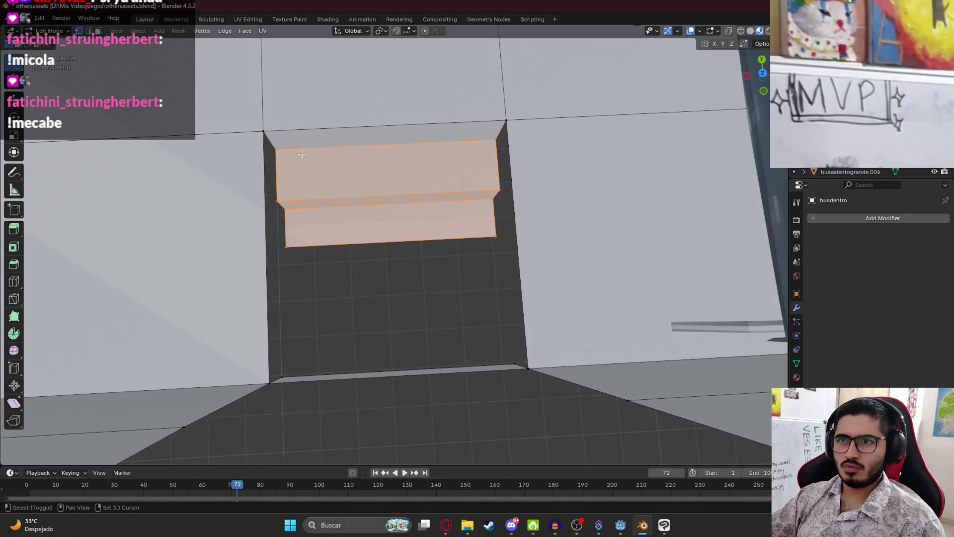
pyautogui.press('g')
pyautogui.press('y')
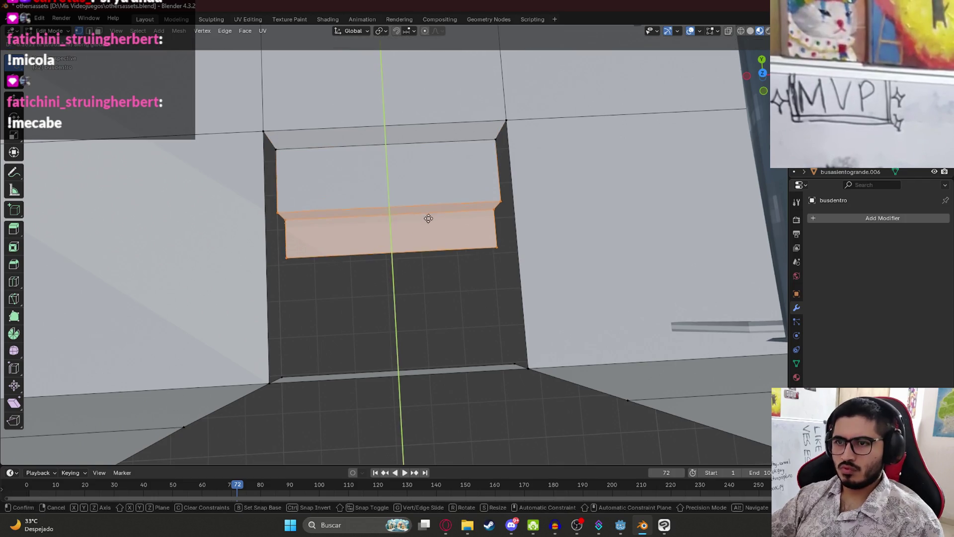
pyautogui.click(424, 250)
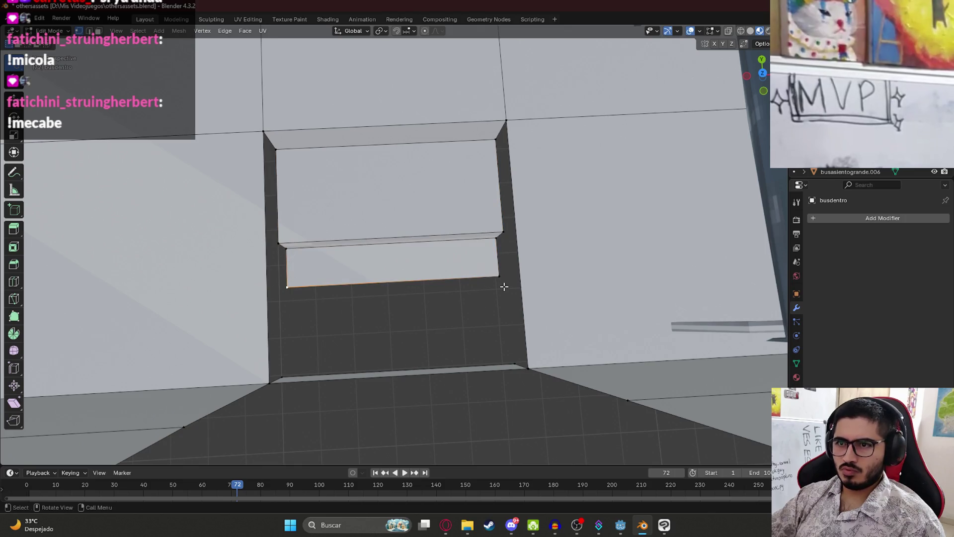
# Move the stairwell's bottom edge along Y.
pyautogui.press('g')
pyautogui.press('y')
pyautogui.click(476, 348)
pyautogui.moveTo(476, 348)
pyautogui.mouseDown(button='middle')
pyautogui.moveTo(457, 299)
pyautogui.moveTo(421, 330)
pyautogui.moveTo(432, 277)
pyautogui.moveTo(349, 150)
pyautogui.mouseUp(button='middle')
pyautogui.scroll(5, 447, 313)
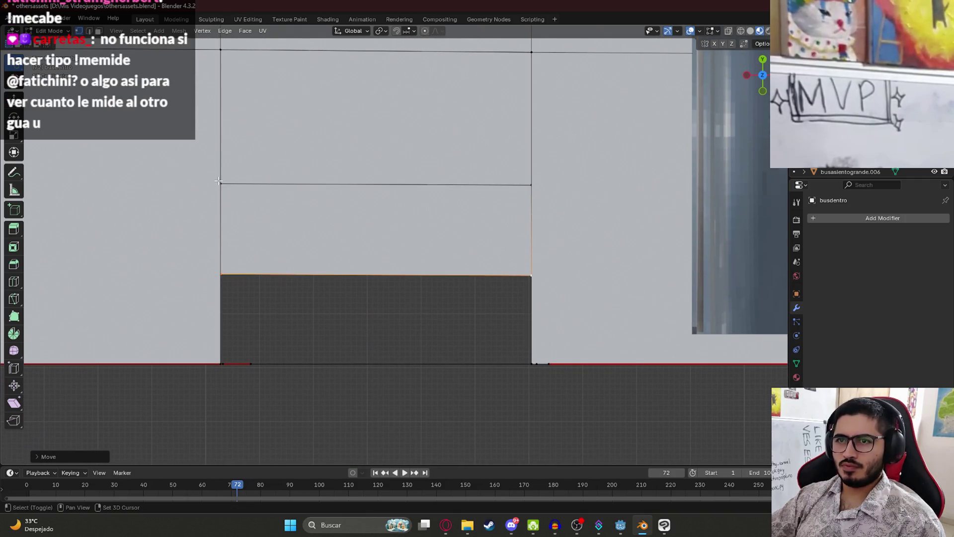
# In wireframe, move the horizontal lower-step edge along Y, then return to Material Preview.
pyautogui.press('z')
pyautogui.click(138, 179)
pyautogui.moveTo(556, 171)
pyautogui.mouseDown()
pyautogui.moveTo(217, 221)
pyautogui.moveTo(463, 231)
pyautogui.mouseUp()
pyautogui.press('g')
pyautogui.press('y')
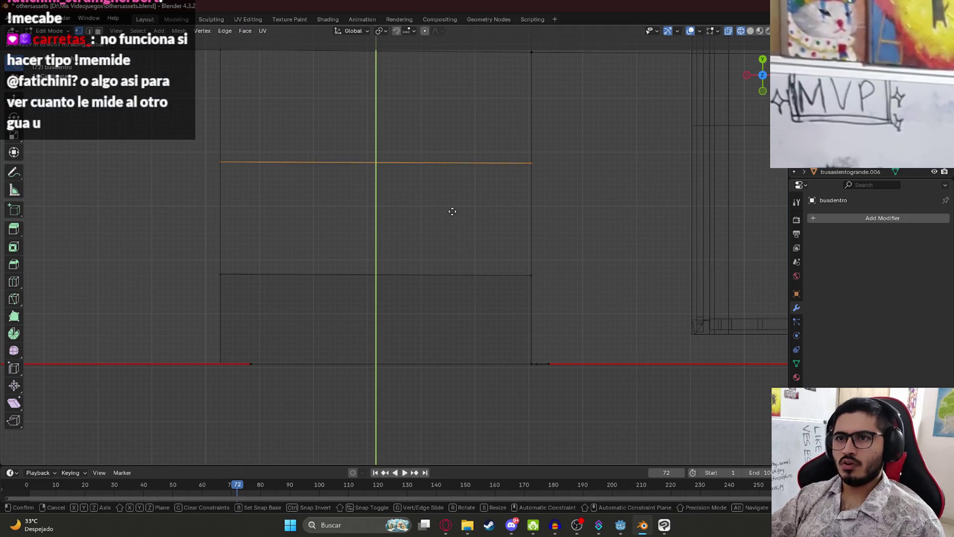
pyautogui.click(453, 215)
pyautogui.press('z')
pyautogui.click(447, 298)
# Clear the selection and inspect the stairwell from below and at ground level.
pyautogui.moveTo(447, 298); pyautogui.dragTo(430, 254, button='middle')
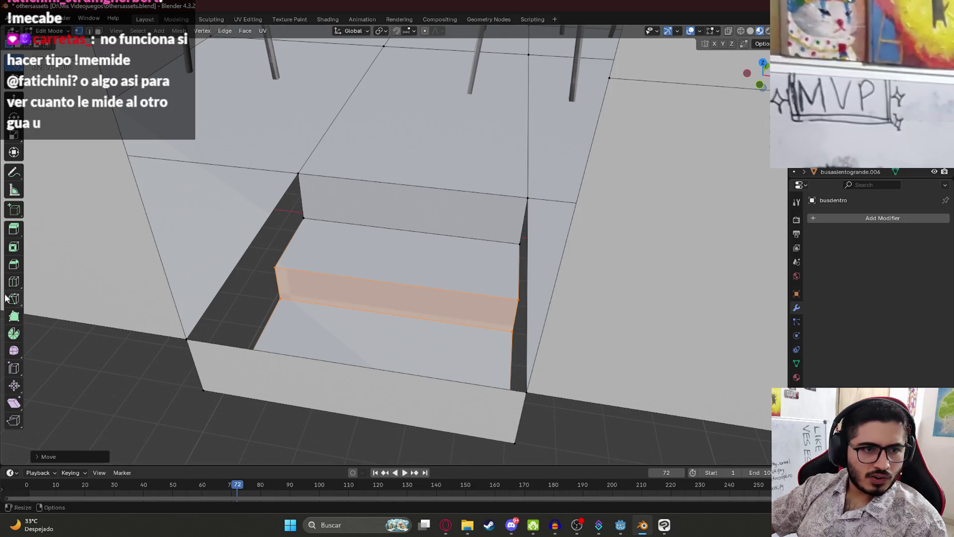
pyautogui.moveTo(447, 241); pyautogui.dragTo(384, 269, button='middle')
pyautogui.click(278, 332)
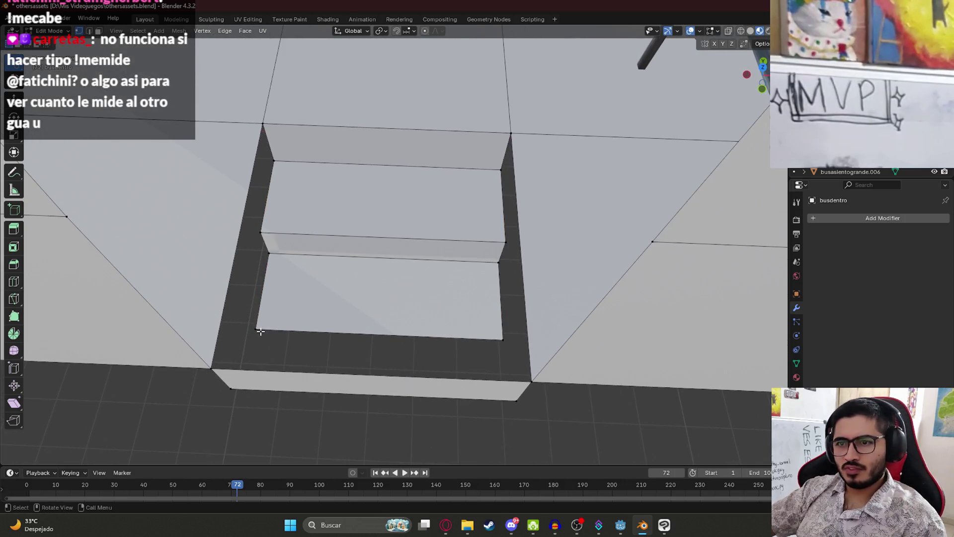
pyautogui.moveTo(413, 363)
pyautogui.mouseDown(button='middle')
pyautogui.moveTo(389, 368)
pyautogui.moveTo(413, 380)
pyautogui.mouseUp(button='middle')
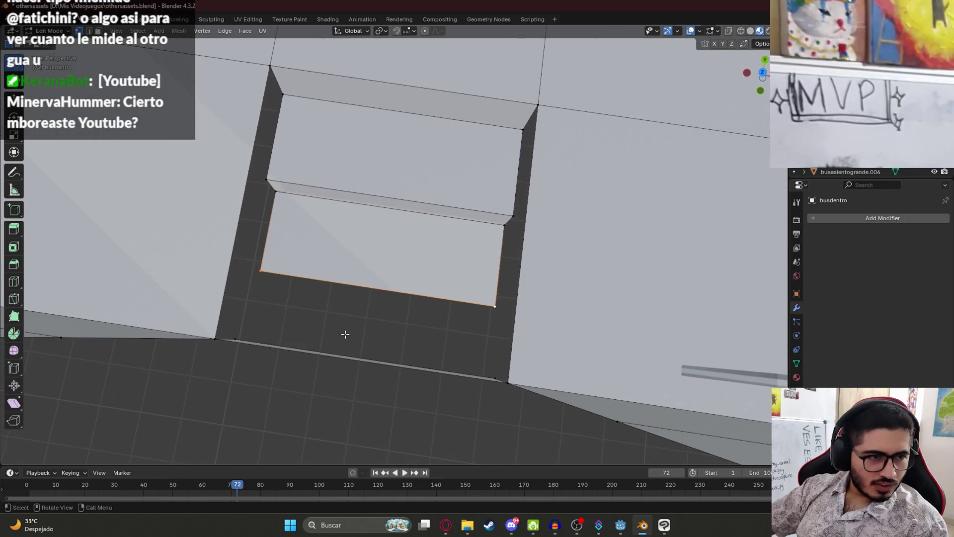
pyautogui.moveTo(347, 334)
pyautogui.mouseDown(button='middle')
pyautogui.moveTo(366, 290)
pyautogui.moveTo(473, 330)
pyautogui.moveTo(375, 313)
pyautogui.moveTo(394, 333)
pyautogui.moveTo(323, 215)
pyautogui.moveTo(326, 283)
pyautogui.mouseUp(button='middle')
# Move the selected stair edge straight up along Z.
pyautogui.press('g')
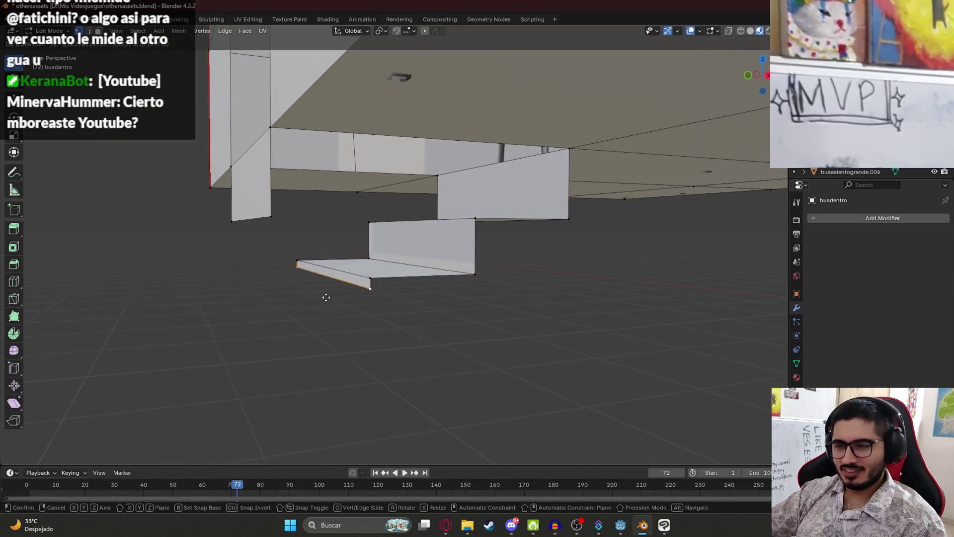
pyautogui.press('z')
pyautogui.click(329, 331)
pyautogui.moveTo(341, 330); pyautogui.dragTo(324, 330, button='middle')
# Extrude the edge along Y into a new face and delete the unwanted left face.
pyautogui.press('e')
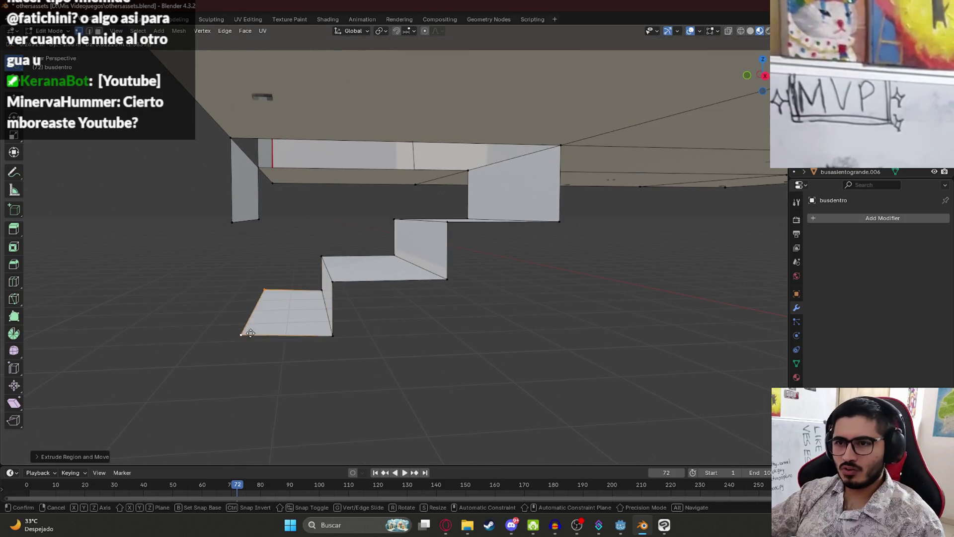
pyautogui.press('y')
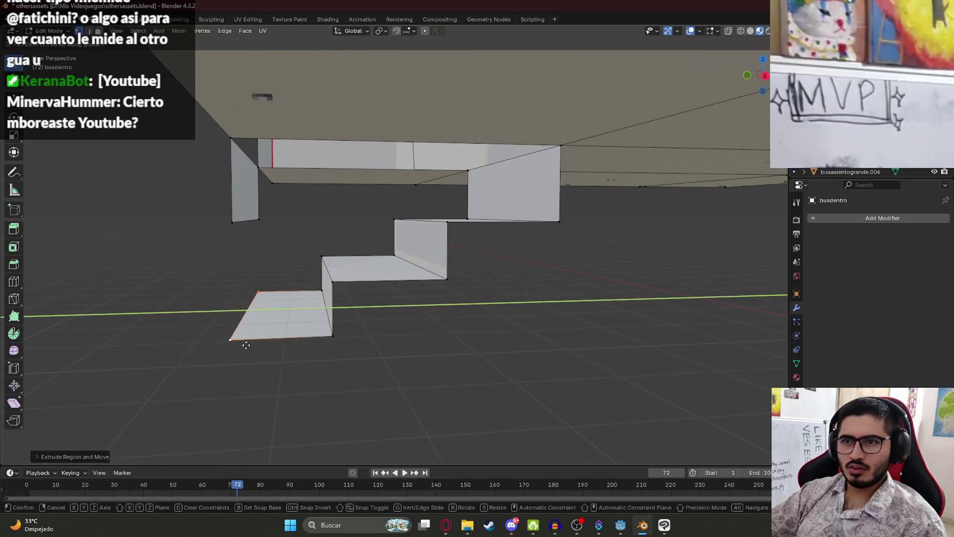
pyautogui.click(246, 344)
pyautogui.moveTo(246, 345); pyautogui.dragTo(215, 306, button='middle')
pyautogui.press('x')
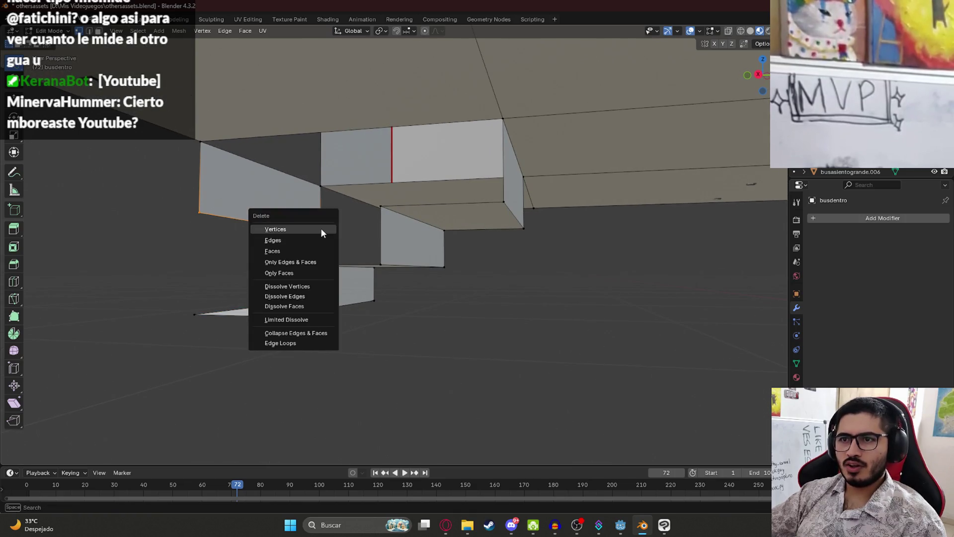
pyautogui.click(321, 228)
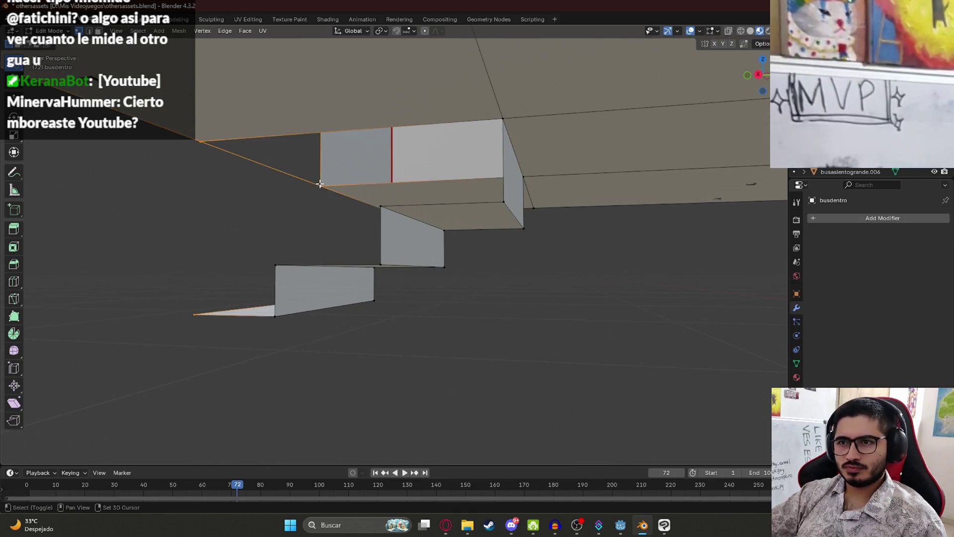
# Select the stair opening's corner vertex and a stair step, then inspect the steps up close.
pyautogui.moveTo(319, 184); pyautogui.dragTo(308, 232, button='middle')
pyautogui.moveTo(291, 277)
pyautogui.mouseDown(button='middle')
pyautogui.moveTo(340, 334)
pyautogui.moveTo(343, 306)
pyautogui.mouseUp(button='middle')
pyautogui.moveTo(322, 239)
pyautogui.mouseDown(button='middle')
pyautogui.moveTo(267, 309)
pyautogui.moveTo(308, 298)
pyautogui.moveTo(355, 309)
pyautogui.moveTo(411, 230)
pyautogui.moveTo(336, 283)
pyautogui.mouseUp(button='middle')
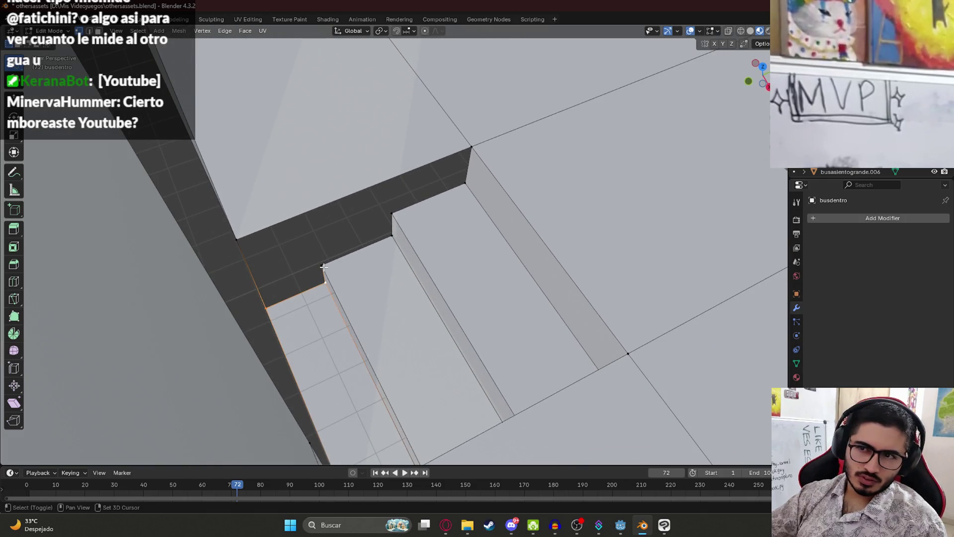
pyautogui.moveTo(455, 162)
pyautogui.mouseDown(button='middle')
pyautogui.moveTo(336, 166)
pyautogui.moveTo(305, 158)
pyautogui.moveTo(282, 208)
pyautogui.mouseUp(button='middle')
pyautogui.click(289, 195)
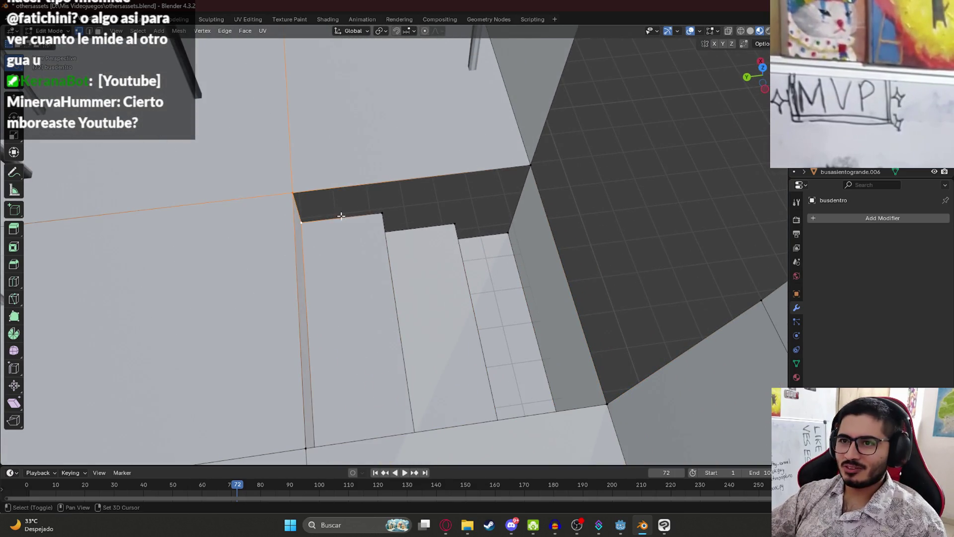
pyautogui.moveTo(449, 220); pyautogui.dragTo(505, 242, button='middle')
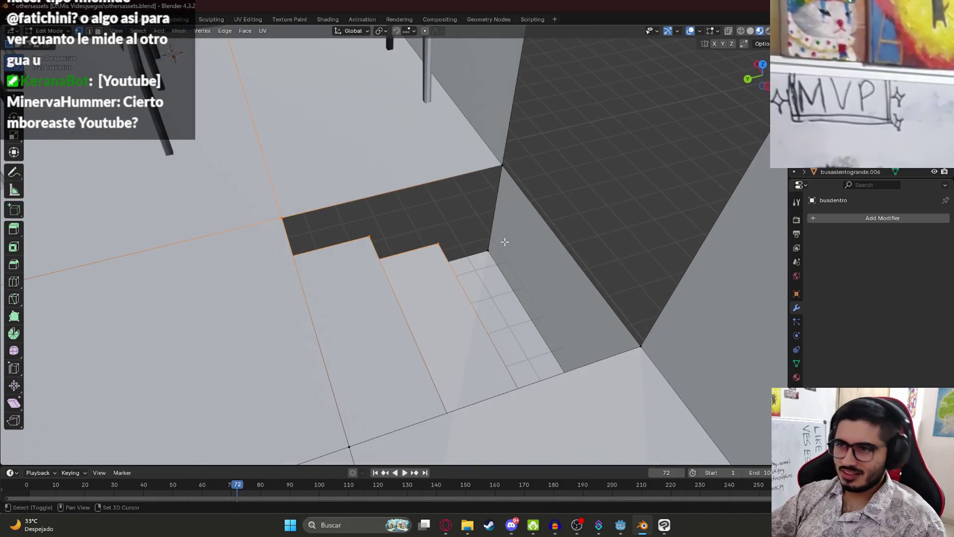
pyautogui.keyDown('shift'); pyautogui.click(506, 156); pyautogui.keyUp('shift')
pyautogui.moveTo(505, 157)
pyautogui.mouseDown(button='middle')
pyautogui.moveTo(426, 206)
pyautogui.moveTo(505, 207)
pyautogui.moveTo(435, 238)
pyautogui.moveTo(503, 292)
pyautogui.moveTo(519, 335)
pyautogui.moveTo(665, 230)
pyautogui.moveTo(747, 308)
pyautogui.moveTo(289, 244)
pyautogui.moveTo(304, 270)
pyautogui.mouseUp(button='middle')
pyautogui.scroll(-2, 562, 340)
# Hide the stair geometry, reveal all hidden bus geometry and return to Object Mode.
pyautogui.press('h')
pyautogui.hotkey('alt', 'h')
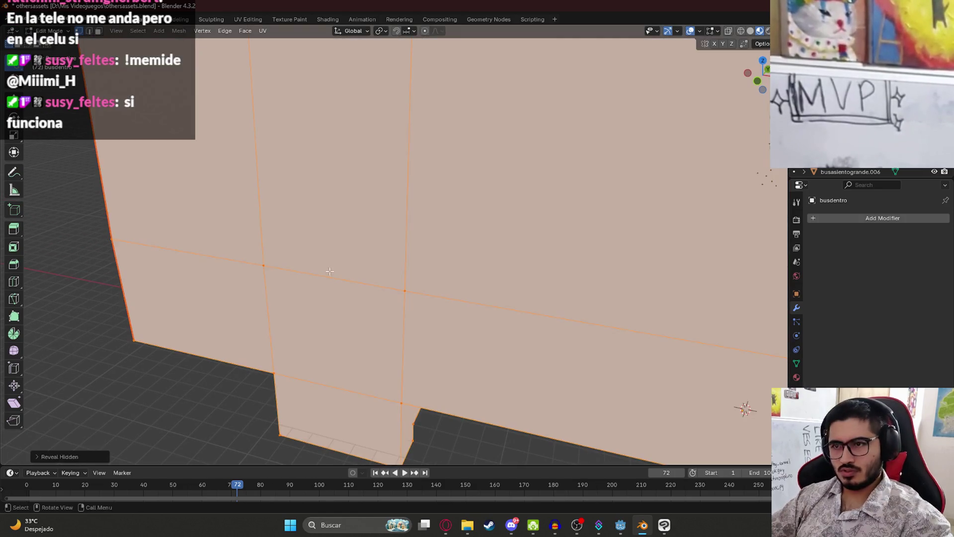
pyautogui.press('Tab')
pyautogui.scroll(-4, 354, 268)
pyautogui.scroll(3, 395, 222)
pyautogui.moveTo(395, 222)
pyautogui.mouseDown(button='middle')
pyautogui.moveTo(393, 259)
pyautogui.moveTo(242, 270)
pyautogui.moveTo(354, 279)
pyautogui.moveTo(383, 264)
pyautogui.moveTo(381, 236)
pyautogui.moveTo(374, 274)
pyautogui.moveTo(396, 262)
pyautogui.moveTo(387, 297)
pyautogui.mouseUp(button='middle')
pyautogui.scroll(-2, 375, 278)
pyautogui.scroll(5, 359, 246)
pyautogui.moveTo(345, 280)
pyautogui.mouseDown(button='middle')
pyautogui.moveTo(200, 249)
pyautogui.moveTo(191, 233)
pyautogui.moveTo(306, 166)
pyautogui.moveTo(444, 147)
pyautogui.mouseUp(button='middle')
pyautogui.scroll(2, 498, 240)
# Select the frontmost seat in top view, undoing an accidental duplicate and cancelled move.
pyautogui.click(489, 249)
pyautogui.press('KP_7')
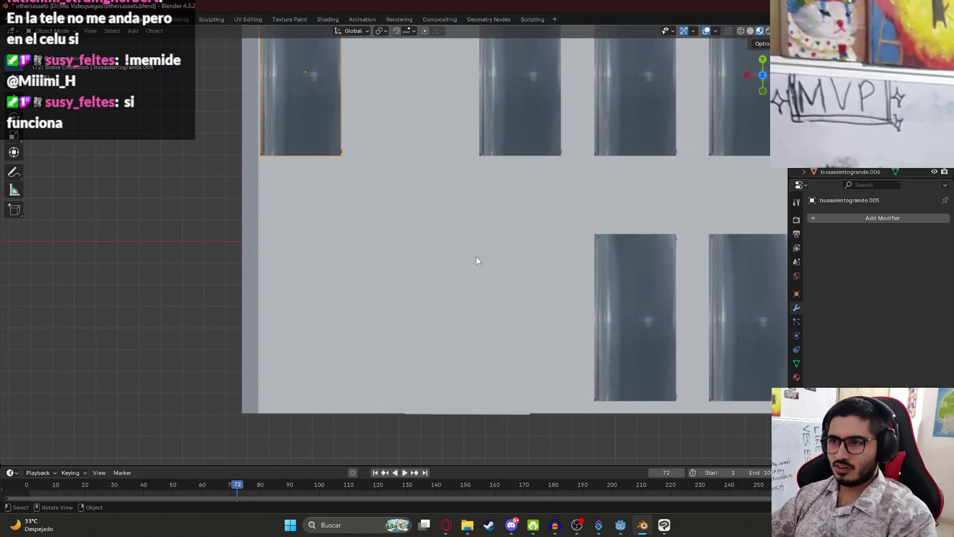
pyautogui.hotkey('shift', 'd')
pyautogui.press('y')
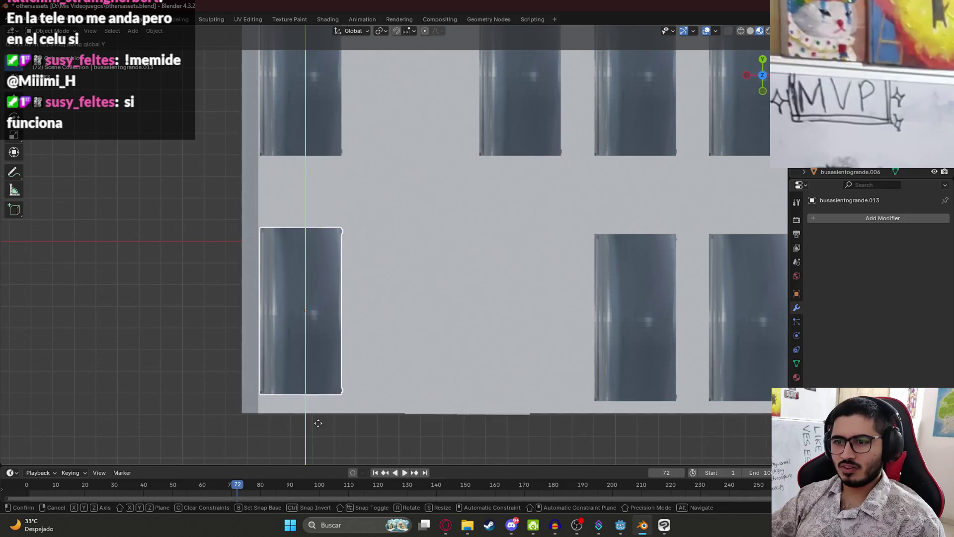
pyautogui.press('Escape')
pyautogui.hotkey('ctrl', 'z')
pyautogui.moveTo(336, 422)
pyautogui.mouseDown(button='middle')
pyautogui.moveTo(311, 296)
pyautogui.moveTo(456, 302)
pyautogui.mouseUp(button='middle')
pyautogui.press('g')
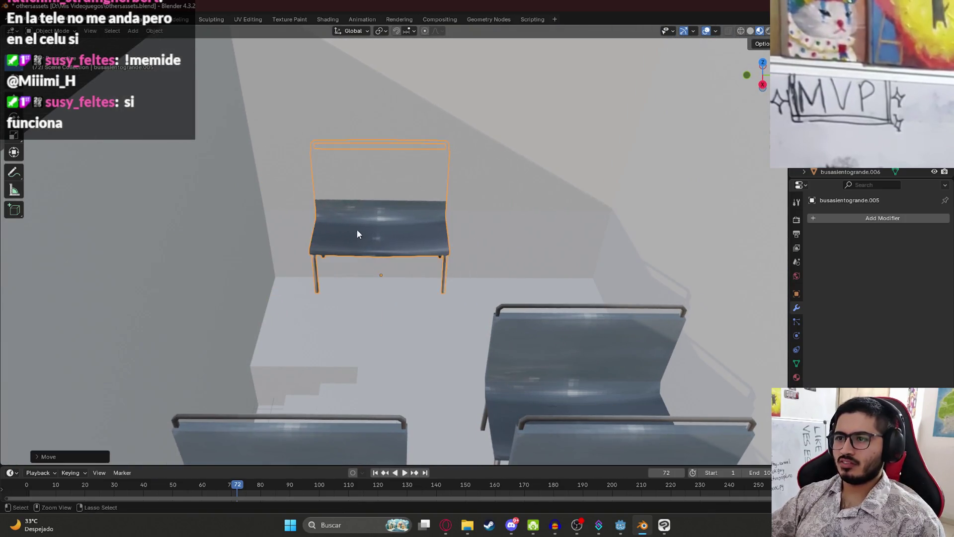
pyautogui.rightClick(478, 249)
pyautogui.moveTo(478, 249)
pyautogui.mouseDown(button='middle')
pyautogui.moveTo(477, 267)
pyautogui.moveTo(329, 202)
pyautogui.mouseUp(button='middle')
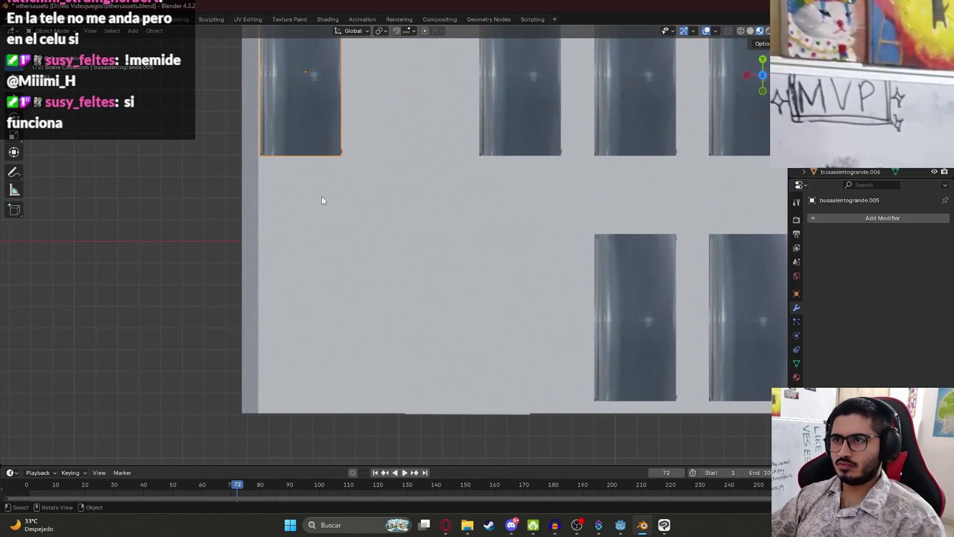
# Slide the seat along the bus length (Y) to the front-left floor area.
pyautogui.press('g')
pyautogui.press('y')
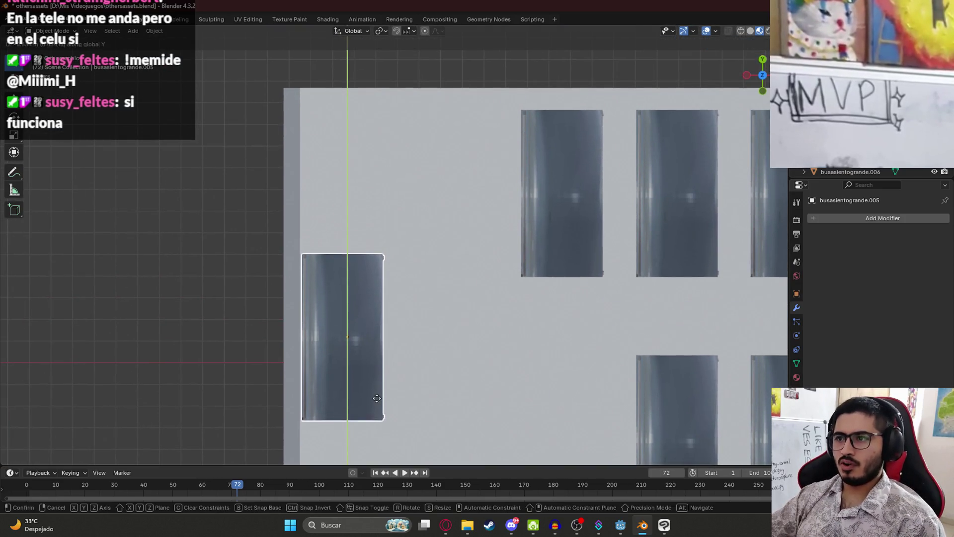
pyautogui.click(381, 399)
pyautogui.scroll(-2, 449, 327)
pyautogui.moveTo(449, 327)
pyautogui.mouseDown(button='middle')
pyautogui.moveTo(503, 311)
pyautogui.moveTo(404, 285)
pyautogui.moveTo(409, 205)
pyautogui.moveTo(313, 295)
pyautogui.mouseUp(button='middle')
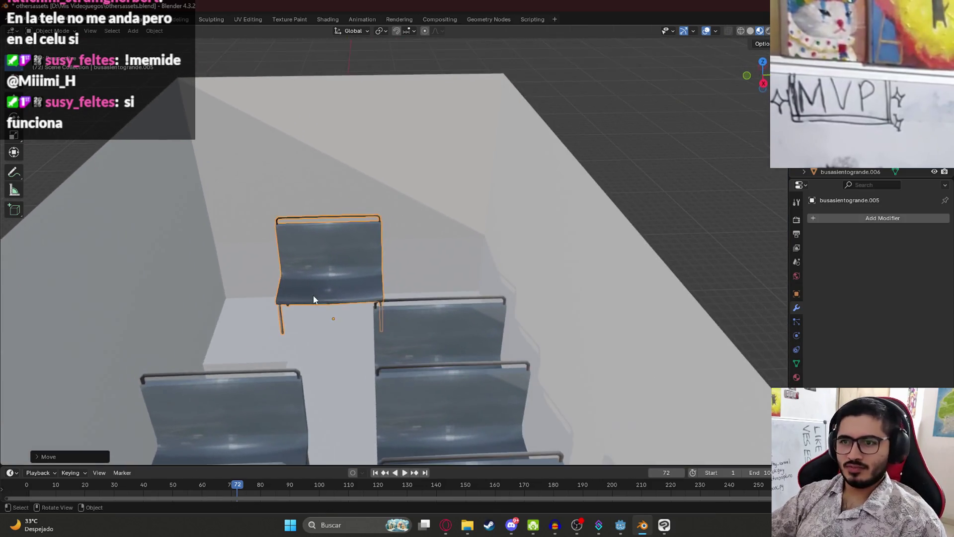
pyautogui.scroll(4, 313, 295)
# From top view, nudge the seat further forward along Y.
pyautogui.press('KP_7')
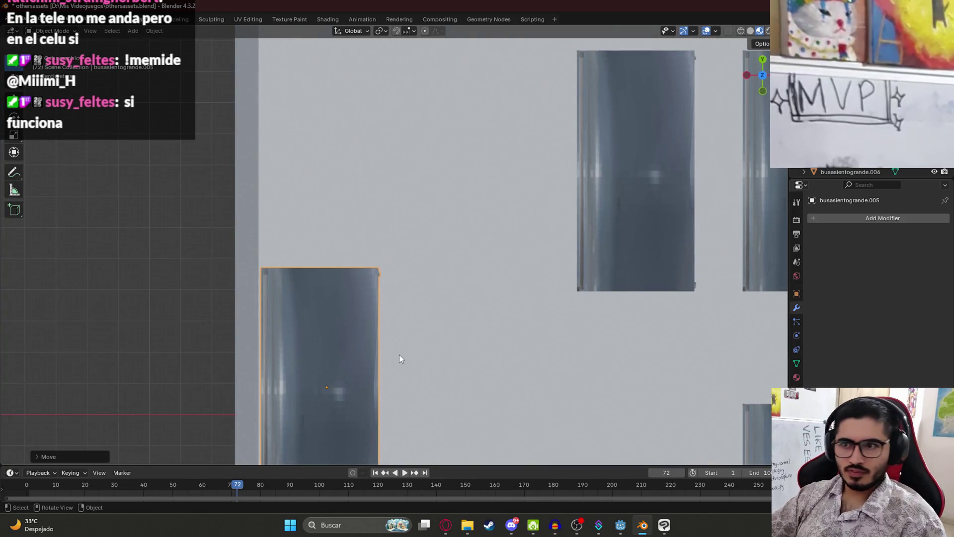
pyautogui.scroll(-4, 401, 356)
pyautogui.press('g')
pyautogui.press('y')
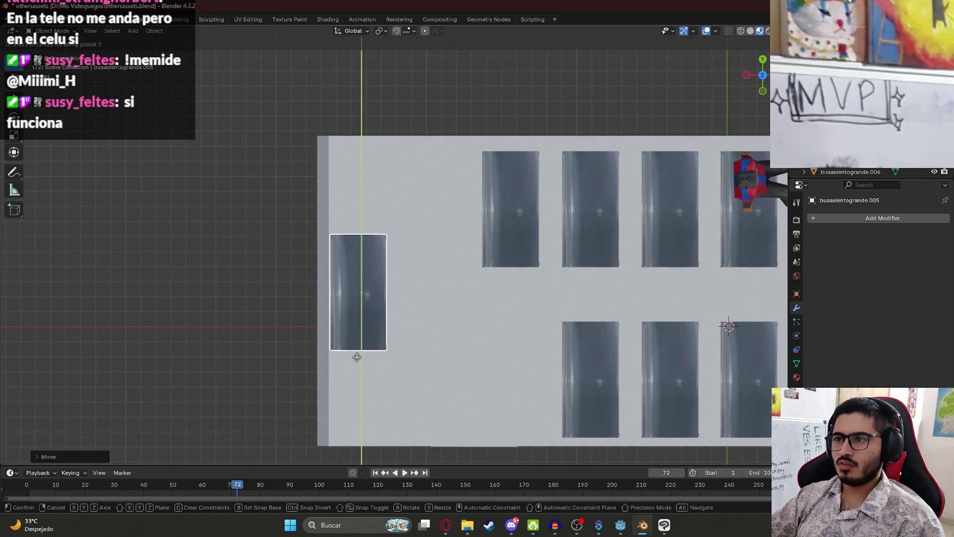
pyautogui.click(356, 356)
pyautogui.moveTo(429, 354)
pyautogui.mouseDown(button='middle')
pyautogui.moveTo(337, 317)
pyautogui.moveTo(263, 303)
pyautogui.mouseUp(button='middle')
# In wireframe Edit Mode, pull the seat's lower-end geometry outward along Y.
pyautogui.press('z')
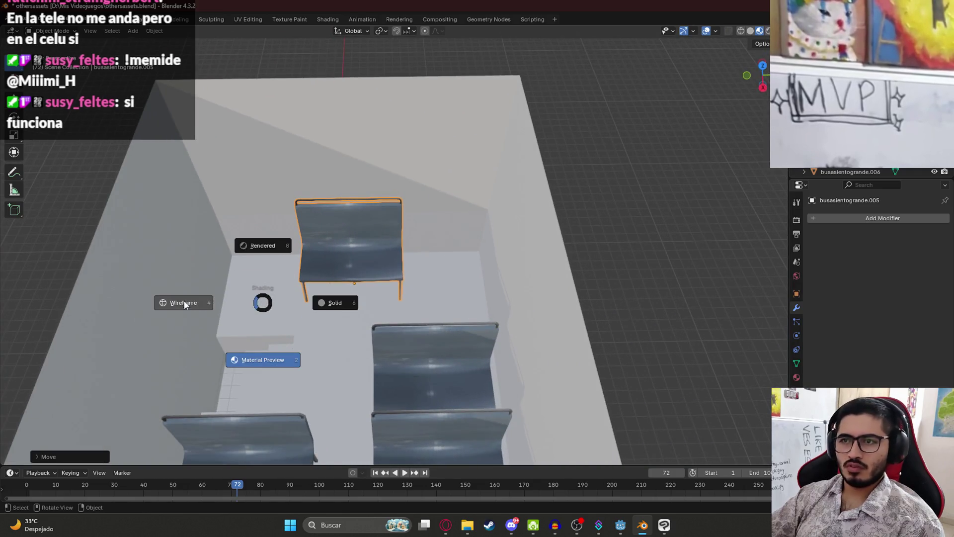
pyautogui.click(183, 307)
pyautogui.press('Tab')
pyautogui.moveTo(292, 184)
pyautogui.mouseDown()
pyautogui.moveTo(315, 316)
pyautogui.moveTo(301, 185)
pyautogui.mouseUp()
pyautogui.press('KP_7')
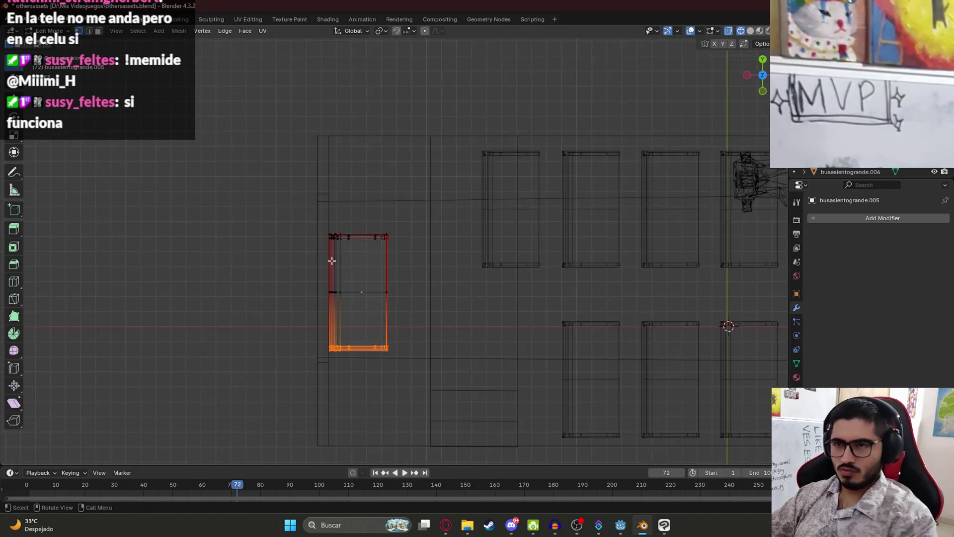
pyautogui.press('g')
pyautogui.press('y')
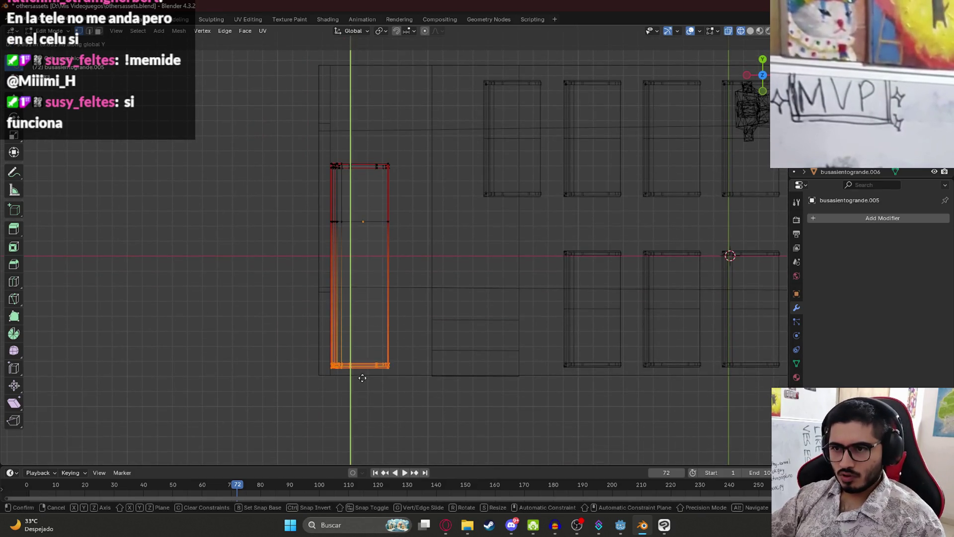
pyautogui.click(362, 382)
# Extend the seat's top end along Y, then restore Material Preview and leave Edit Mode.
pyautogui.moveTo(306, 141); pyautogui.dragTo(404, 185)
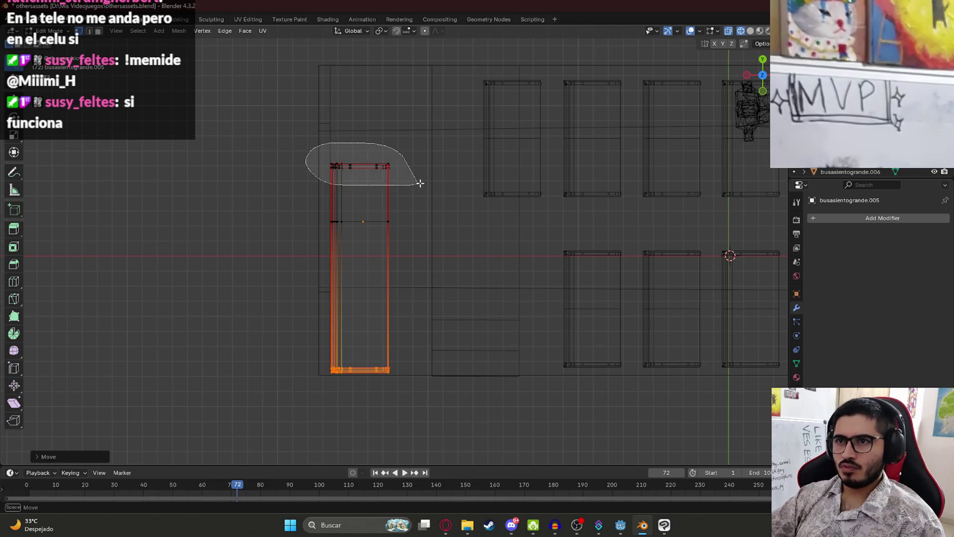
pyautogui.press('g')
pyautogui.press('y')
pyautogui.click(400, 136)
pyautogui.moveTo(398, 139)
pyautogui.mouseDown(button='middle')
pyautogui.moveTo(390, 271)
pyautogui.moveTo(386, 256)
pyautogui.mouseUp(button='middle')
pyautogui.press('z')
pyautogui.click(398, 323)
pyautogui.moveTo(402, 321)
pyautogui.mouseDown(button='middle')
pyautogui.moveTo(557, 218)
pyautogui.moveTo(628, 225)
pyautogui.moveTo(554, 257)
pyautogui.moveTo(601, 252)
pyautogui.moveTo(504, 307)
pyautogui.moveTo(428, 271)
pyautogui.moveTo(415, 326)
pyautogui.moveTo(456, 340)
pyautogui.mouseUp(button='middle')
pyautogui.press('Tab')
# Slide the lengthened bench's right half along Y to widen it.
pyautogui.scroll(4, 415, 326)
pyautogui.scroll(-5, 444, 335)
pyautogui.click(449, 292)
pyautogui.press('Tab')
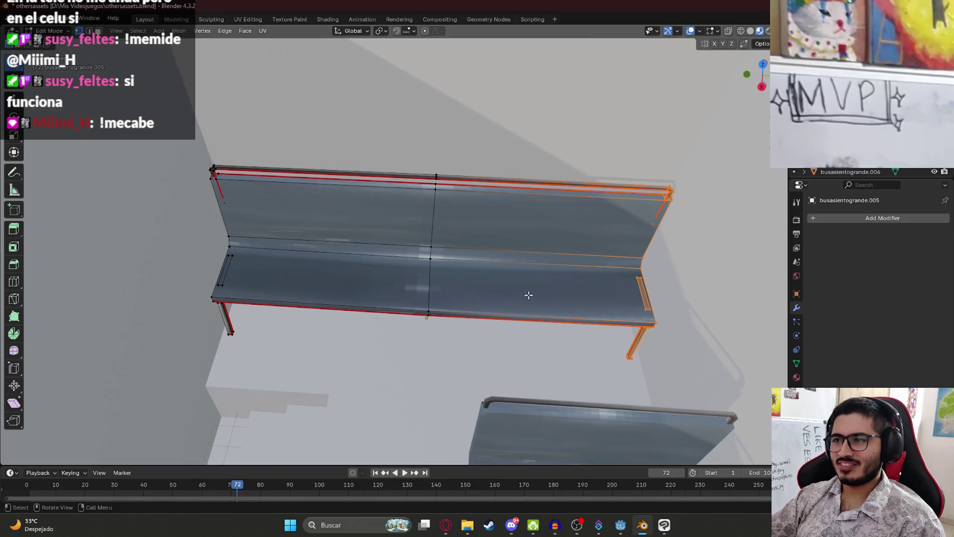
pyautogui.press('g')
pyautogui.press('y')
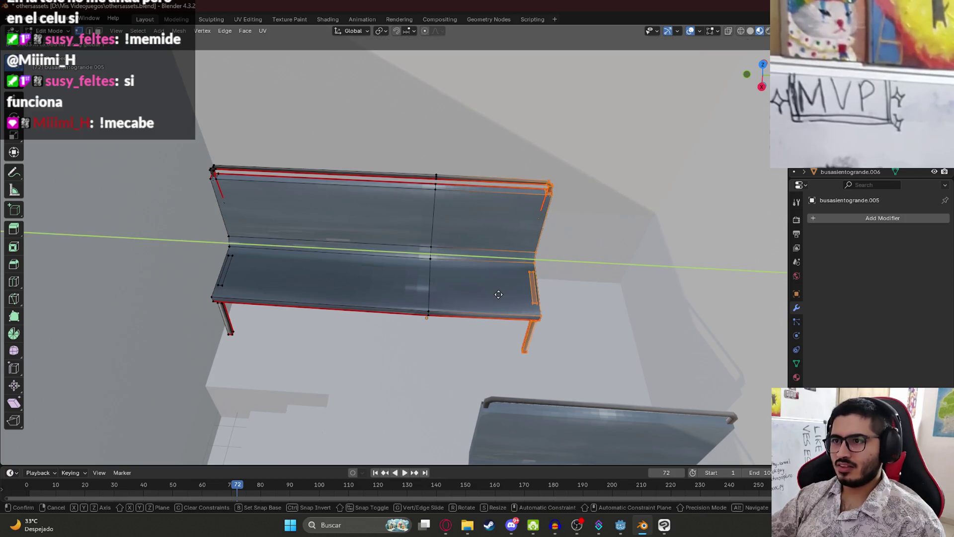
pyautogui.click(611, 293)
# Select the bench's left half in wireframe and extend it further out along Y.
pyautogui.press('z')
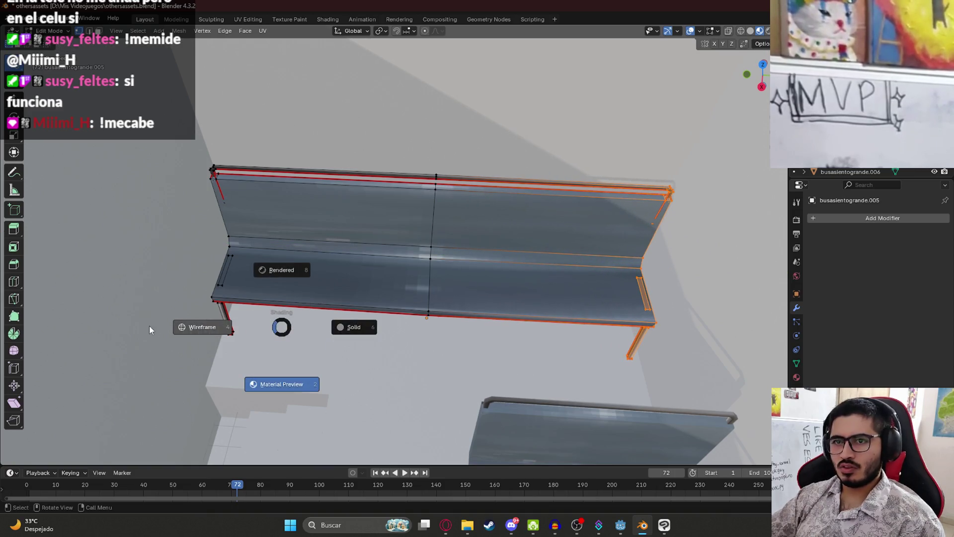
pyautogui.click(202, 326)
pyautogui.moveTo(294, 318)
pyautogui.mouseDown()
pyautogui.moveTo(262, 149)
pyautogui.moveTo(302, 306)
pyautogui.mouseUp()
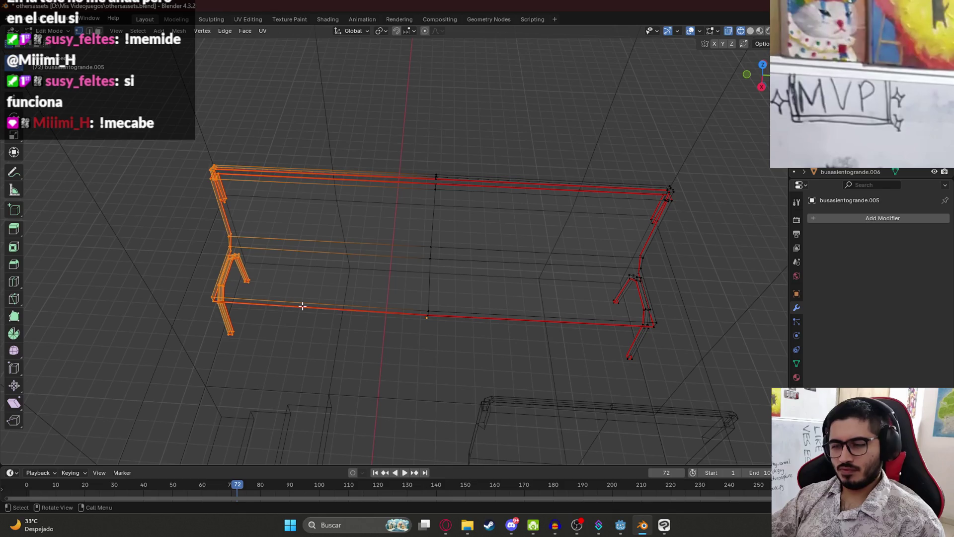
pyautogui.press('z')
pyautogui.click(315, 365)
pyautogui.press('g')
pyautogui.press('y')
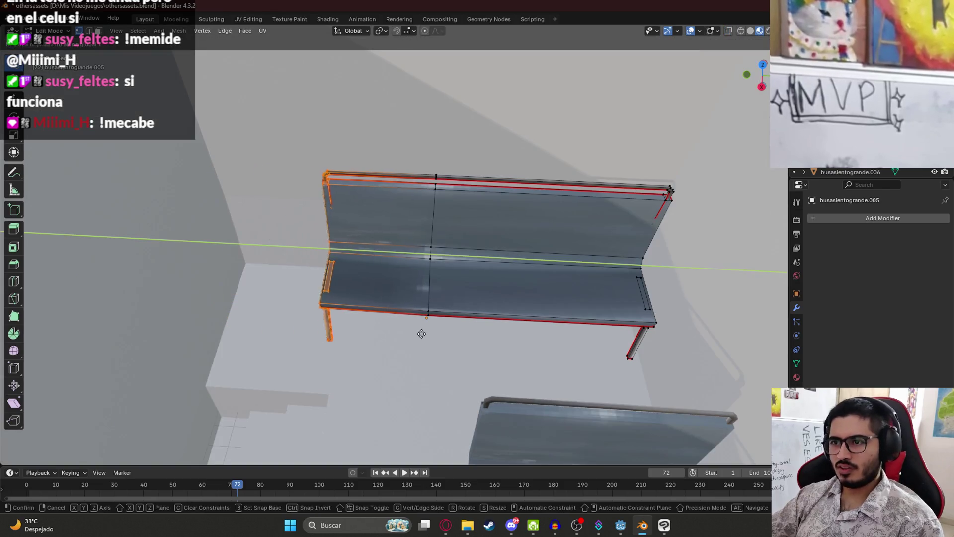
pyautogui.click(394, 255)
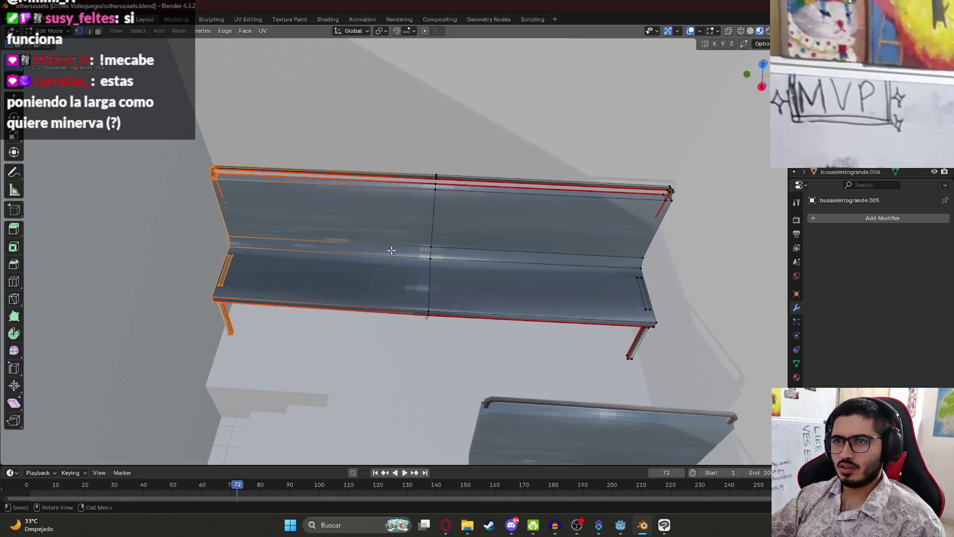
# Select the bench's middle edge column and recentre it along Y.
pyautogui.moveTo(442, 149)
pyautogui.mouseDown()
pyautogui.moveTo(397, 308)
pyautogui.moveTo(422, 377)
pyautogui.mouseUp()
pyautogui.press('z')
pyautogui.click(309, 243)
pyautogui.moveTo(459, 120); pyautogui.dragTo(410, 369)
pyautogui.press('g')
pyautogui.press('y')
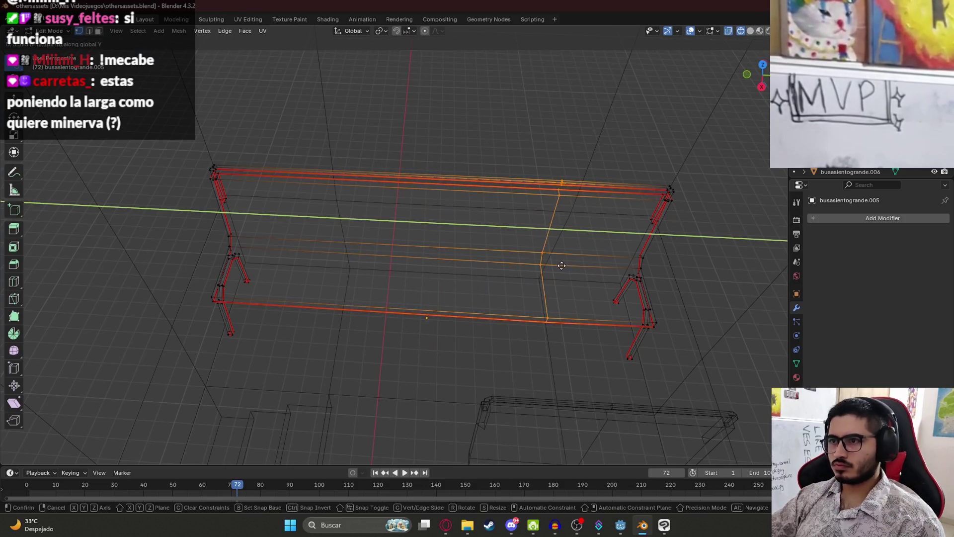
pyautogui.click(562, 265)
# Shift the bench's left leg along Y to the bench's new end.
pyautogui.moveTo(266, 196)
pyautogui.mouseDown()
pyautogui.moveTo(320, 271)
pyautogui.moveTo(324, 256)
pyautogui.mouseUp()
pyautogui.press('g')
pyautogui.press('y')
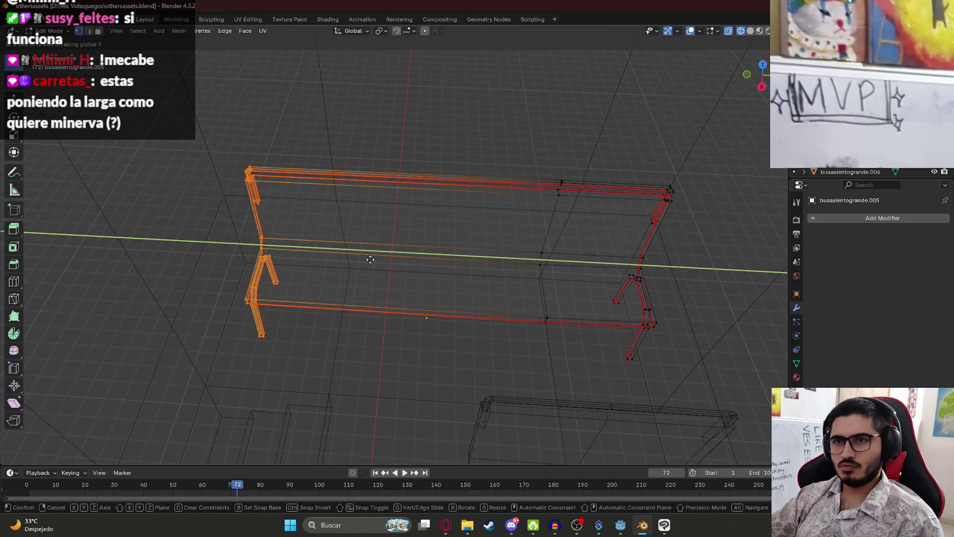
pyautogui.click(484, 273)
pyautogui.press('KP_7')
pyautogui.scroll(-2, 432, 287)
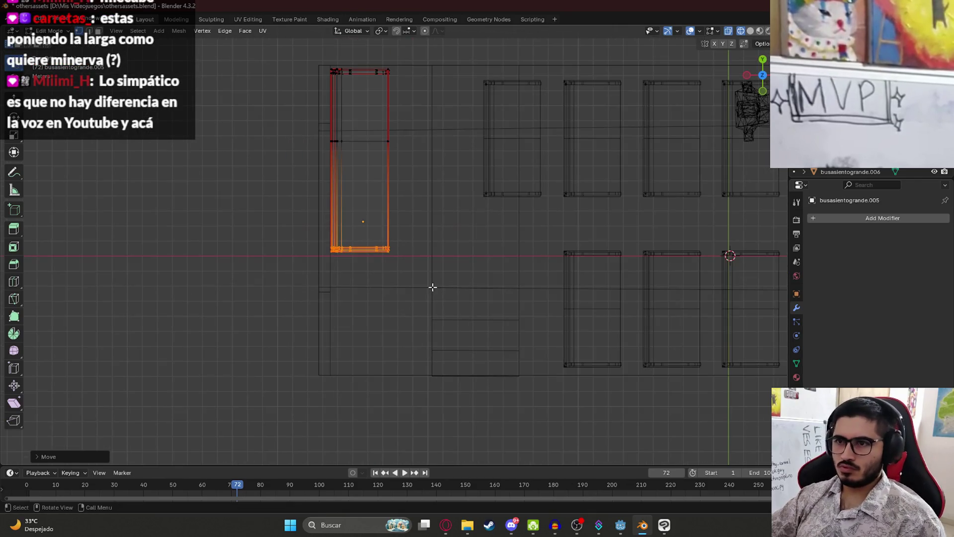
# Pull the bench's bottom edge up along Y, restore Material Preview and exit Edit Mode.
pyautogui.press('g')
pyautogui.press('y')
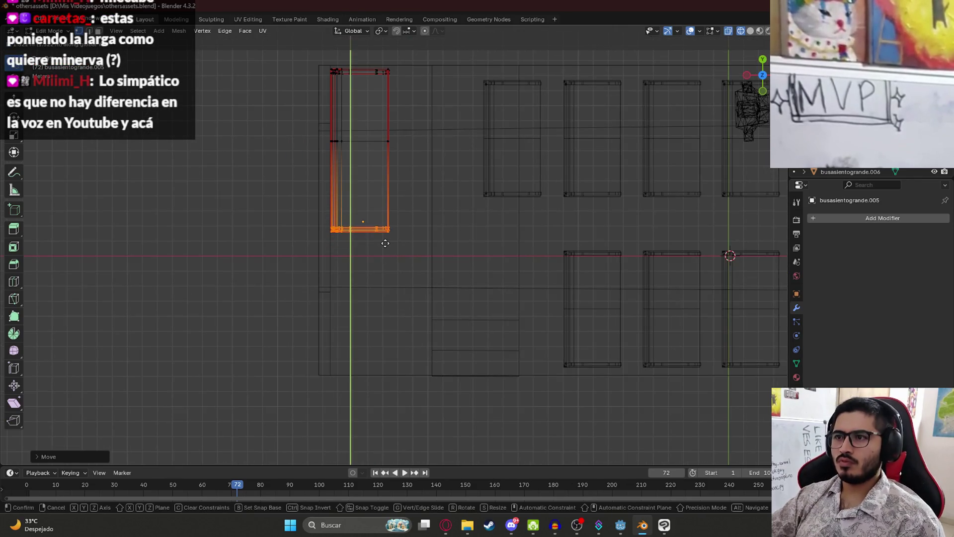
pyautogui.click(533, 241)
pyautogui.moveTo(532, 240); pyautogui.dragTo(409, 187, button='middle')
pyautogui.press('z')
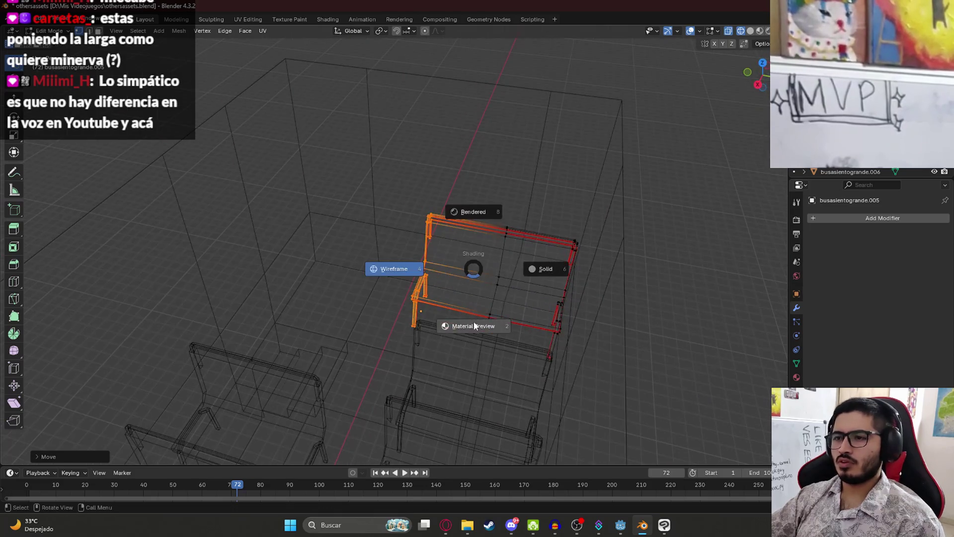
pyautogui.click(481, 290)
pyautogui.press('Tab')
pyautogui.moveTo(489, 283)
pyautogui.mouseDown(button='middle')
pyautogui.moveTo(467, 276)
pyautogui.moveTo(473, 286)
pyautogui.mouseUp(button='middle')
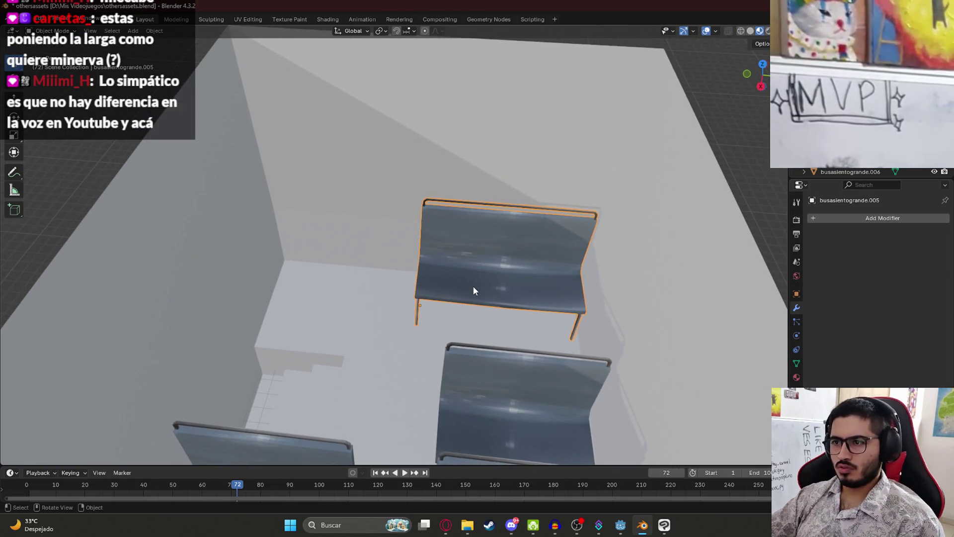
# Duplicate the long bench in top view and place the copy below it along Y.
pyautogui.press('KP_7')
pyautogui.hotkey('shift', 'd')
pyautogui.press('y')
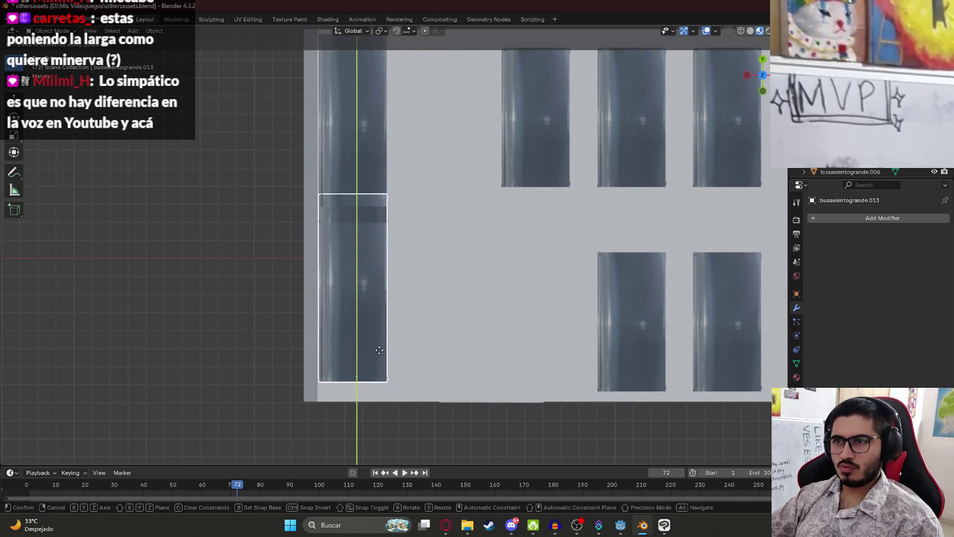
pyautogui.click(383, 378)
pyautogui.moveTo(383, 379)
pyautogui.mouseDown(button='middle')
pyautogui.moveTo(445, 339)
pyautogui.moveTo(378, 300)
pyautogui.moveTo(363, 300)
pyautogui.moveTo(362, 311)
pyautogui.mouseUp(button='middle')
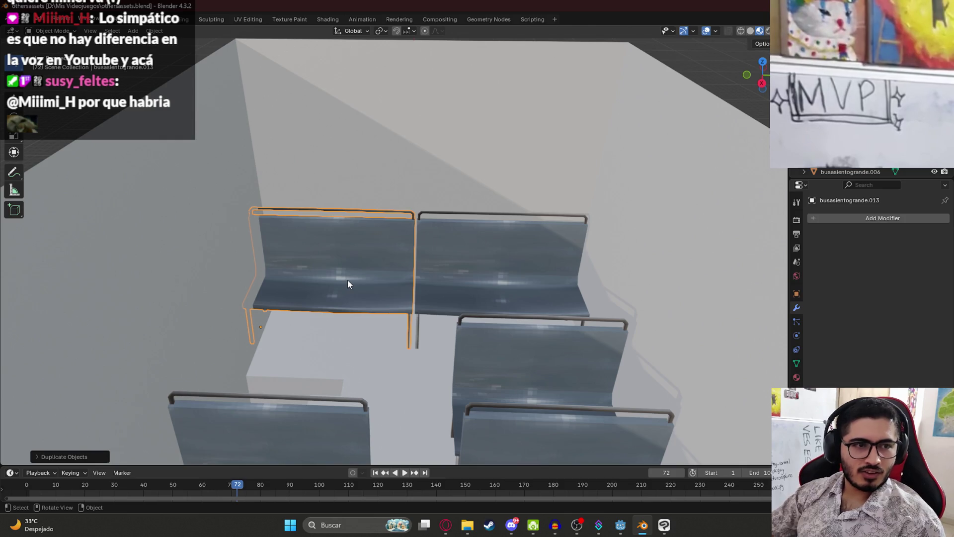
pyautogui.moveTo(348, 281)
pyautogui.mouseDown(button='middle')
pyautogui.moveTo(411, 251)
pyautogui.moveTo(412, 280)
pyautogui.mouseUp(button='middle')
# Slide the copy along Y until it butts against the original bench.
pyautogui.scroll(3, 347, 246)
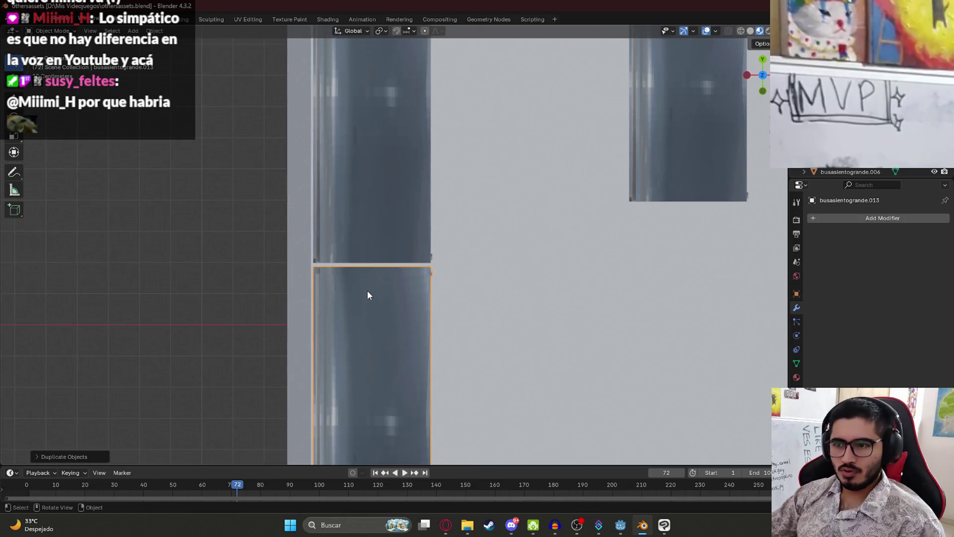
pyautogui.press('g')
pyautogui.press('y')
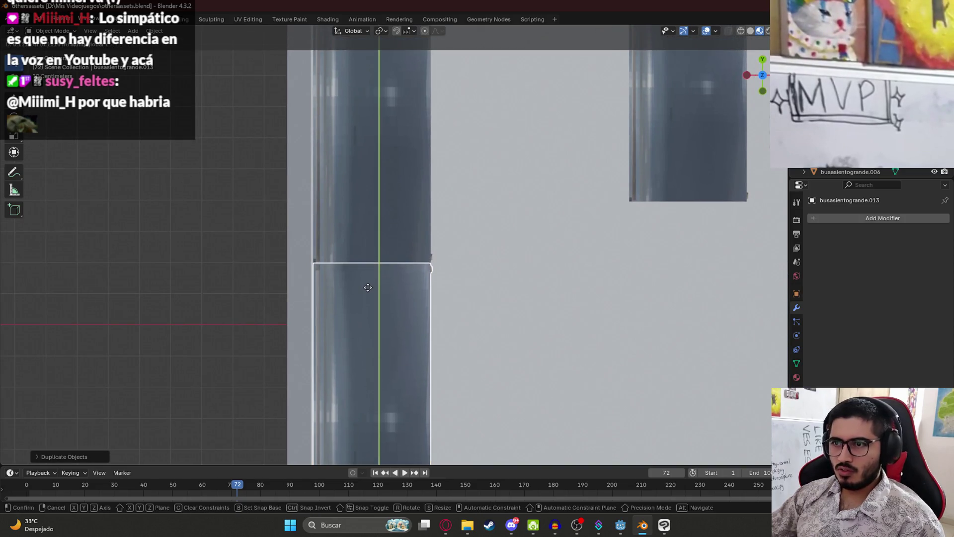
pyautogui.click(367, 289)
pyautogui.moveTo(512, 324)
pyautogui.mouseDown(button='middle')
pyautogui.moveTo(413, 279)
pyautogui.moveTo(391, 263)
pyautogui.moveTo(398, 251)
pyautogui.moveTo(404, 335)
pyautogui.moveTo(343, 316)
pyautogui.moveTo(361, 335)
pyautogui.moveTo(354, 339)
pyautogui.mouseUp(button='middle')
# Slide the bench copy along Y into its final place.
pyautogui.press('g')
pyautogui.press('y')
pyautogui.click(362, 335)
# In Edit Mode with wireframe, select and delete the vertices at the bench's right end.
pyautogui.press('Tab')
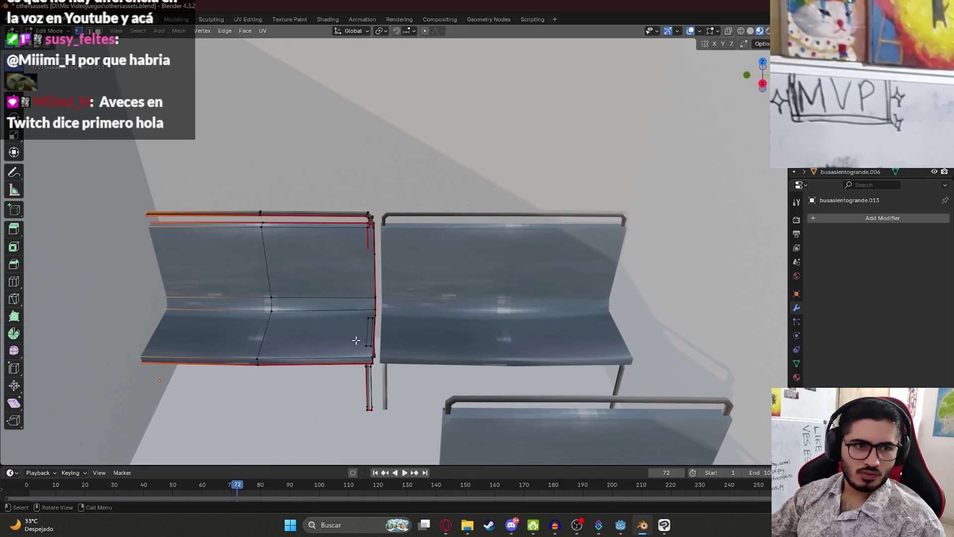
pyautogui.click(360, 202)
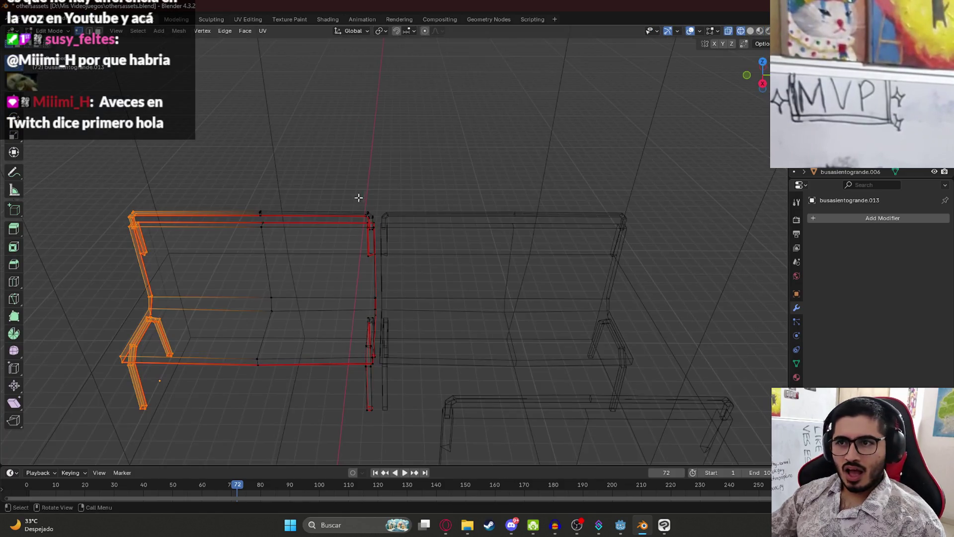
pyautogui.moveTo(358, 434)
pyautogui.mouseDown()
pyautogui.moveTo(393, 235)
pyautogui.moveTo(353, 234)
pyautogui.mouseUp()
pyautogui.press('x')
pyautogui.click(354, 234)
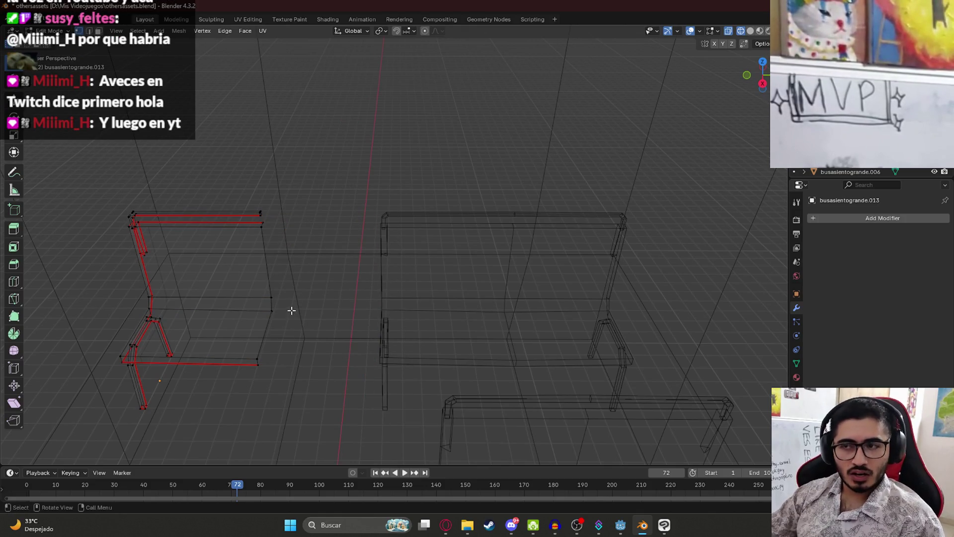
# Toggle viewport shading through the Z menu, ending in Material Preview.
pyautogui.press('z')
pyautogui.click(296, 249)
pyautogui.press('z')
pyautogui.click(184, 238)
pyautogui.press('z')
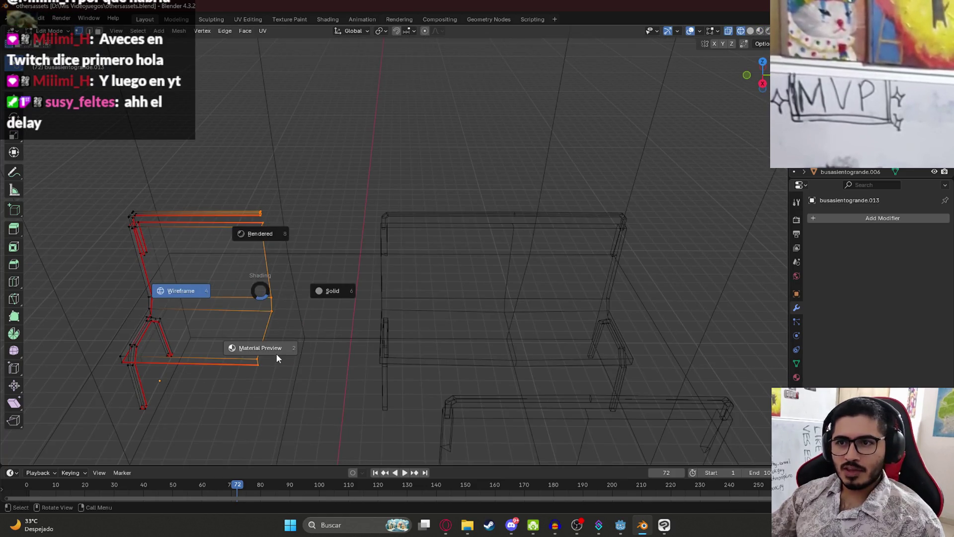
pyautogui.click(277, 357)
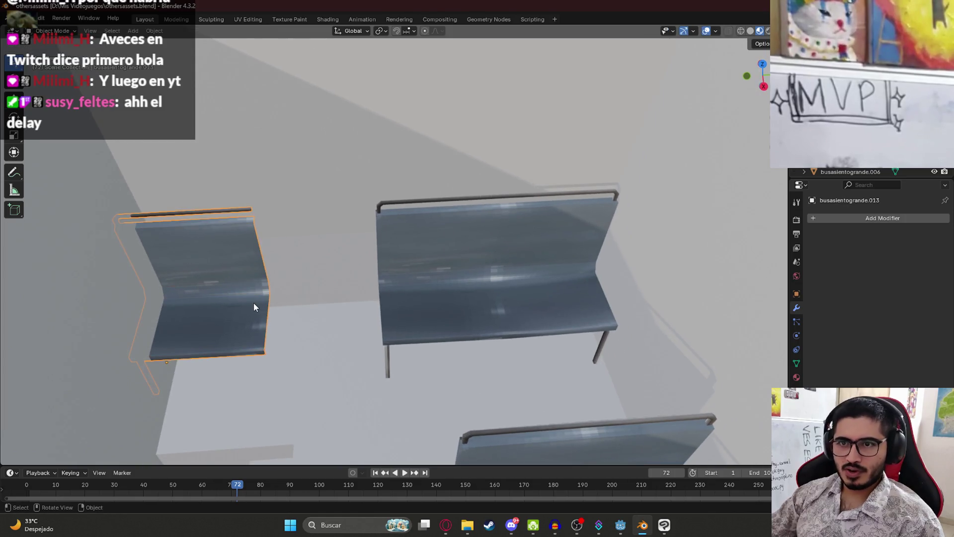
# Back in Object Mode, reposition the chair and check it from the top view.
pyautogui.press('Tab')
pyautogui.press('g')
pyautogui.click(278, 307)
pyautogui.press('KP_7')
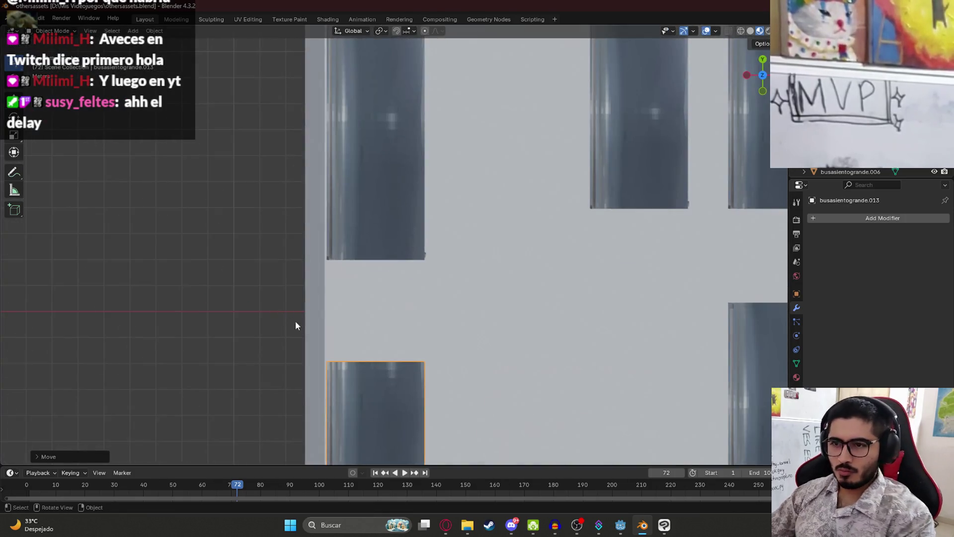
pyautogui.scroll(-2, 289, 317)
pyautogui.scroll(3, 375, 350)
pyautogui.press('g')
pyautogui.press('y')
pyautogui.press('Escape')
pyautogui.scroll(-2, 404, 261)
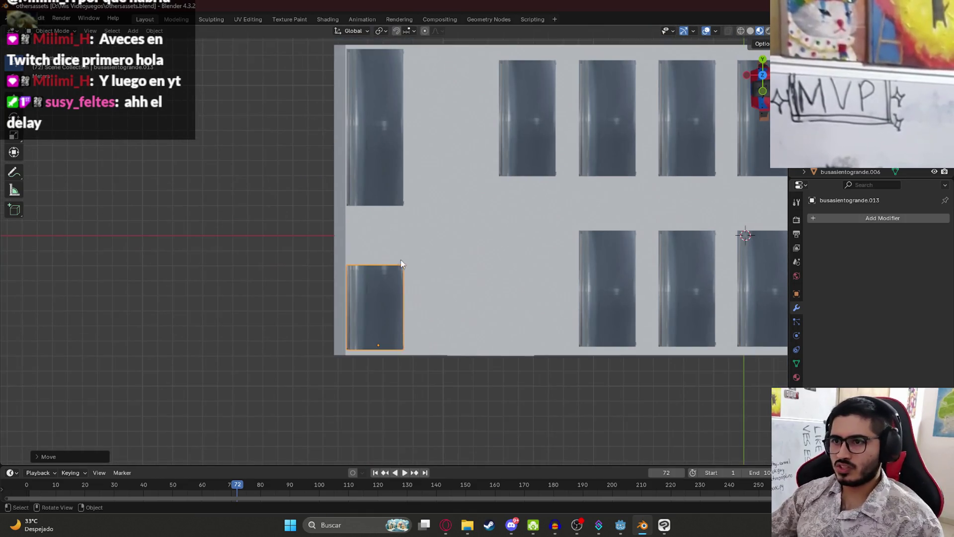
pyautogui.scroll(2, 403, 260)
# Stretch the selected bench edges along Y until they meet the neighbouring seat.
pyautogui.press('Tab')
pyautogui.moveTo(403, 260); pyautogui.dragTo(384, 328, button='middle')
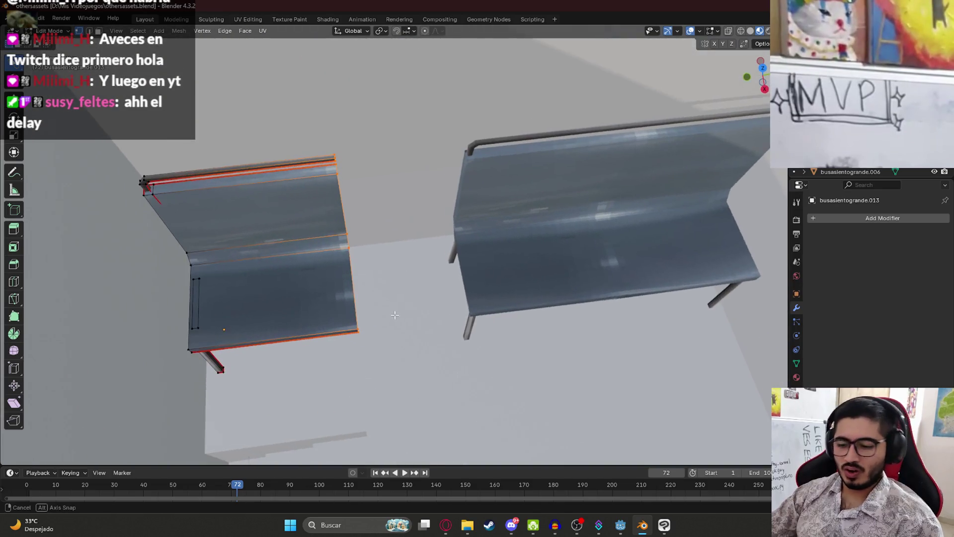
pyautogui.press('g')
pyautogui.press('y')
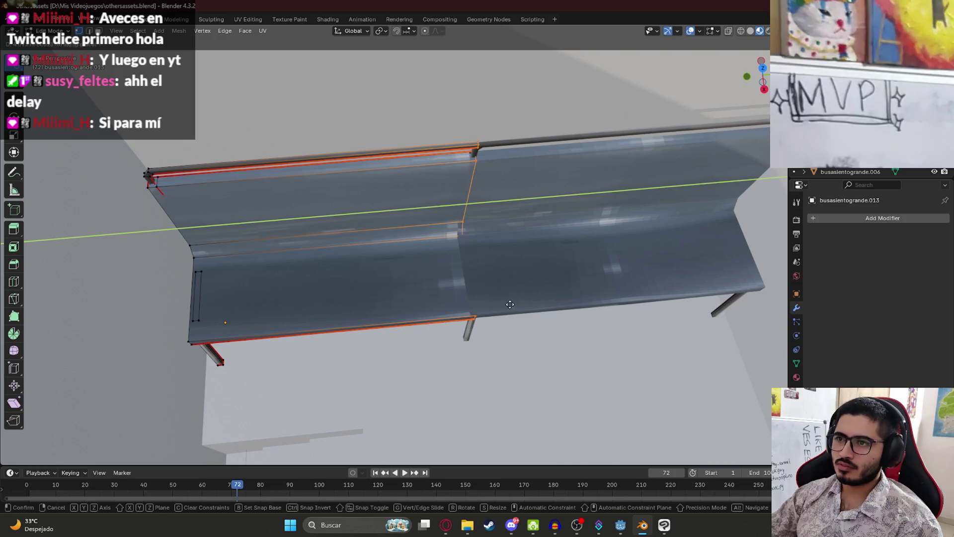
pyautogui.click(514, 303)
pyautogui.moveTo(514, 303)
pyautogui.mouseDown(button='middle')
pyautogui.moveTo(532, 358)
pyautogui.moveTo(555, 387)
pyautogui.moveTo(517, 259)
pyautogui.moveTo(362, 294)
pyautogui.moveTo(439, 281)
pyautogui.mouseUp(button='middle')
pyautogui.press('y')
pyautogui.click(504, 328)
# Mirror the selected bench geometry along X with Ctrl+M.
pyautogui.press('Tab')
pyautogui.press('Tab')
pyautogui.hotkey('ctrl', 'm')
pyautogui.press('x')
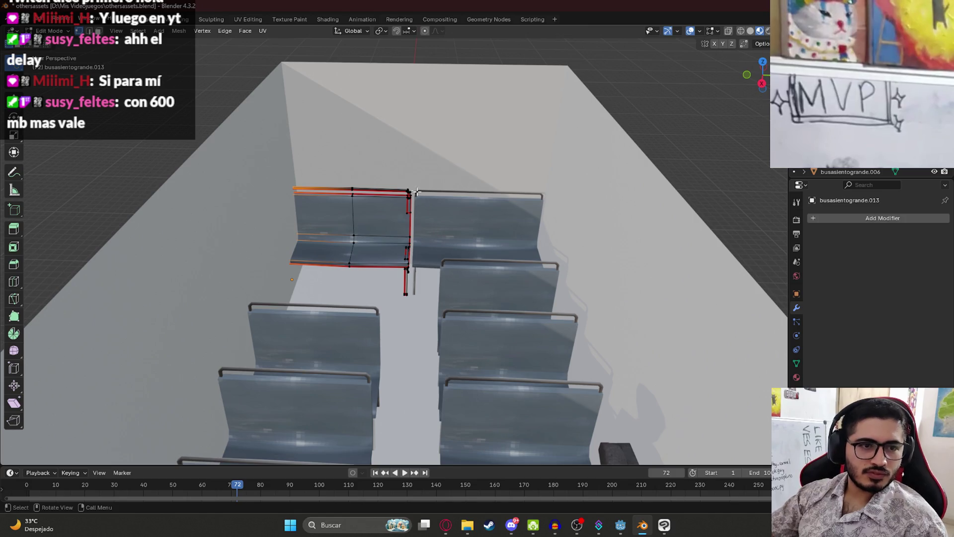
# Select the long bench's mesh and, in wireframe, lasso the legs at its left end.
pyautogui.scroll(5, 416, 201)
pyautogui.hotkey('ctrl', 'l')
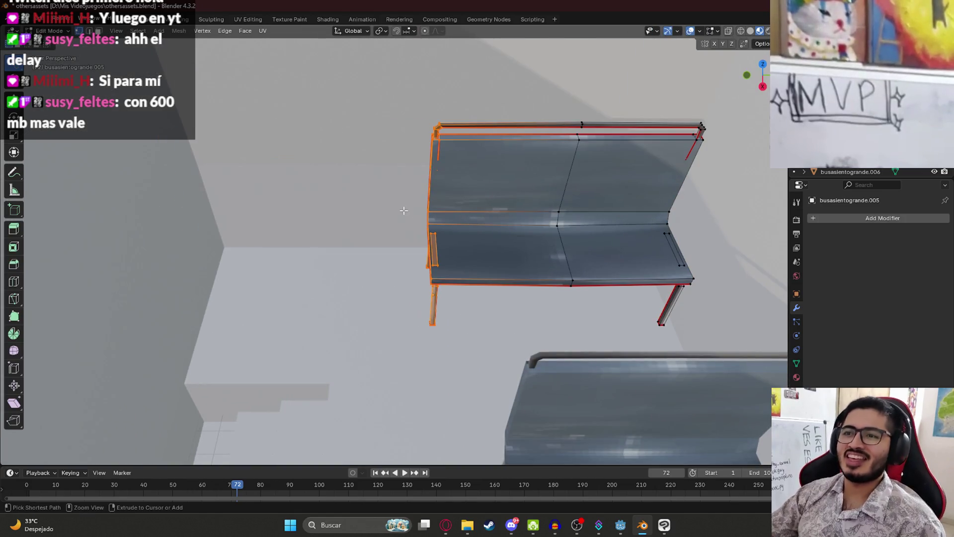
pyautogui.press('KP_Decimal')
pyautogui.scroll(-3, 403, 211)
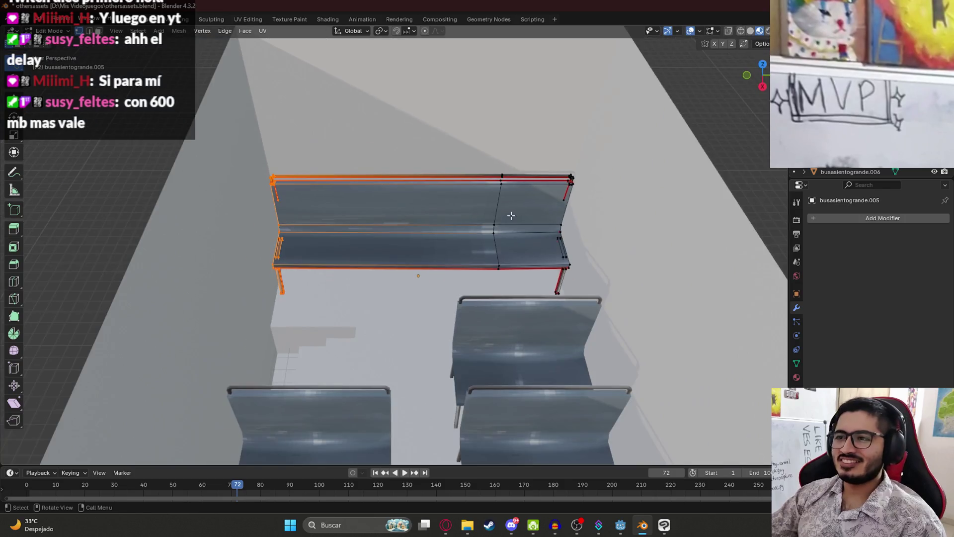
pyautogui.scroll(-3, 471, 237)
pyautogui.scroll(4, 468, 244)
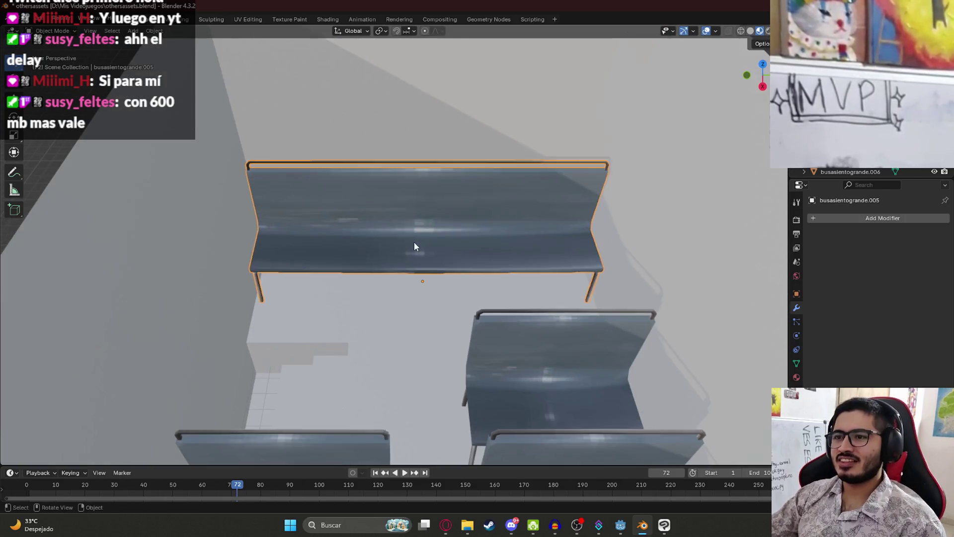
pyautogui.hotkey('shift', 'z')
pyautogui.moveTo(257, 120)
pyautogui.mouseDown()
pyautogui.moveTo(309, 255)
pyautogui.moveTo(258, 160)
pyautogui.mouseUp()
# From the top view, drag the bench end along Y to span the back of the bus.
pyautogui.press('KP_7')
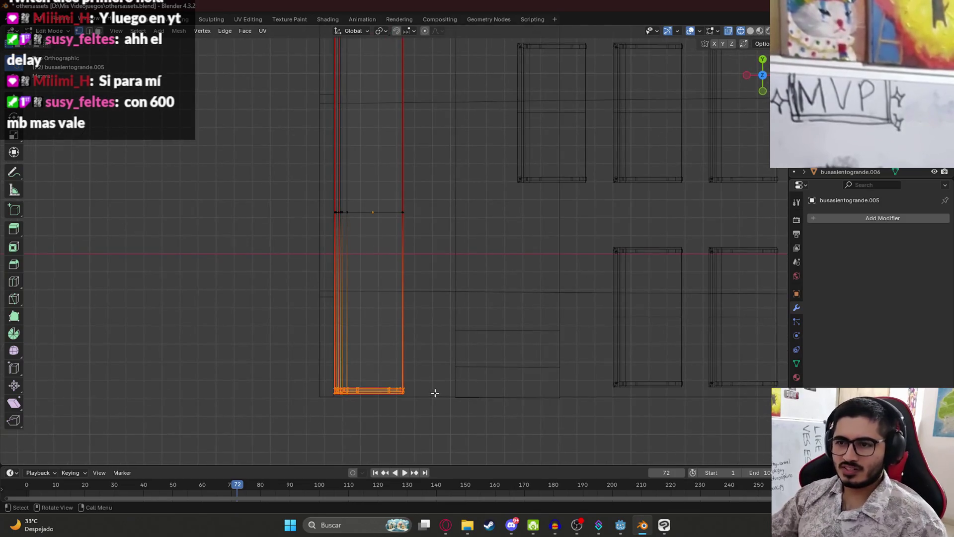
pyautogui.keyDown('shift'); pyautogui.moveTo(435, 393); pyautogui.dragTo(411, 366, button='middle'); pyautogui.keyUp('shift')
pyautogui.press('g')
pyautogui.press('y')
pyautogui.click(475, 320)
# Return to Object Mode in Material Preview and save othersassets.blend.
pyautogui.press('Tab')
pyautogui.press('z')
pyautogui.click(487, 391)
pyautogui.moveTo(487, 392)
pyautogui.mouseDown(button='middle')
pyautogui.moveTo(472, 319)
pyautogui.moveTo(392, 276)
pyautogui.moveTo(654, 198)
pyautogui.moveTo(352, 268)
pyautogui.moveTo(392, 191)
pyautogui.moveTo(419, 198)
pyautogui.mouseUp(button='middle')
pyautogui.hotkey('ctrl', 's')
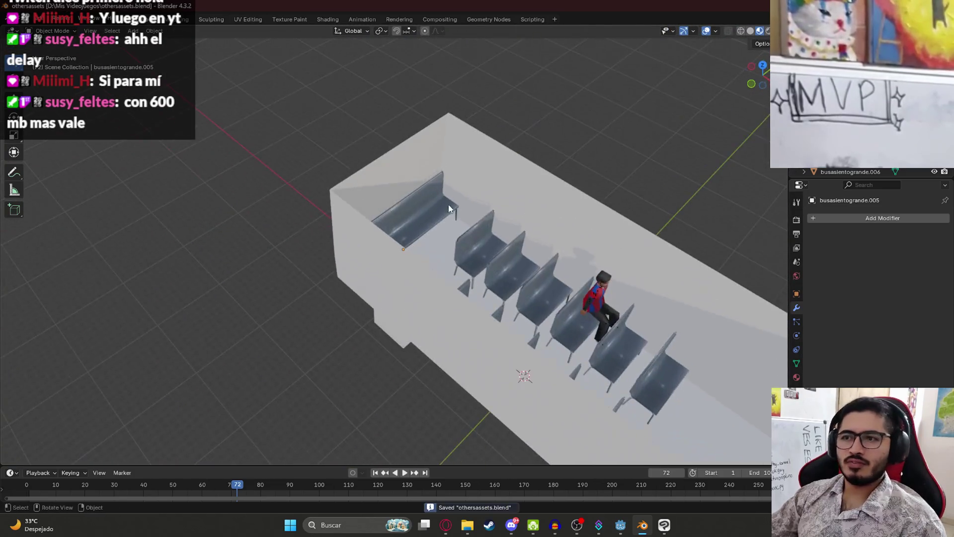
pyautogui.scroll(6, 497, 238)
pyautogui.scroll(-5, 527, 300)
pyautogui.moveTo(550, 303)
pyautogui.mouseDown(button='middle')
pyautogui.moveTo(330, 276)
pyautogui.moveTo(332, 261)
pyautogui.mouseUp(button='middle')
pyautogui.scroll(5, 453, 291)
pyautogui.moveTo(452, 295)
pyautogui.mouseDown(button='middle')
pyautogui.moveTo(306, 271)
pyautogui.moveTo(294, 196)
pyautogui.mouseUp(button='middle')
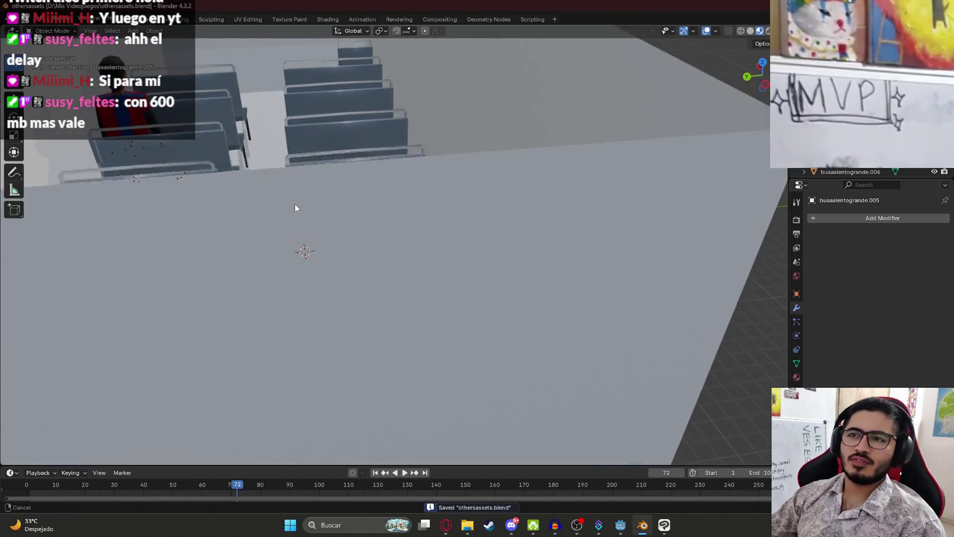
pyautogui.scroll(-5, 294, 196)
pyautogui.scroll(5, 387, 208)
pyautogui.moveTo(386, 208)
pyautogui.mouseDown(button='middle')
pyautogui.moveTo(364, 214)
pyautogui.moveTo(419, 228)
pyautogui.moveTo(430, 286)
pyautogui.moveTo(414, 296)
pyautogui.moveTo(380, 273)
pyautogui.moveTo(367, 374)
pyautogui.moveTo(380, 332)
pyautogui.mouseUp(button='middle')
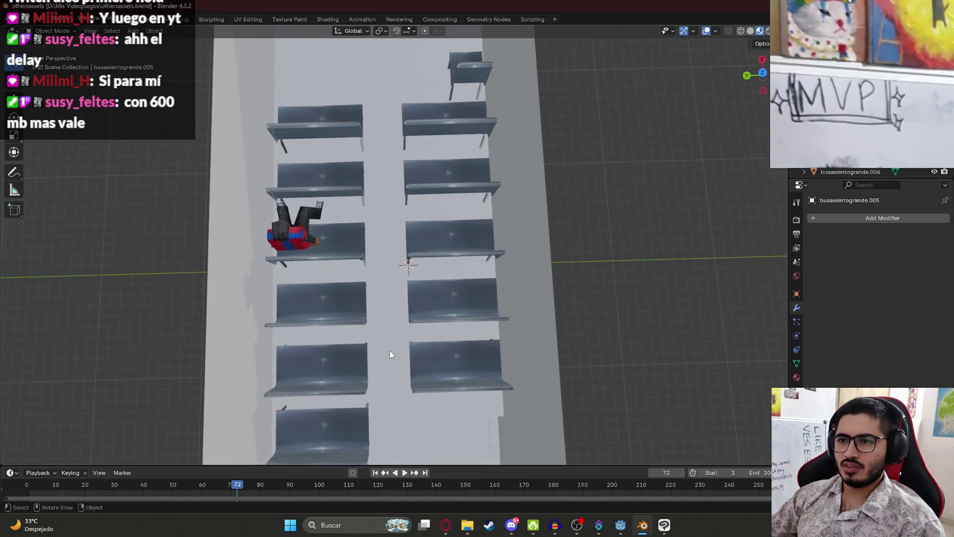
pyautogui.scroll(-3, 397, 343)
pyautogui.scroll(1, 426, 315)
pyautogui.click(481, 344)
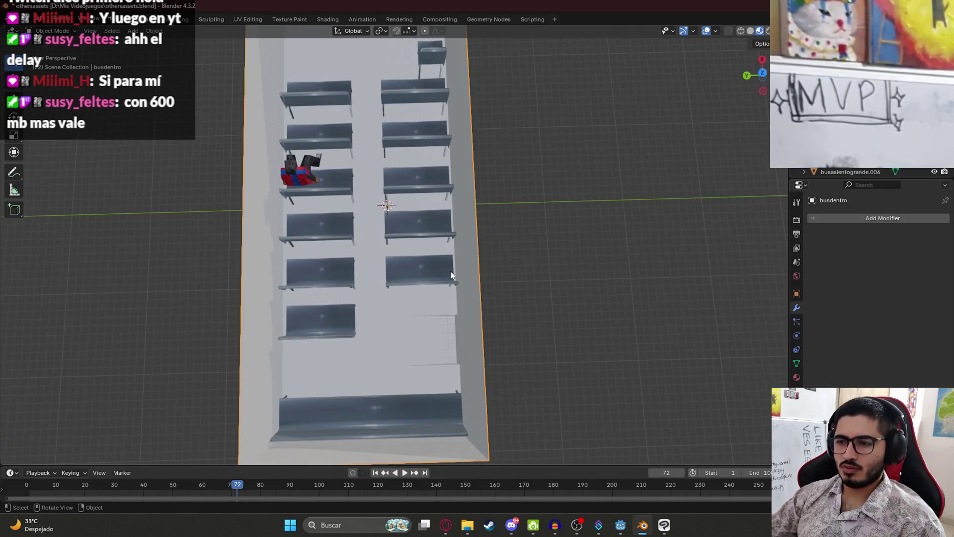
# From the top view, scale the bus body along Y to widen it.
pyautogui.press('KP_7')
pyautogui.press('s')
pyautogui.press('y')
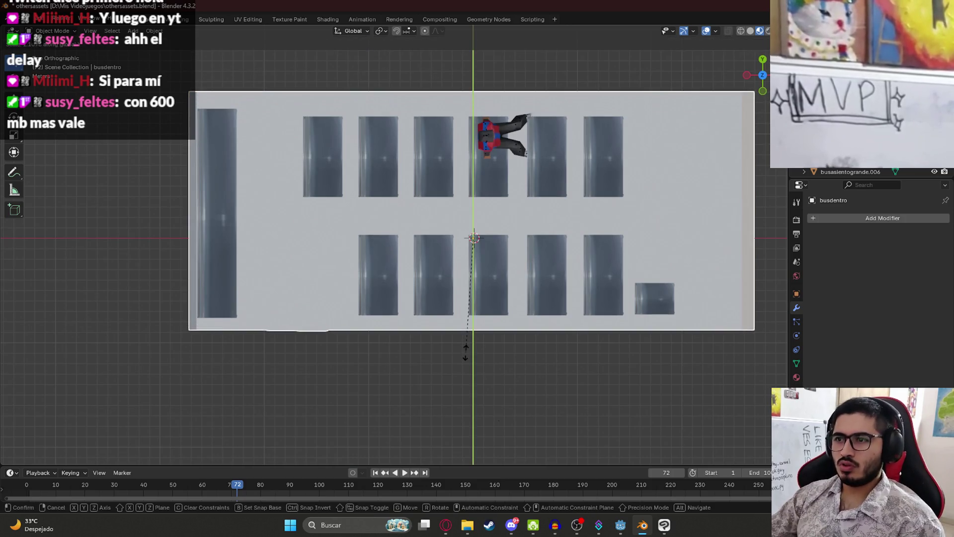
pyautogui.click(466, 357)
# Move the top and bottom seat rows outward along Y toward the side walls.
pyautogui.click(318, 161)
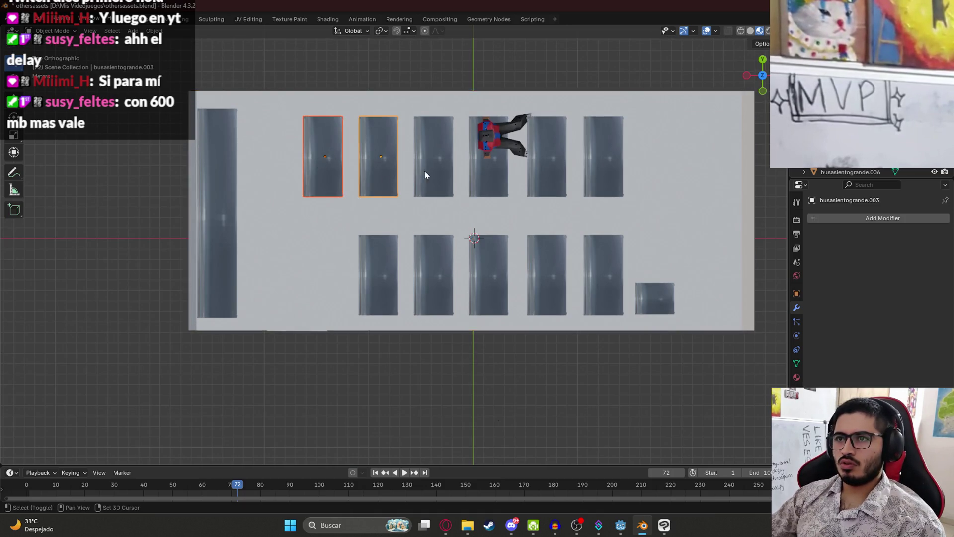
pyautogui.keyDown('shift'); pyautogui.click(589, 179); pyautogui.keyUp('shift')
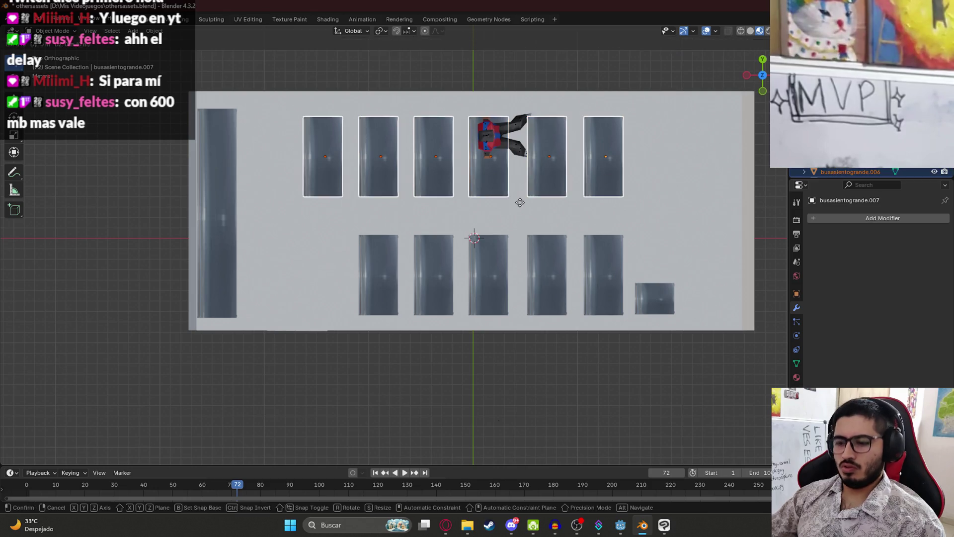
pyautogui.press('g')
pyautogui.press('y')
pyautogui.click(517, 183)
pyautogui.click(392, 283)
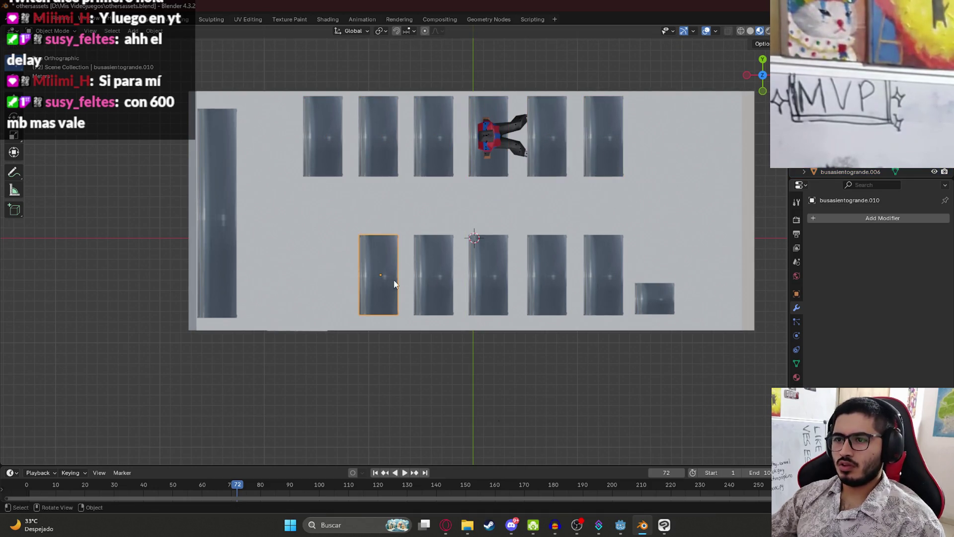
pyautogui.press('g')
pyautogui.press('y')
pyautogui.click(613, 320)
# Delete the extra seat from the bottom row.
pyautogui.moveTo(613, 320)
pyautogui.keyDown('shift'); pyautogui.mouseDown(button='middle')
pyautogui.moveTo(579, 307)
pyautogui.moveTo(575, 318)
pyautogui.mouseUp(button='middle'); pyautogui.keyUp('shift')
pyautogui.click(575, 318)
pyautogui.press('Delete')
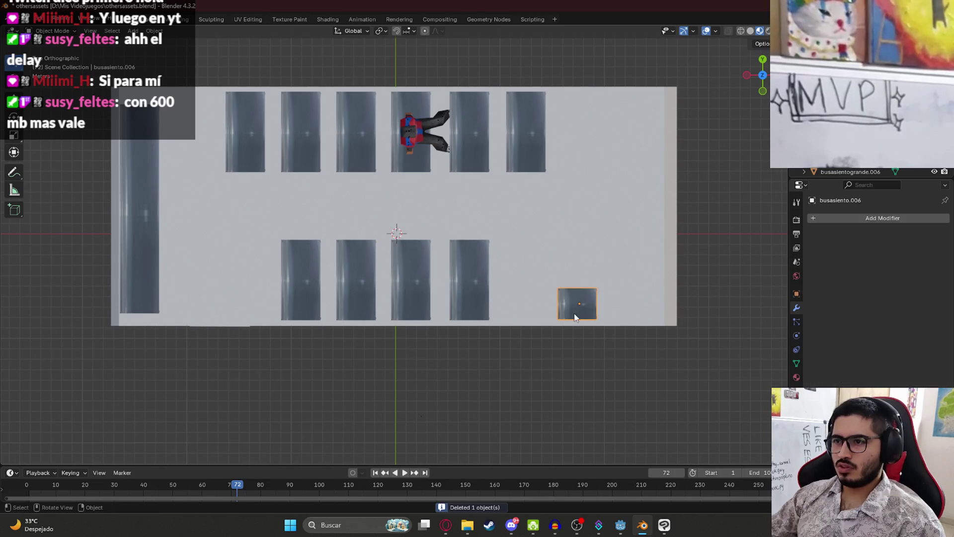
# Move the small square seat along X, then save the file.
pyautogui.click(570, 314)
pyautogui.press('g')
pyautogui.press('x')
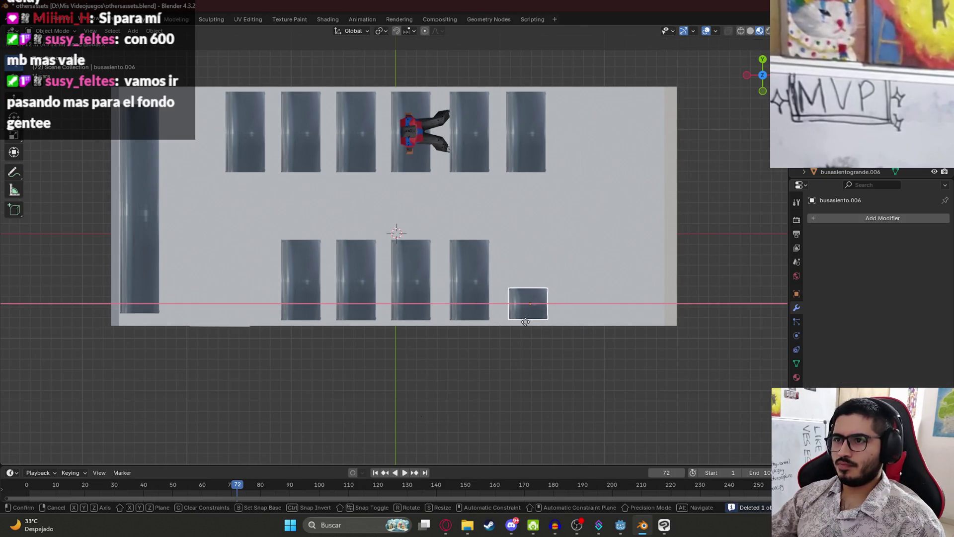
pyautogui.click(527, 322)
pyautogui.moveTo(530, 326)
pyautogui.mouseDown(button='middle')
pyautogui.moveTo(570, 343)
pyautogui.moveTo(452, 272)
pyautogui.moveTo(412, 276)
pyautogui.mouseUp(button='middle')
pyautogui.hotkey('ctrl', 's')
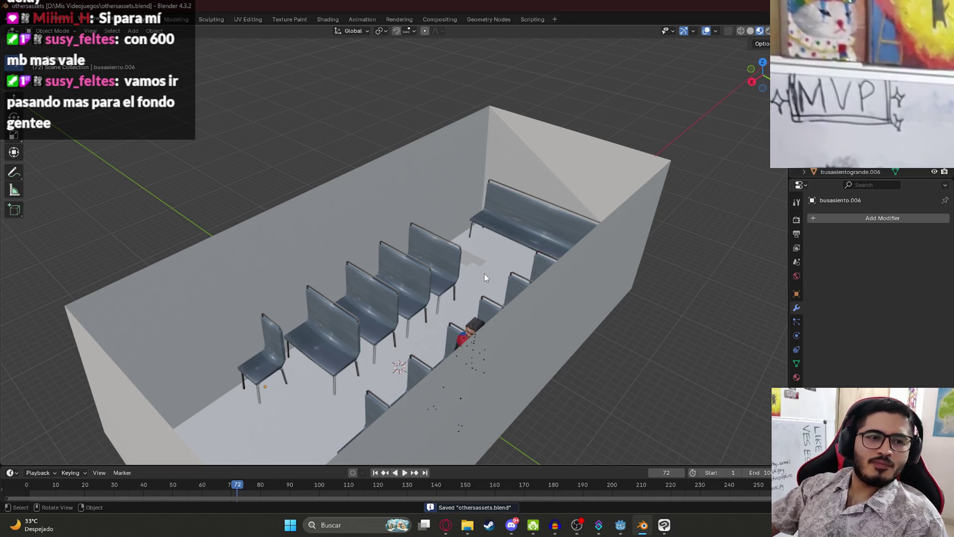
# Orbit and zoom around the seats and seated character, then save.
pyautogui.moveTo(460, 285)
pyautogui.mouseDown(button='middle')
pyautogui.moveTo(512, 267)
pyautogui.moveTo(430, 291)
pyautogui.moveTo(347, 272)
pyautogui.mouseUp(button='middle')
pyautogui.scroll(4, 346, 271)
pyautogui.scroll(-4, 345, 267)
pyautogui.moveTo(379, 303); pyautogui.dragTo(368, 282, button='middle')
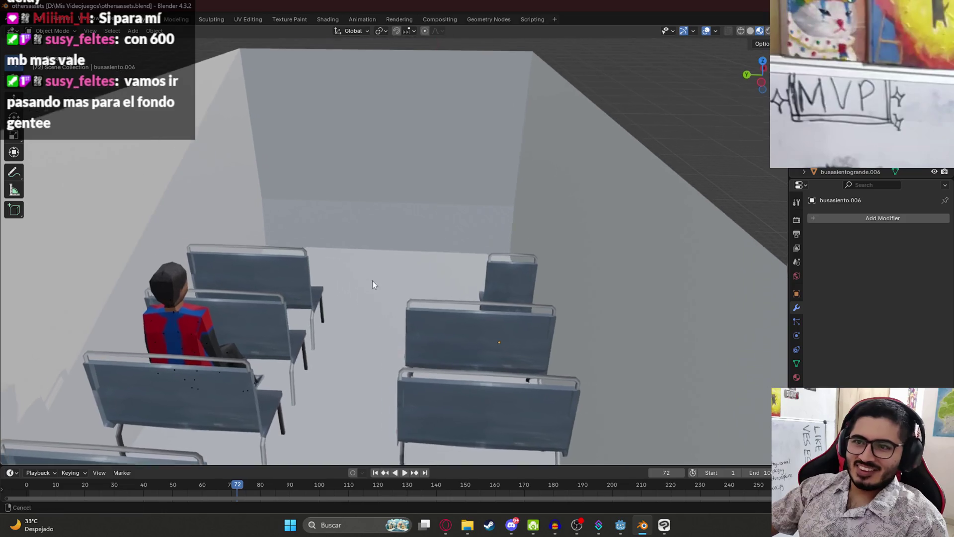
pyautogui.scroll(4, 461, 335)
pyautogui.moveTo(460, 335); pyautogui.dragTo(403, 311, button='middle')
pyautogui.moveTo(294, 283)
pyautogui.mouseDown(button='middle')
pyautogui.moveTo(311, 335)
pyautogui.moveTo(368, 330)
pyautogui.moveTo(366, 320)
pyautogui.moveTo(394, 355)
pyautogui.mouseUp(button='middle')
pyautogui.scroll(-5, 311, 335)
pyautogui.scroll(5, 366, 321)
pyautogui.scroll(3, 414, 348)
pyautogui.scroll(-5, 403, 325)
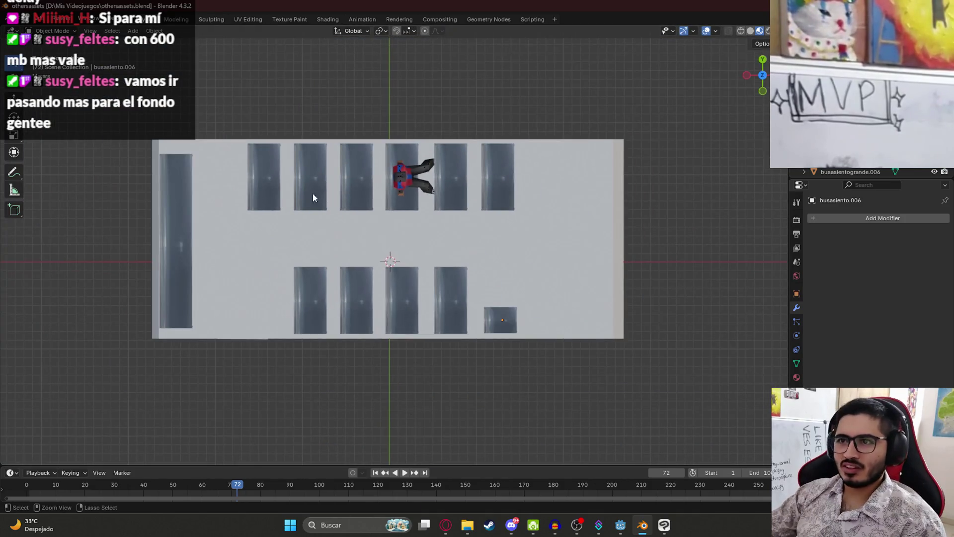
pyautogui.hotkey('ctrl', 's')
# Select a bottom-row bench, a top-row bench and the bus body, inspect in perspective, and save.
pyautogui.scroll(5, 408, 330)
pyautogui.scroll(-3, 409, 344)
pyautogui.click(416, 337)
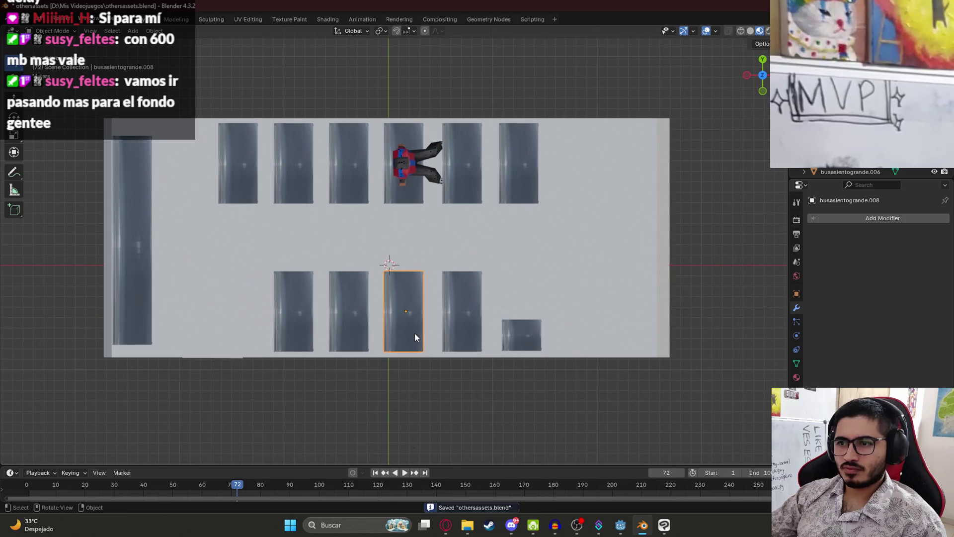
pyautogui.keyDown('shift'); pyautogui.moveTo(530, 319); pyautogui.dragTo(520, 358, button='middle'); pyautogui.keyUp('shift')
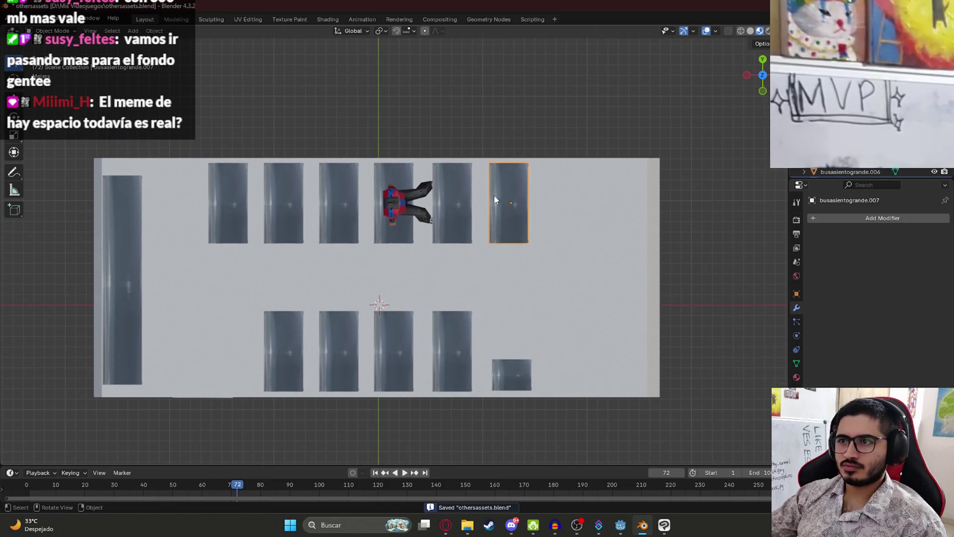
pyautogui.click(470, 233)
pyautogui.click(470, 322)
pyautogui.moveTo(537, 245)
pyautogui.keyDown('shift'); pyautogui.mouseDown(button='middle')
pyautogui.moveTo(469, 322)
pyautogui.moveTo(437, 320)
pyautogui.moveTo(397, 284)
pyautogui.moveTo(429, 280)
pyautogui.mouseUp(button='middle'); pyautogui.keyUp('shift')
pyautogui.scroll(5, 429, 281)
pyautogui.moveTo(409, 195)
pyautogui.keyDown('ctrl'); pyautogui.mouseDown(button='middle')
pyautogui.moveTo(383, 361)
pyautogui.moveTo(598, 196)
pyautogui.moveTo(582, 222)
pyautogui.moveTo(767, 237)
pyautogui.moveTo(59, 260)
pyautogui.moveTo(162, 294)
pyautogui.moveTo(152, 282)
pyautogui.mouseUp(button='middle'); pyautogui.keyUp('ctrl')
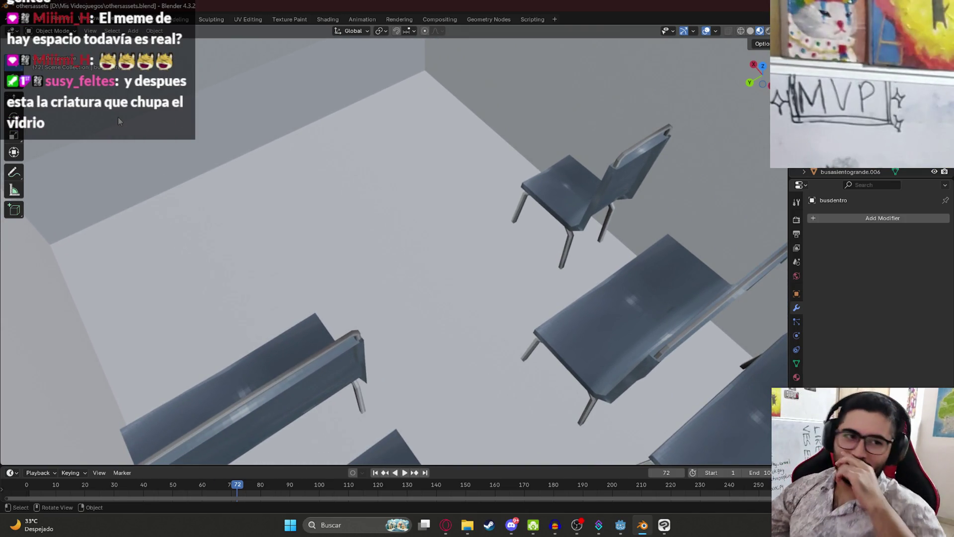
pyautogui.scroll(-6, 273, 213)
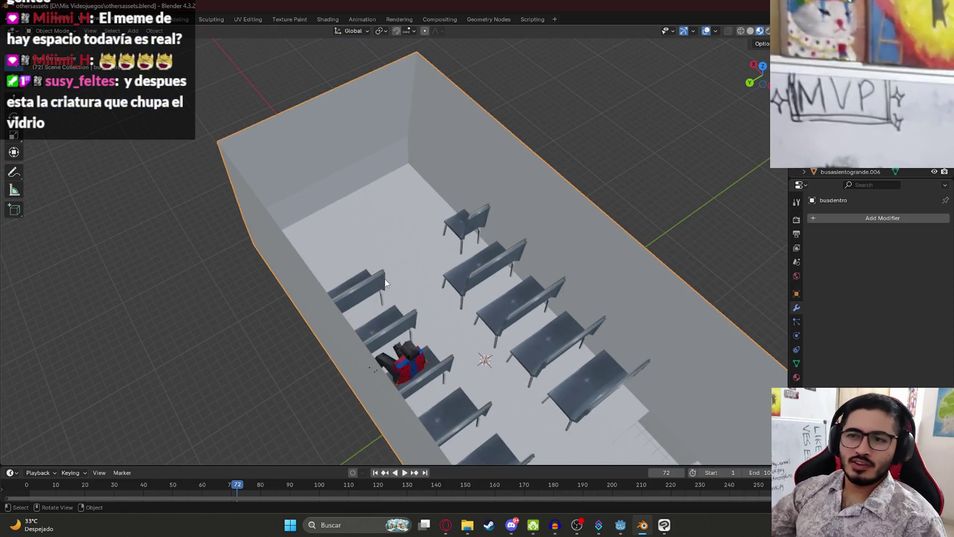
pyautogui.hotkey('ctrl', 's')
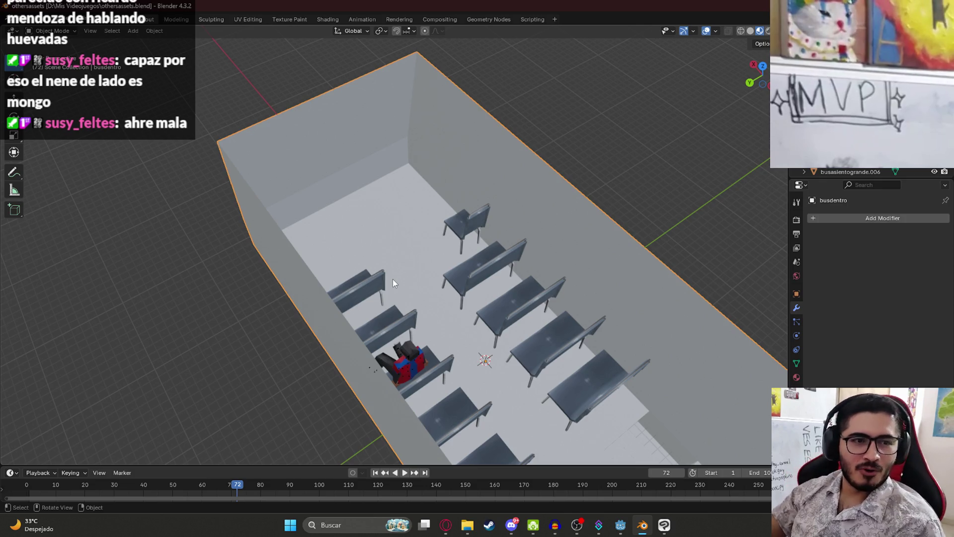
# In the top view, select a seat and then the bus body, and save.
pyautogui.moveTo(721, 238)
pyautogui.mouseDown(button='middle')
pyautogui.moveTo(622, 229)
pyautogui.moveTo(611, 238)
pyautogui.mouseUp(button='middle')
pyautogui.press('KP_7')
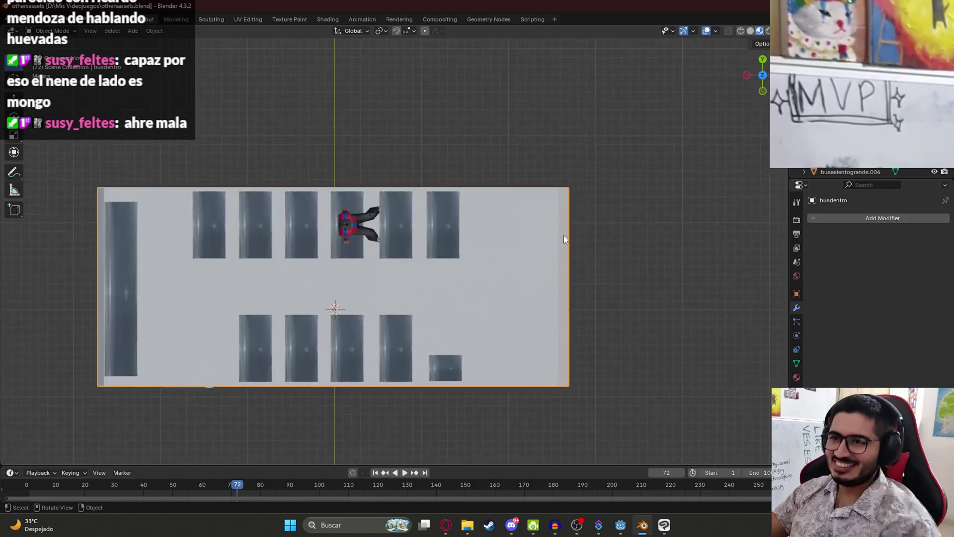
pyautogui.scroll(3, 547, 239)
pyautogui.click(494, 241)
pyautogui.moveTo(521, 250)
pyautogui.keyDown('shift'); pyautogui.mouseDown(button='middle')
pyautogui.moveTo(486, 214)
pyautogui.moveTo(499, 213)
pyautogui.moveTo(568, 154)
pyautogui.moveTo(476, 317)
pyautogui.moveTo(529, 130)
pyautogui.mouseUp(button='middle'); pyautogui.keyUp('shift')
pyautogui.click(484, 212)
pyautogui.hotkey('ctrl', 's')
# Orbit over the whole interior, then frame the bus in top orthographic view.
pyautogui.scroll(-5, 528, 133)
pyautogui.moveTo(531, 166); pyautogui.dragTo(400, 213, button='middle')
pyautogui.scroll(6, 546, 205)
pyautogui.moveTo(546, 205)
pyautogui.mouseDown(button='middle')
pyautogui.moveTo(417, 223)
pyautogui.moveTo(388, 249)
pyautogui.moveTo(363, 240)
pyautogui.moveTo(332, 256)
pyautogui.moveTo(473, 271)
pyautogui.moveTo(517, 230)
pyautogui.mouseUp(button='middle')
pyautogui.moveTo(468, 166); pyautogui.dragTo(406, 252, button='middle')
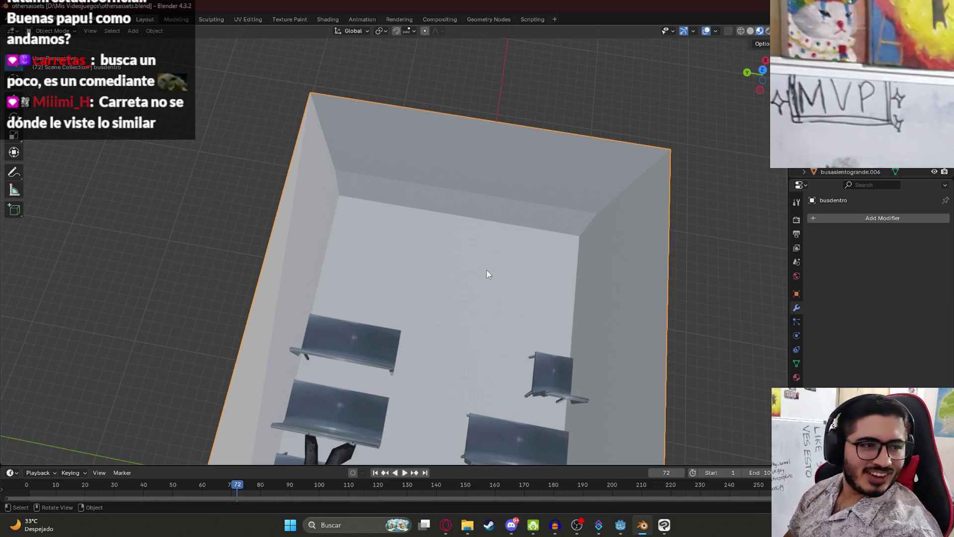
pyautogui.scroll(-8, 487, 274)
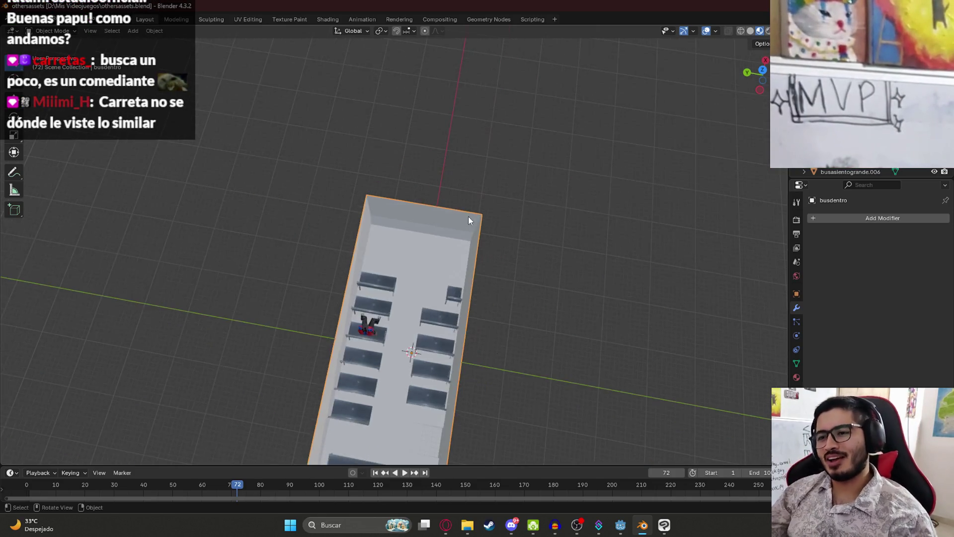
pyautogui.press('KP_7')
pyautogui.press('KP_Decimal')
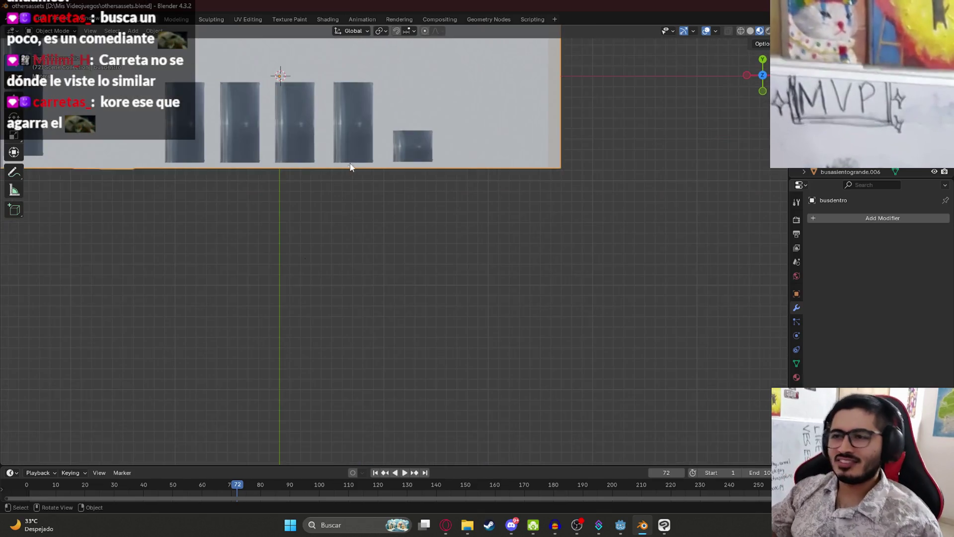
# Select a lower-row seat and save the file.
pyautogui.click(440, 365)
pyautogui.hotkey('ctrl', 's')
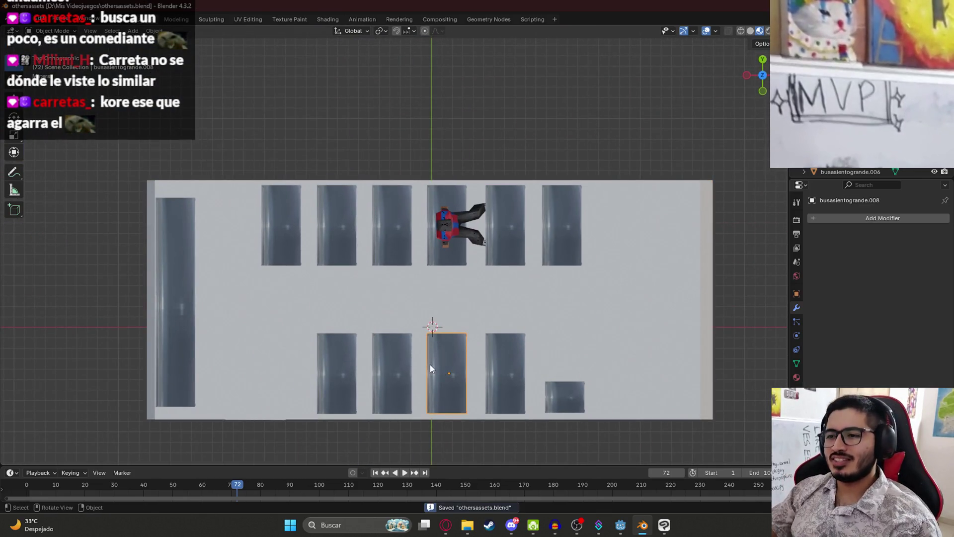
pyautogui.scroll(-1, 430, 365)
pyautogui.scroll(2, 451, 371)
pyautogui.keyDown('shift'); pyautogui.moveTo(451, 372); pyautogui.dragTo(422, 297, button='middle'); pyautogui.keyUp('shift')
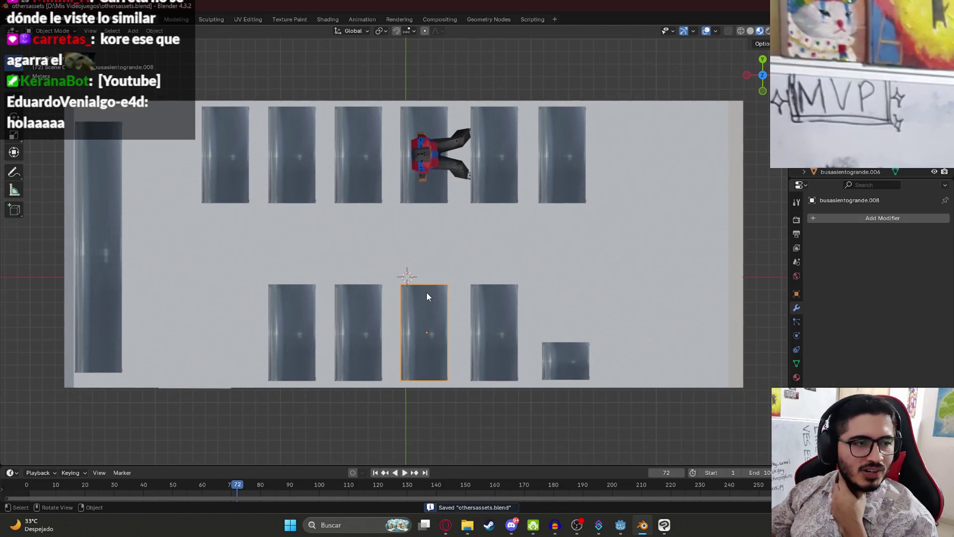
# Select the seat in front of the passenger, inspect it in perspective, return to top view, and save.
pyautogui.click(493, 196)
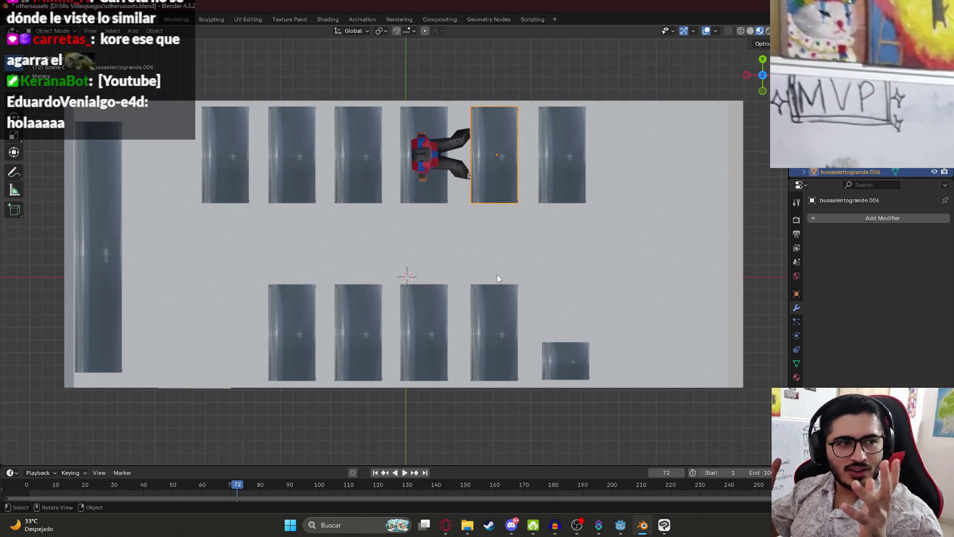
pyautogui.moveTo(499, 279)
pyautogui.mouseDown(button='middle')
pyautogui.moveTo(507, 284)
pyautogui.moveTo(358, 213)
pyautogui.moveTo(441, 209)
pyautogui.mouseUp(button='middle')
pyautogui.scroll(5, 393, 233)
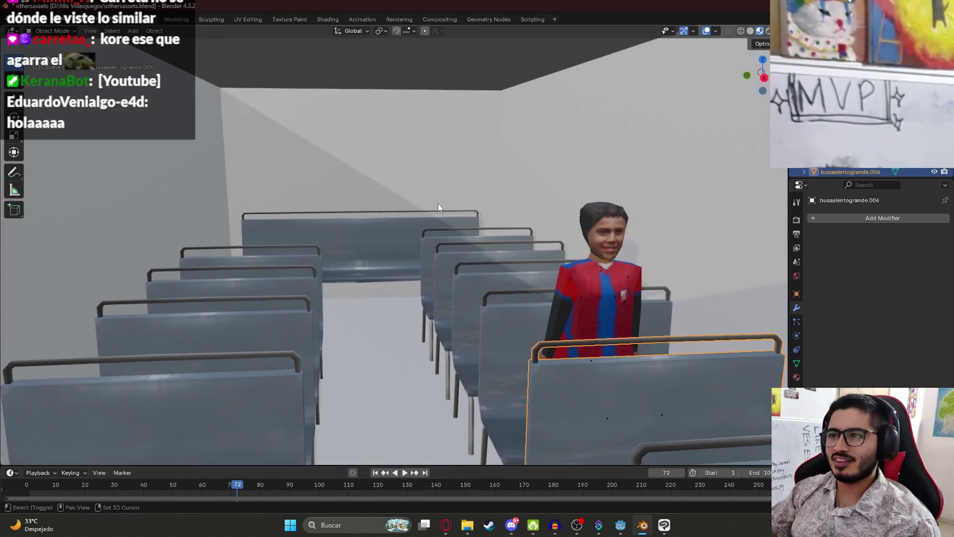
pyautogui.scroll(4, 371, 252)
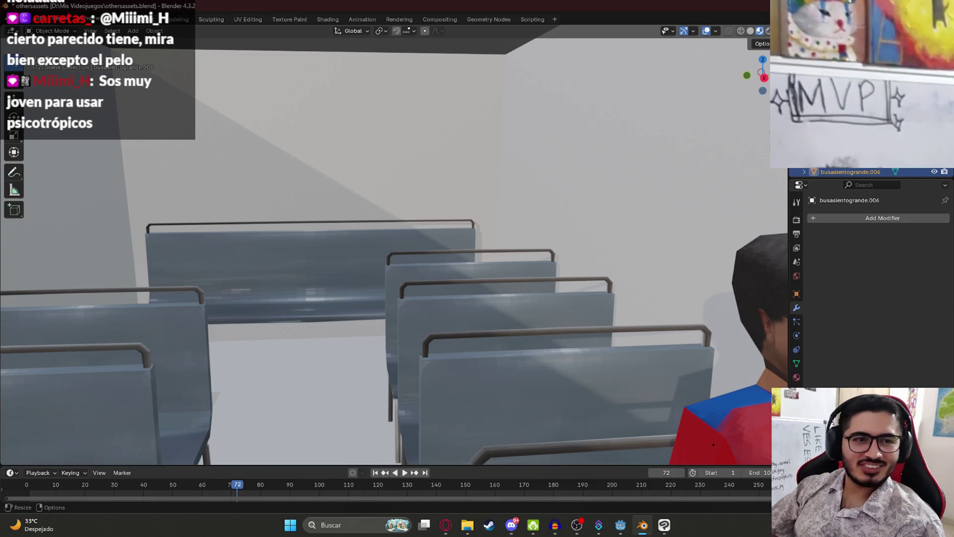
pyautogui.scroll(-3, 303, 202)
pyautogui.moveTo(398, 160); pyautogui.dragTo(394, 228, button='middle')
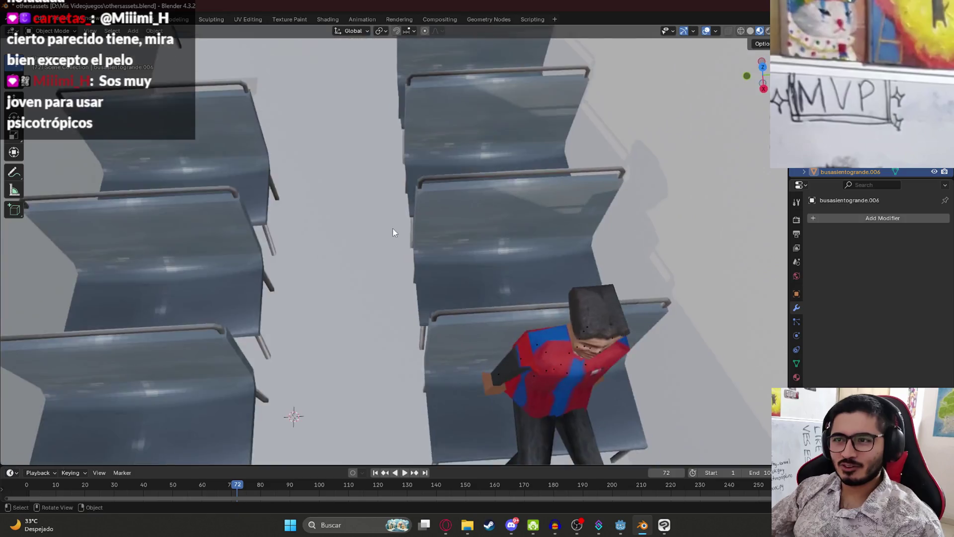
pyautogui.scroll(-5, 395, 228)
pyautogui.press('KP_7')
pyautogui.scroll(5, 401, 266)
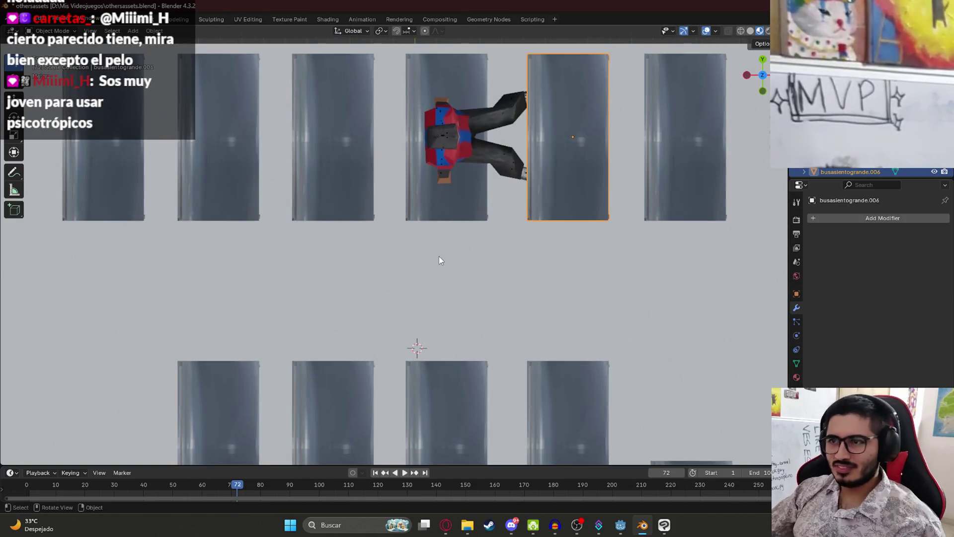
pyautogui.hotkey('ctrl', 's')
# Switch to the Godot editor and open the Level1 scene tab's options.
pyautogui.scroll(-6, 473, 259)
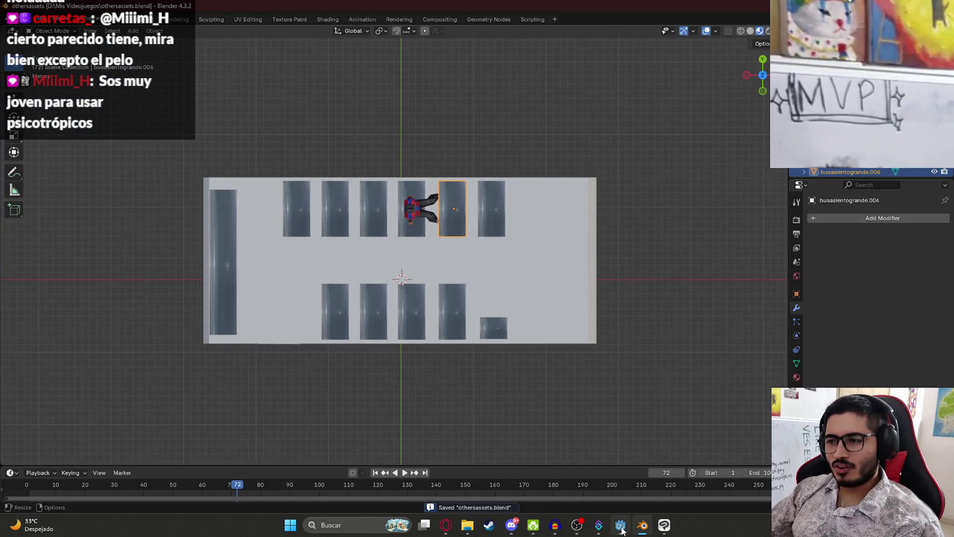
pyautogui.click(620, 525)
pyautogui.rightClick(232, 45)
# Run the Level1 scene, advance the dialogue, quit from the pause menu, and return to Blender.
pyautogui.click(270, 125)
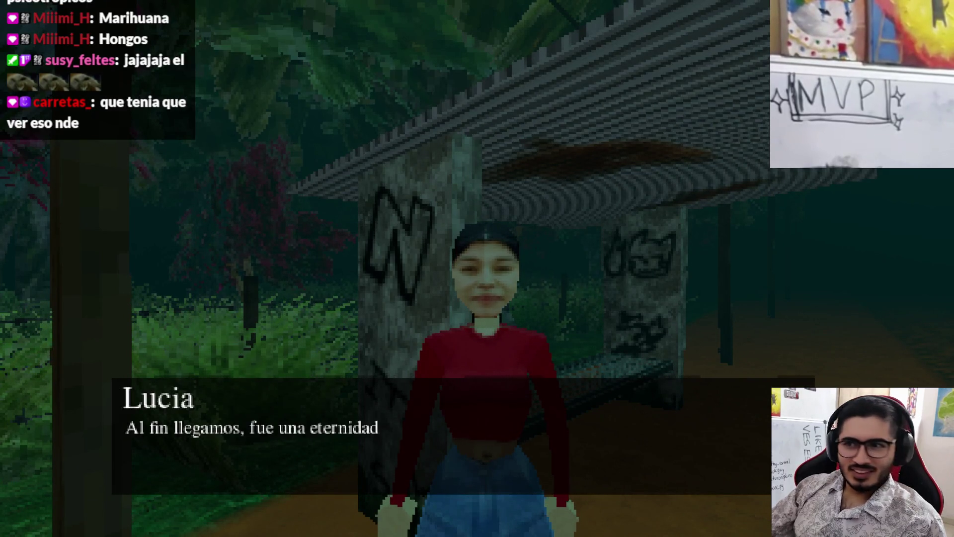
pyautogui.press('space')
pyautogui.press('space')
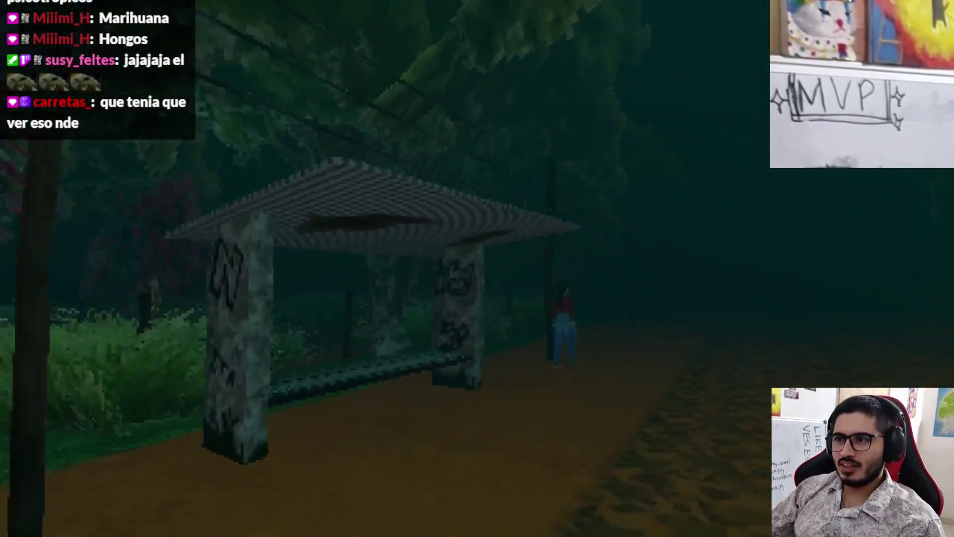
pyautogui.press('Escape')
pyautogui.click(477, 386)
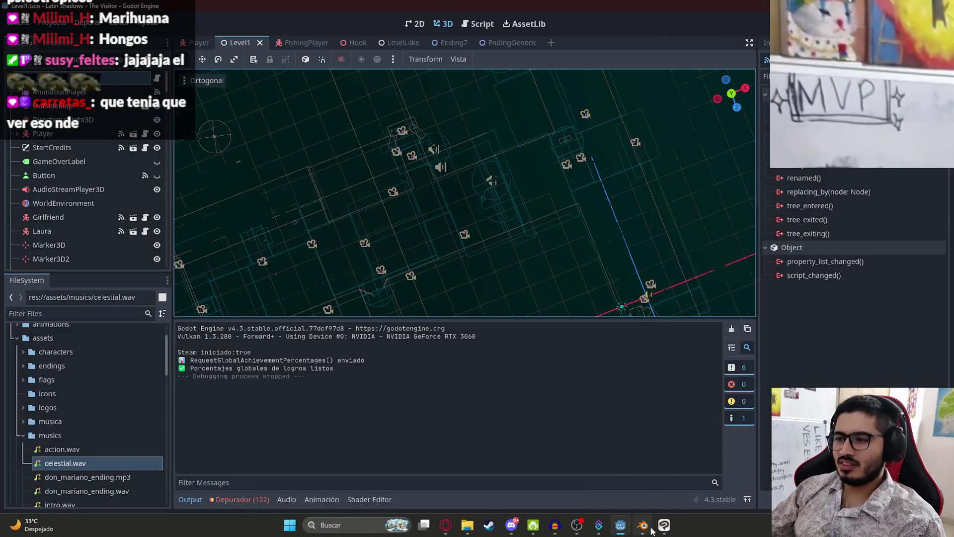
pyautogui.click(642, 525)
pyautogui.moveTo(460, 303); pyautogui.dragTo(365, 167, button='middle')
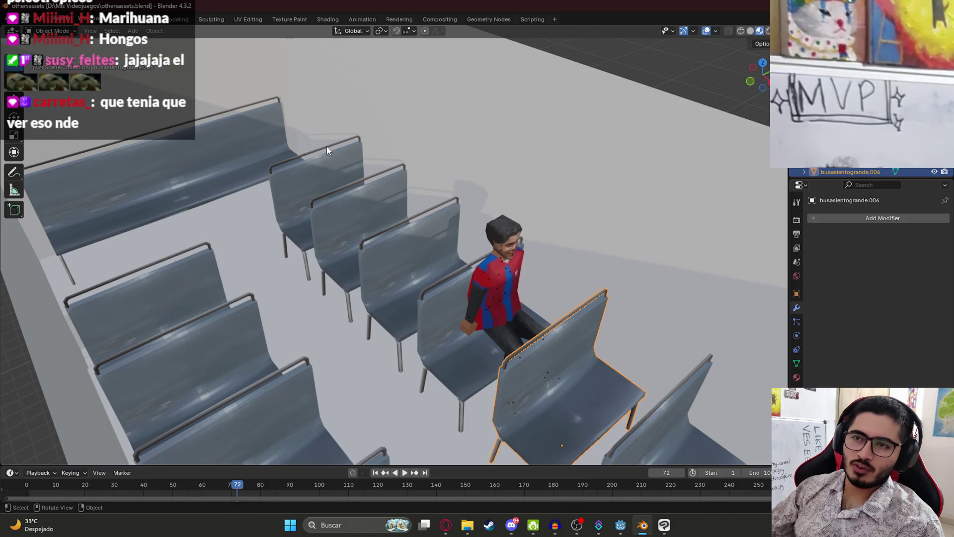
# Orbit between top-down and angled views of the interior and select the long rear bench.
pyautogui.scroll(-5, 661, 290)
pyautogui.moveTo(661, 290)
pyautogui.mouseDown(button='middle')
pyautogui.moveTo(529, 252)
pyautogui.moveTo(516, 192)
pyautogui.moveTo(475, 195)
pyautogui.moveTo(359, 360)
pyautogui.moveTo(438, 171)
pyautogui.moveTo(393, 348)
pyautogui.moveTo(257, 272)
pyautogui.moveTo(198, 219)
pyautogui.mouseUp(button='middle')
pyautogui.scroll(-5, 197, 219)
pyautogui.scroll(5, 341, 237)
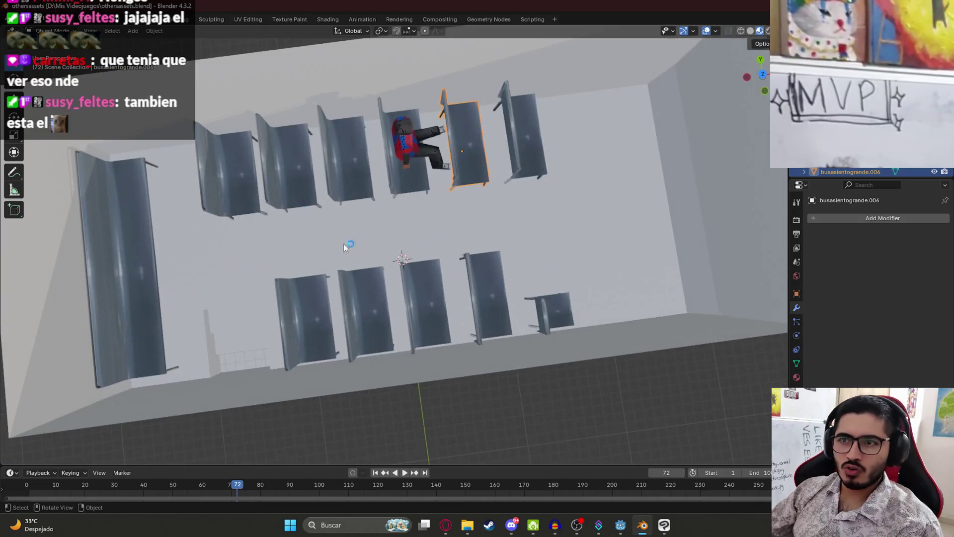
pyautogui.moveTo(341, 237); pyautogui.dragTo(315, 204, button='middle')
pyautogui.click(222, 143)
pyautogui.scroll(-4, 405, 258)
pyautogui.moveTo(404, 257)
pyautogui.mouseDown(button='middle')
pyautogui.moveTo(549, 243)
pyautogui.moveTo(401, 247)
pyautogui.mouseUp(button='middle')
# Select the bus body, orbit around the seat rows, then bring up Streamer.bot's YouTube broadcasts.
pyautogui.click(375, 299)
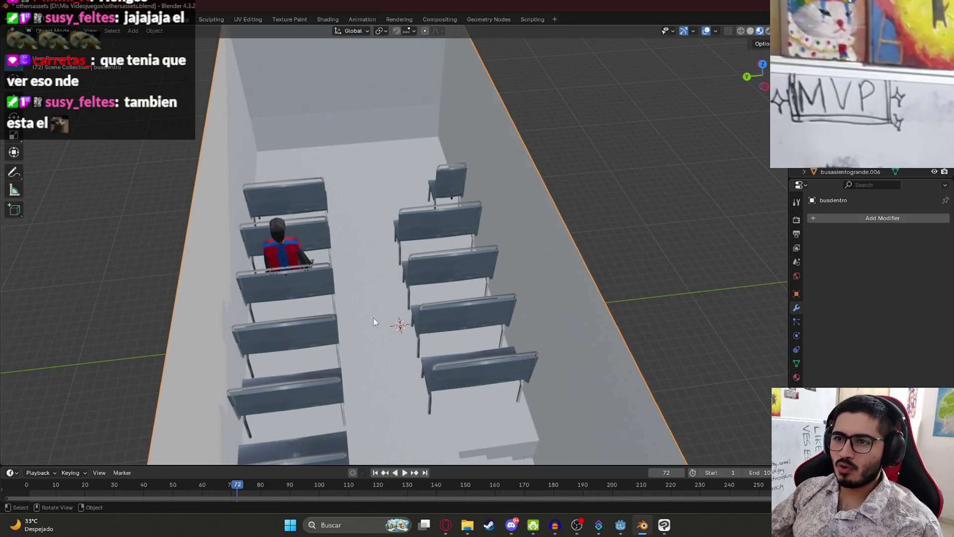
pyautogui.moveTo(368, 322)
pyautogui.mouseDown(button='middle')
pyautogui.moveTo(458, 338)
pyautogui.moveTo(365, 341)
pyautogui.moveTo(437, 306)
pyautogui.mouseUp(button='middle')
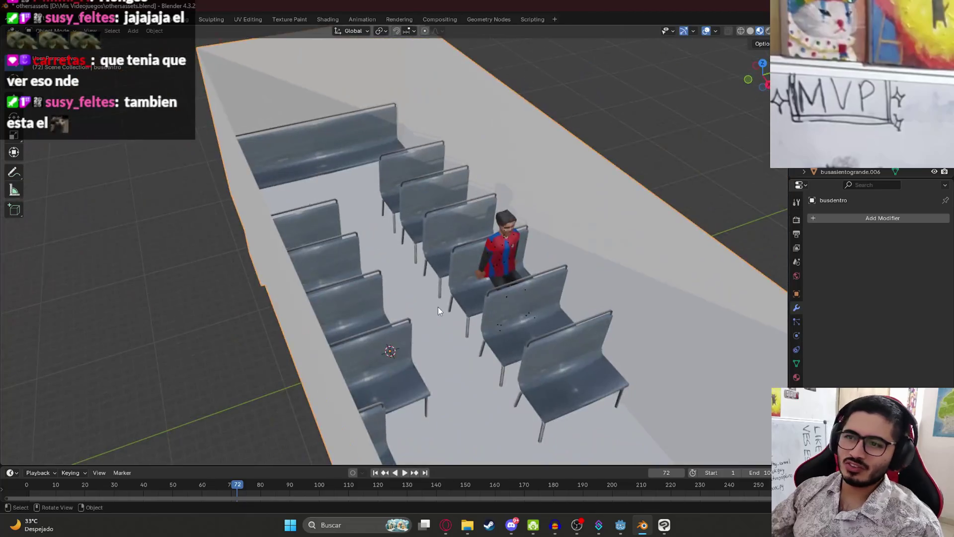
pyautogui.scroll(5, 522, 296)
pyautogui.moveTo(521, 301)
pyautogui.mouseDown(button='middle')
pyautogui.moveTo(490, 329)
pyautogui.moveTo(467, 279)
pyautogui.mouseUp(button='middle')
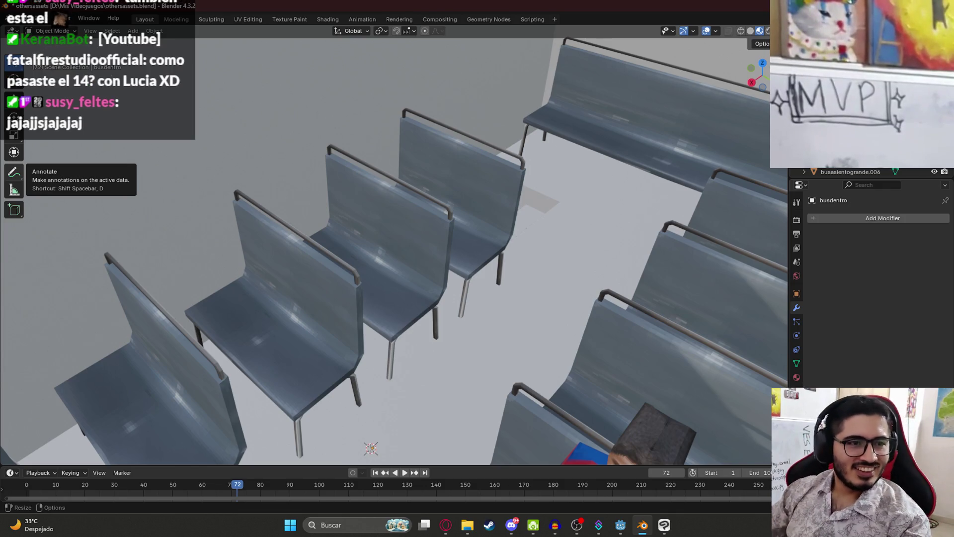
pyautogui.hotkey('alt', 'Tab')
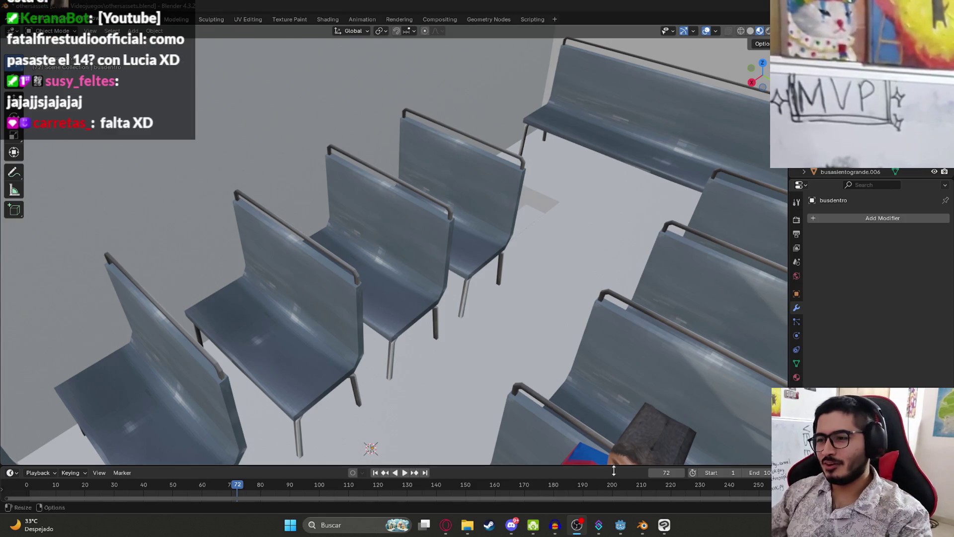
pyautogui.click(598, 525)
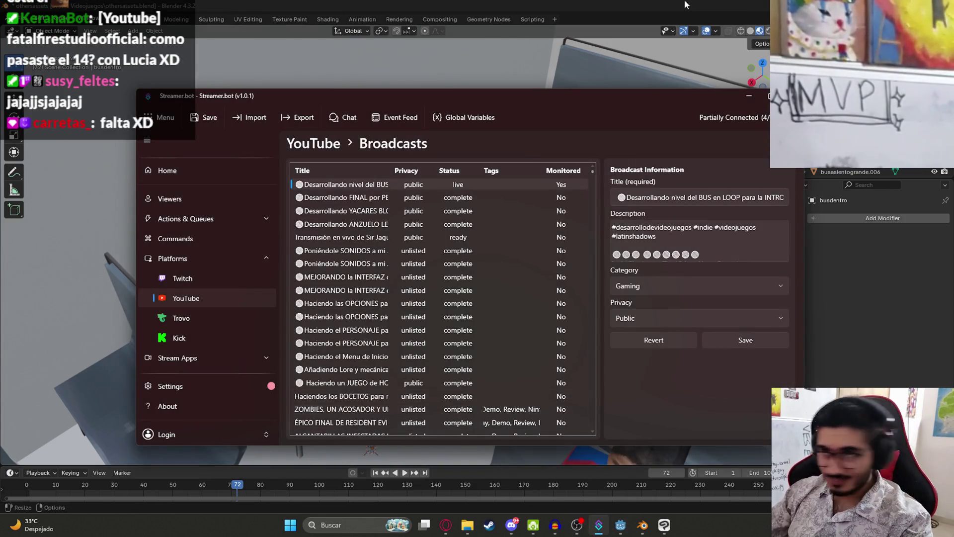
# Return to Blender in exact top view, select an upper-row seat and save othersassets.blend.
pyautogui.click(687, 5)
pyautogui.moveTo(509, 85)
pyautogui.mouseDown(button='middle')
pyautogui.moveTo(576, 255)
pyautogui.moveTo(540, 260)
pyautogui.mouseUp(button='middle')
pyautogui.scroll(2, 532, 259)
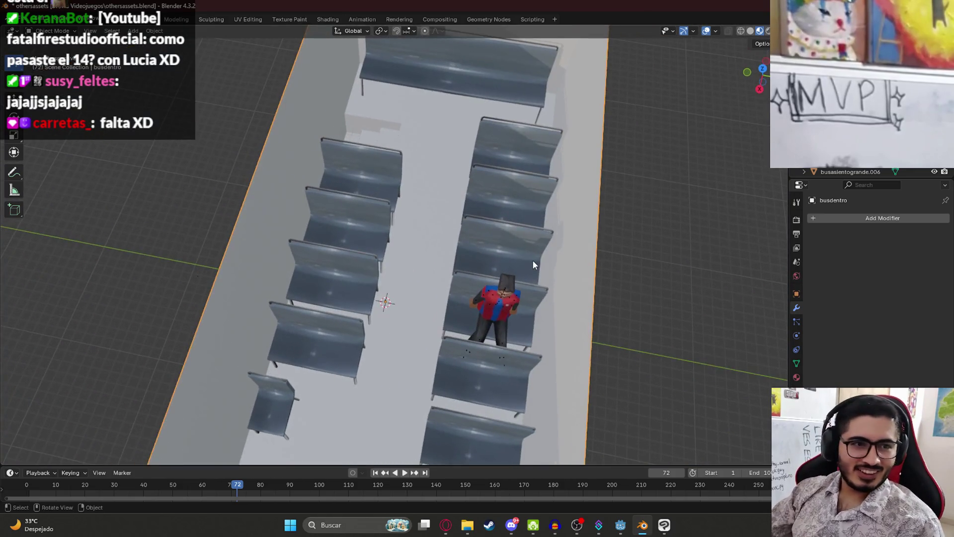
pyautogui.scroll(-3, 532, 260)
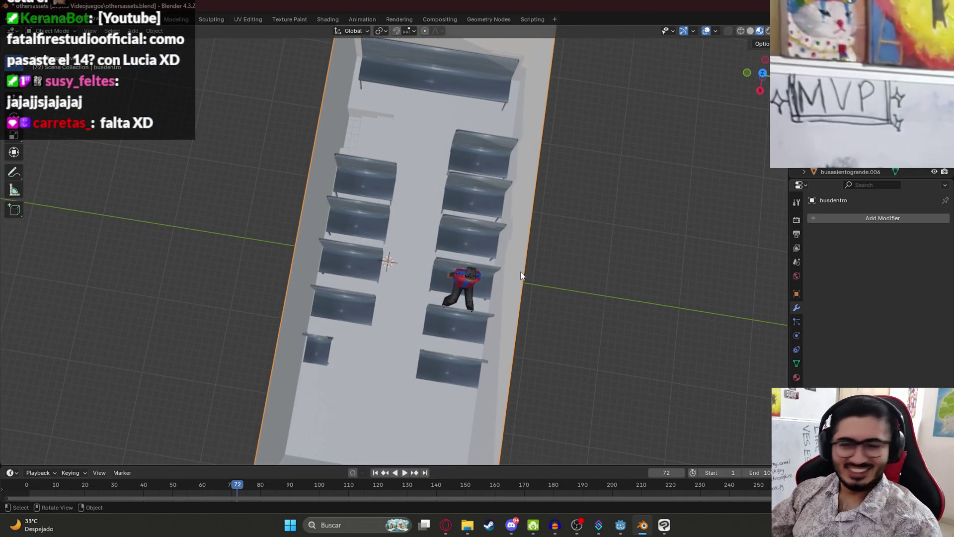
pyautogui.press('KP_7')
pyautogui.scroll(6, 458, 165)
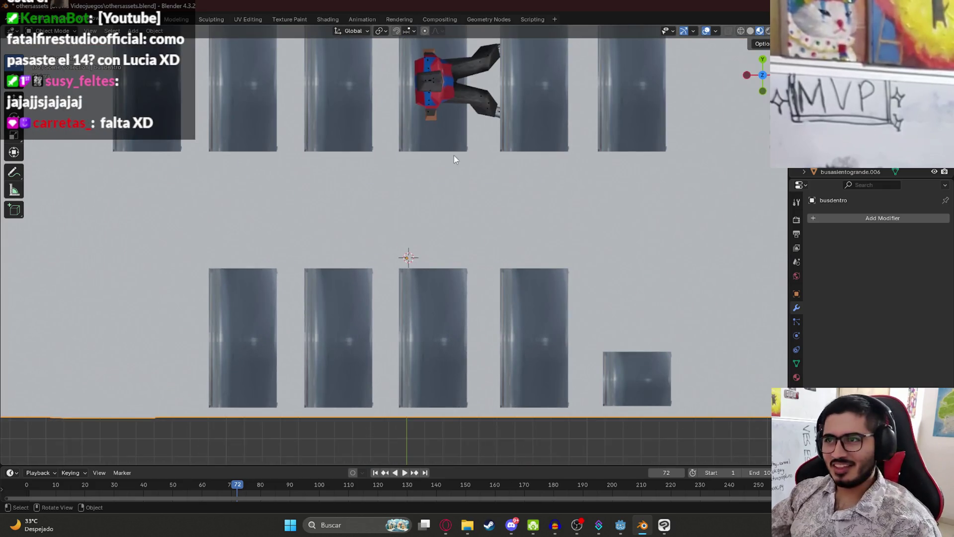
pyautogui.moveTo(546, 177)
pyautogui.keyDown('shift'); pyautogui.mouseDown(button='middle')
pyautogui.moveTo(492, 278)
pyautogui.moveTo(517, 297)
pyautogui.moveTo(473, 246)
pyautogui.moveTo(417, 330)
pyautogui.moveTo(436, 342)
pyautogui.moveTo(431, 174)
pyautogui.mouseUp(button='middle'); pyautogui.keyUp('shift')
pyautogui.click(479, 275)
pyautogui.hotkey('ctrl', 's')
# Select the front upper-row seat, recenter the top view on the benches, and switch to the browser.
pyautogui.click(458, 322)
pyautogui.press('KP_7')
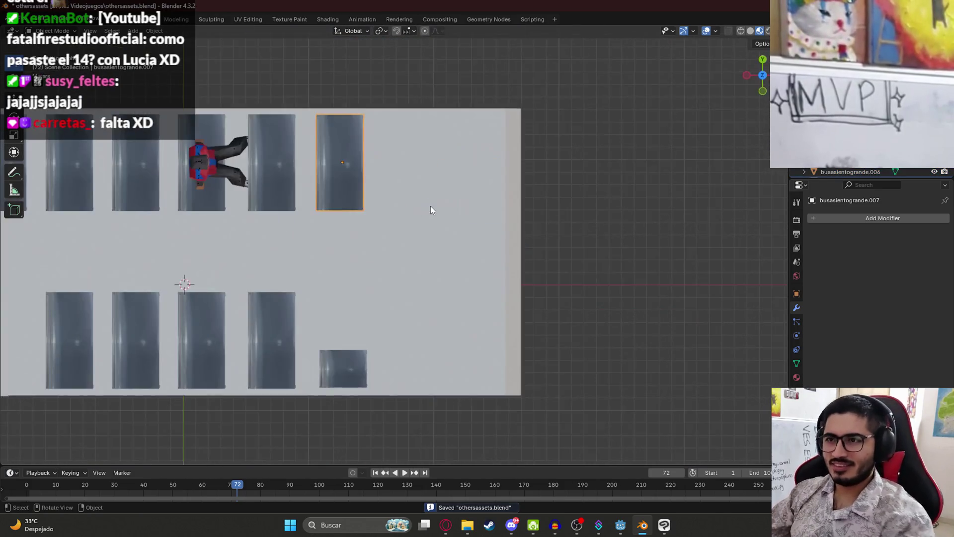
pyautogui.scroll(-2, 430, 205)
pyautogui.keyDown('shift'); pyautogui.moveTo(384, 241); pyautogui.dragTo(464, 241, button='middle'); pyautogui.keyUp('shift')
pyautogui.scroll(2, 464, 241)
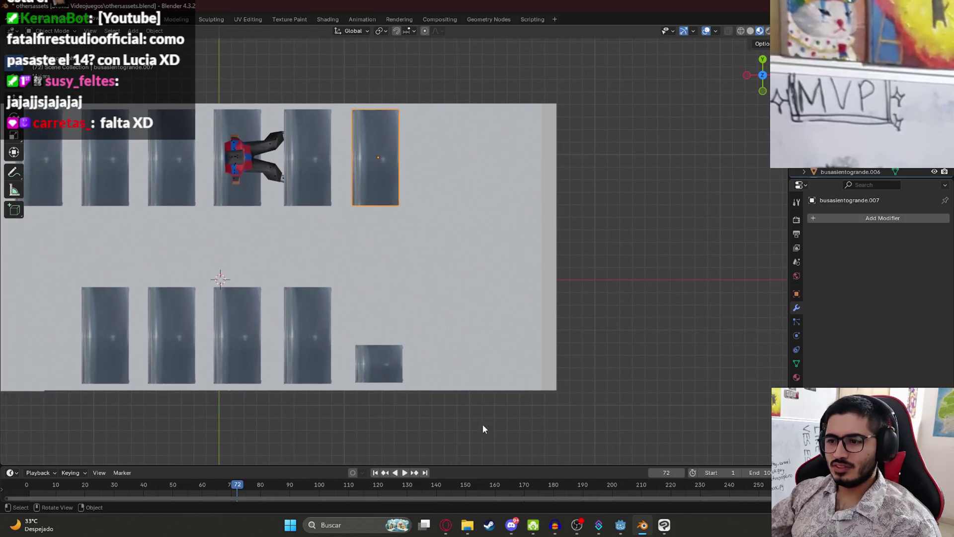
pyautogui.hotkey('alt', 'Tab')
# Flip through a few videos, go back to the cosplay clip, rewind it slightly and pause.
pyautogui.click(661, 281)
pyautogui.click(661, 279)
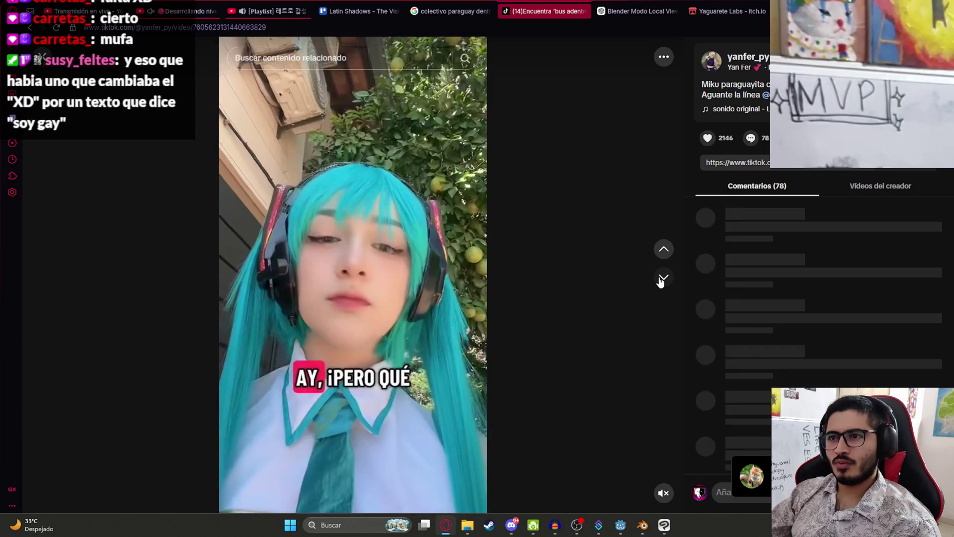
pyautogui.click(664, 278)
pyautogui.click(664, 249)
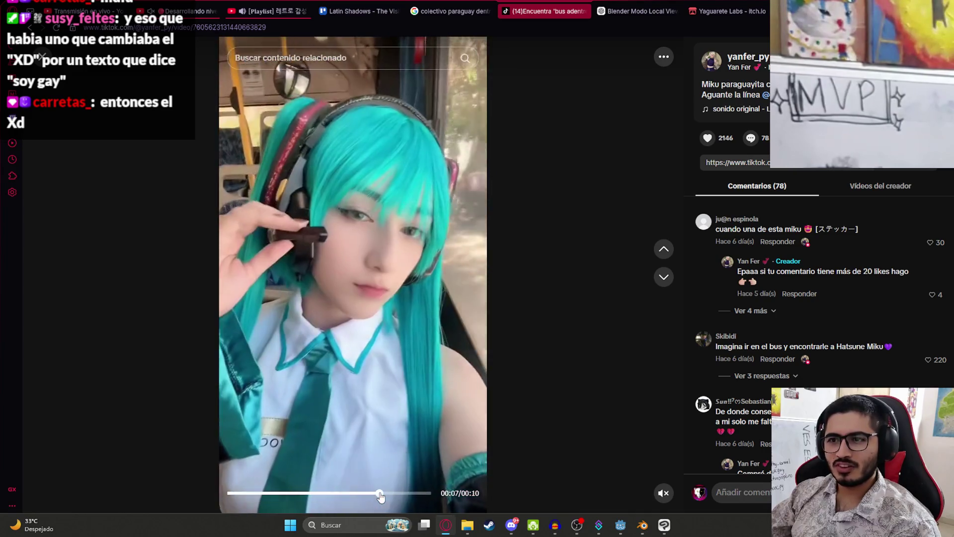
pyautogui.click(326, 493)
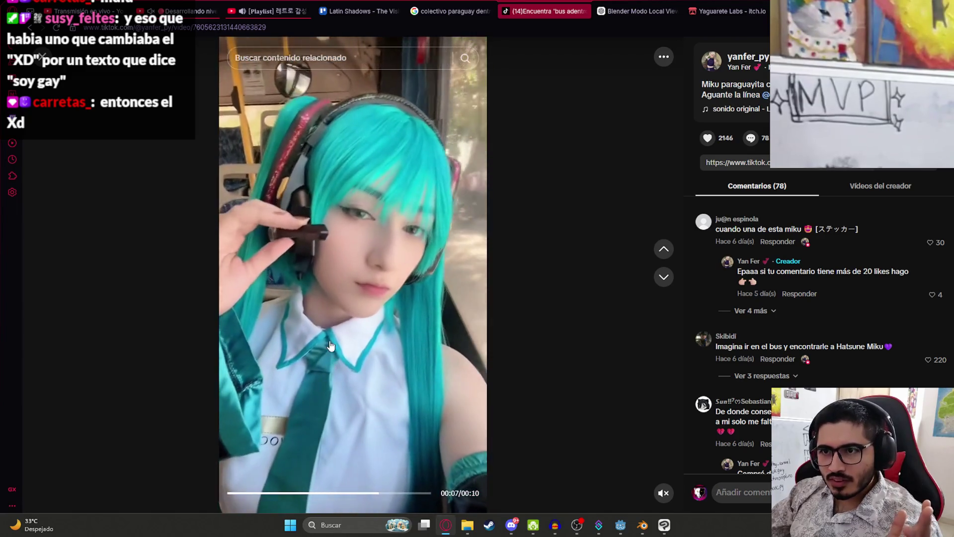
pyautogui.press('space')
# Skip through several bus videos to the open-top bus clip and pause it.
pyautogui.click(665, 278)
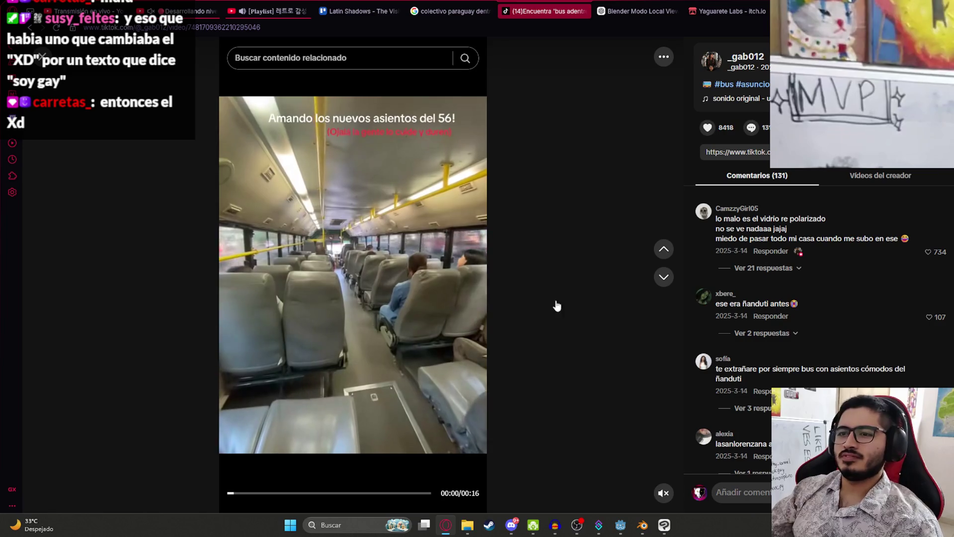
pyautogui.click(672, 282)
pyautogui.click(669, 283)
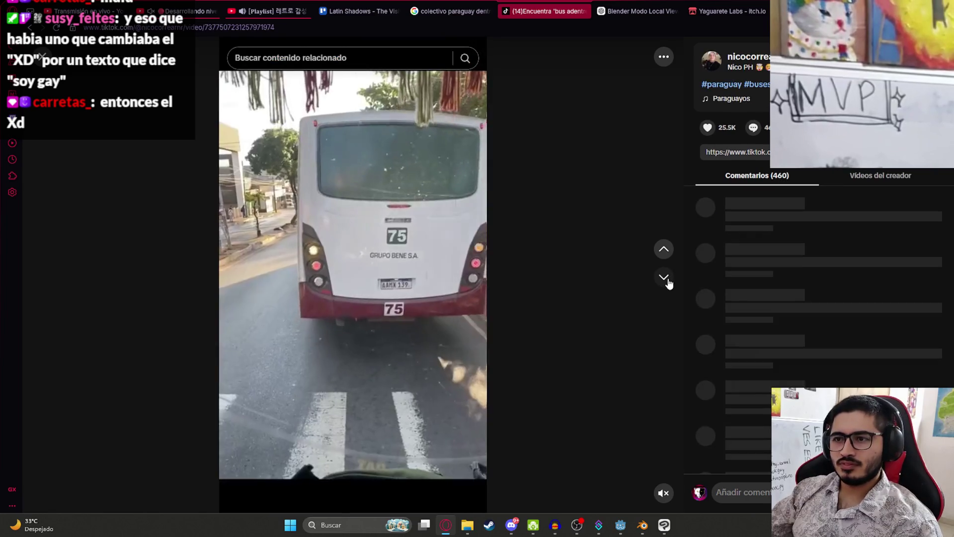
pyautogui.click(668, 283)
pyautogui.click(666, 278)
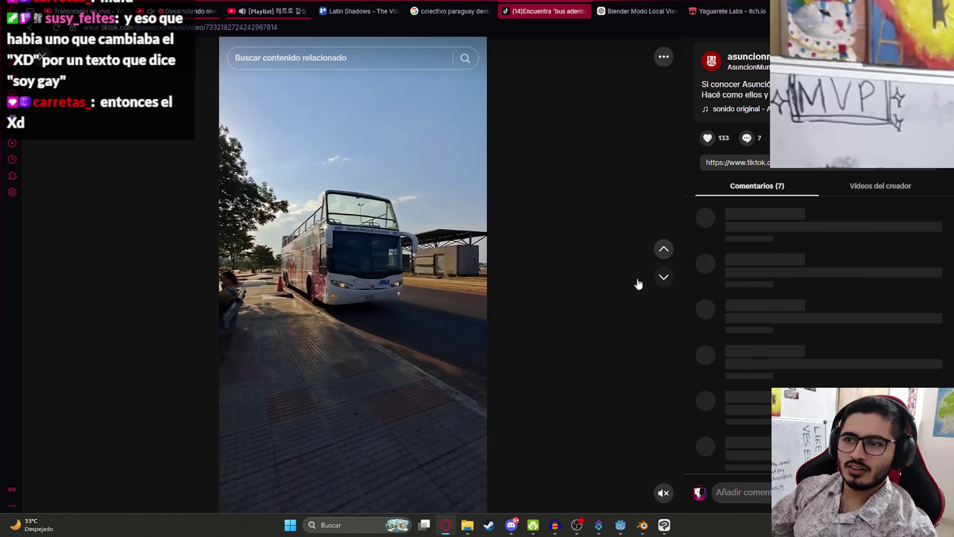
pyautogui.click(378, 281)
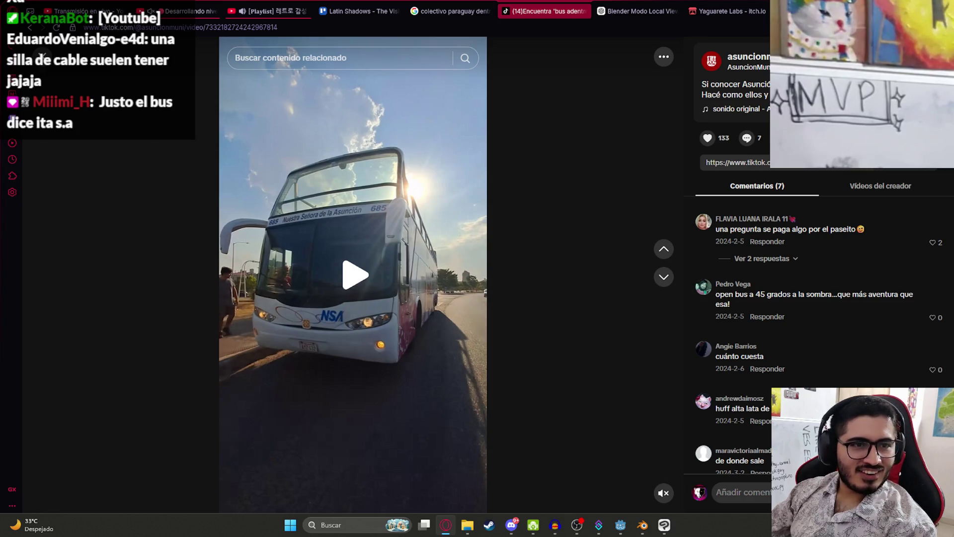
# Skip past four more videos, then close the player to return to the search results.
pyautogui.click(656, 282)
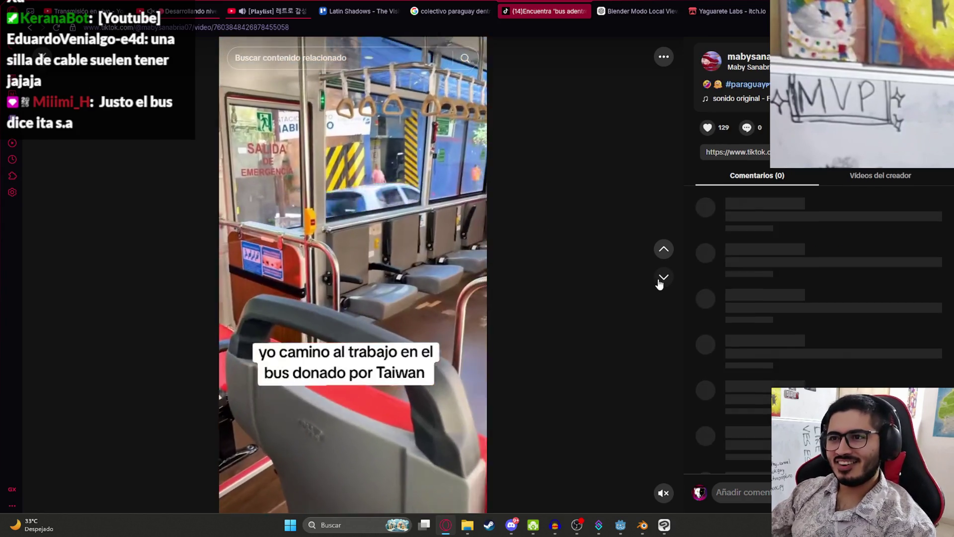
pyautogui.click(658, 282)
pyautogui.click(658, 281)
pyautogui.click(659, 284)
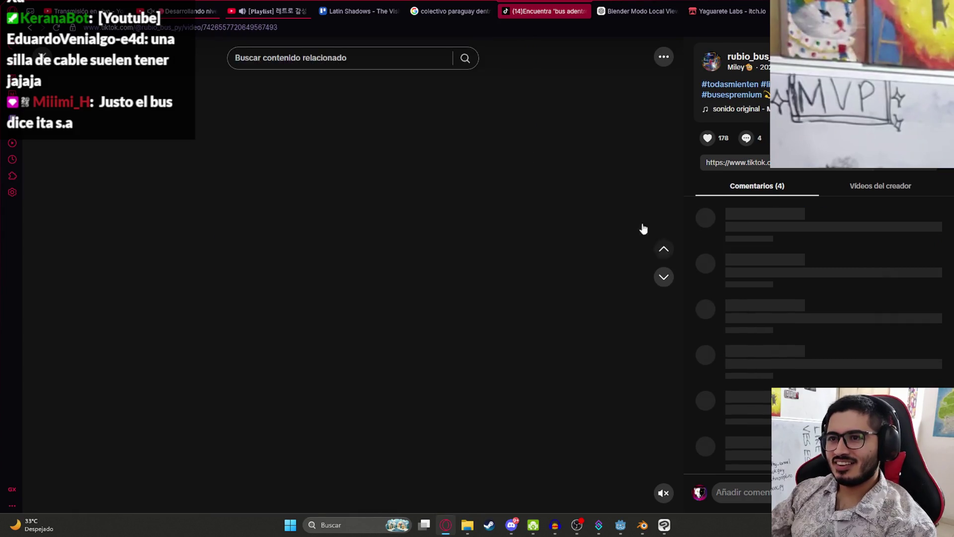
pyautogui.click(37, 63)
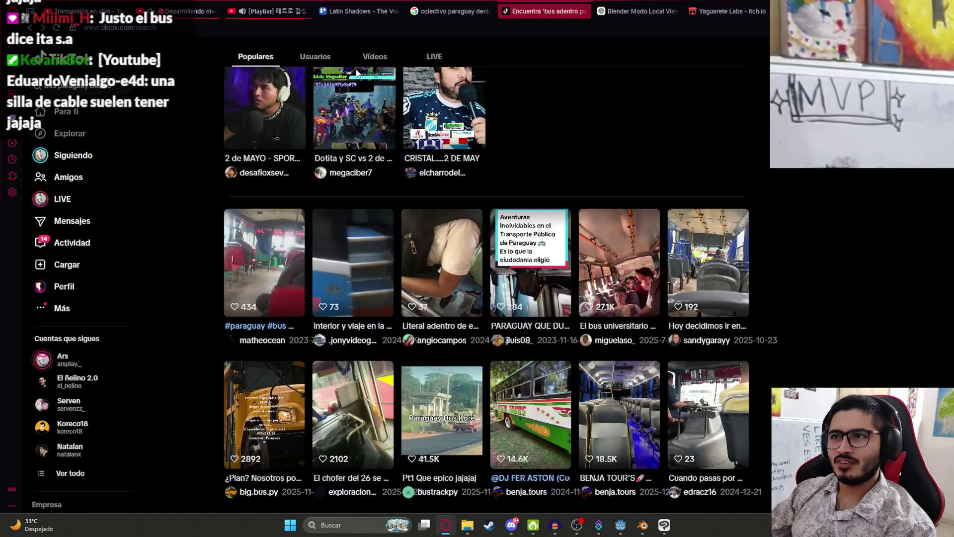
# Open the first bus-interior search result and jump ahead through it and the next clips.
pyautogui.click(269, 253)
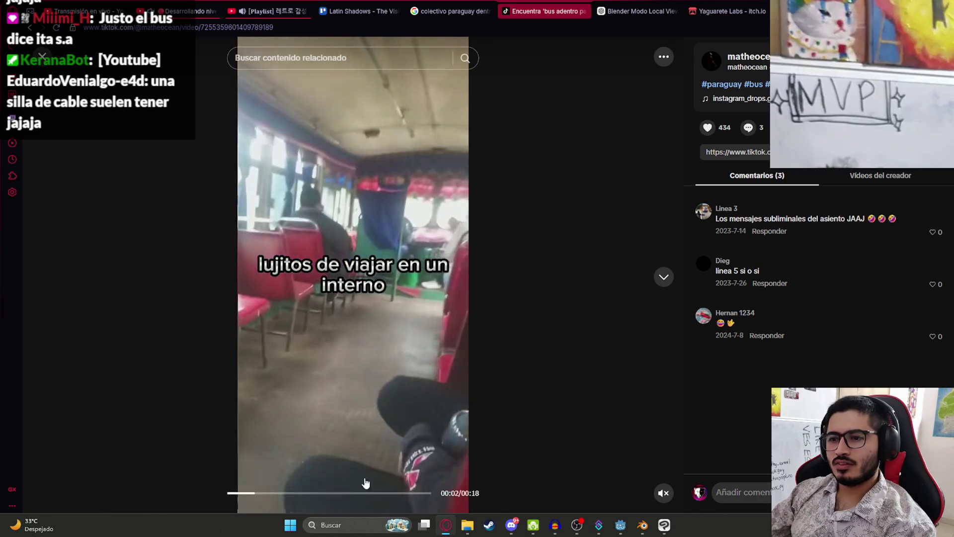
pyautogui.click(281, 494)
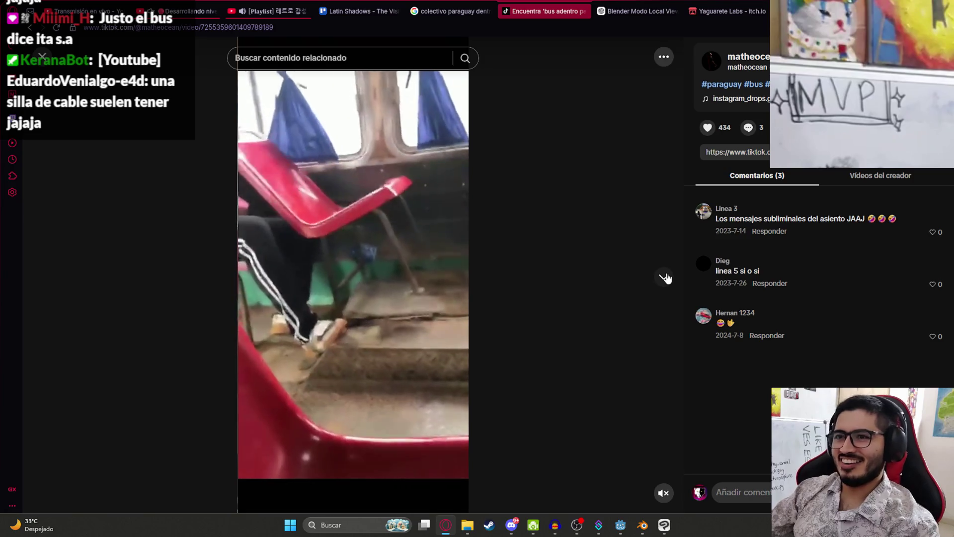
pyautogui.click(664, 277)
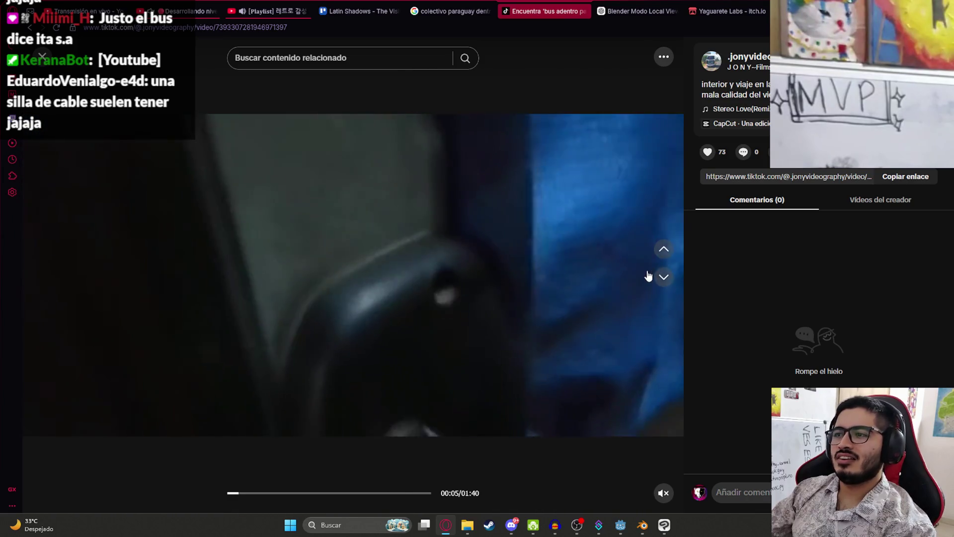
pyautogui.click(663, 277)
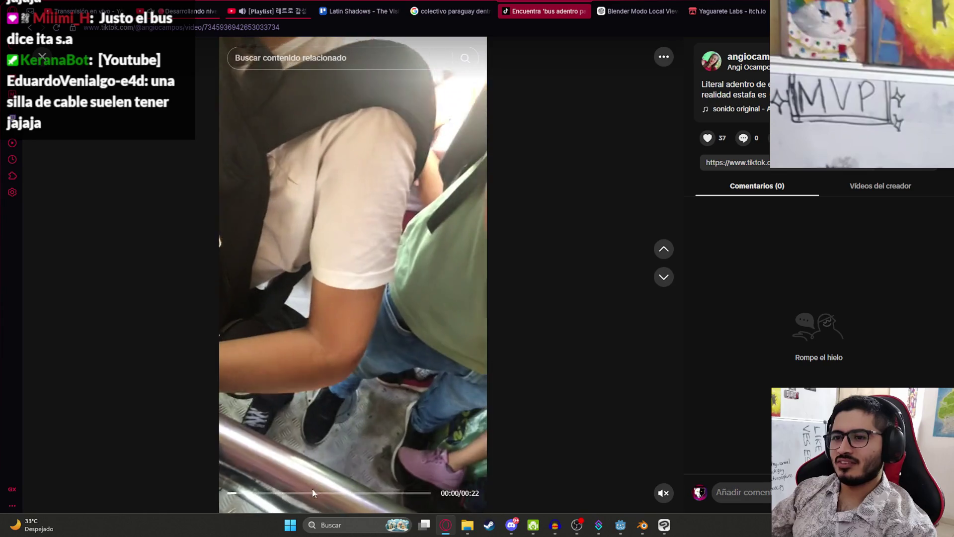
pyautogui.click(334, 493)
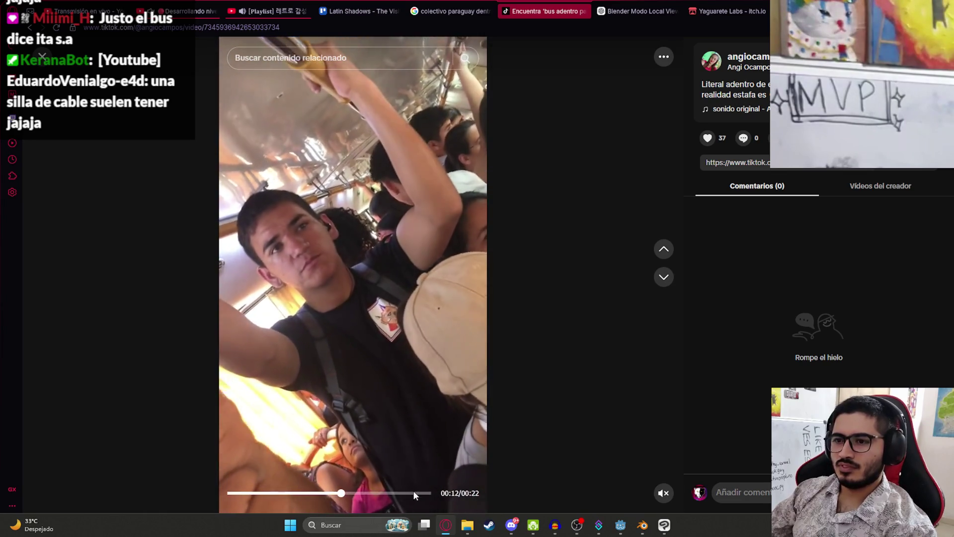
pyautogui.click(413, 492)
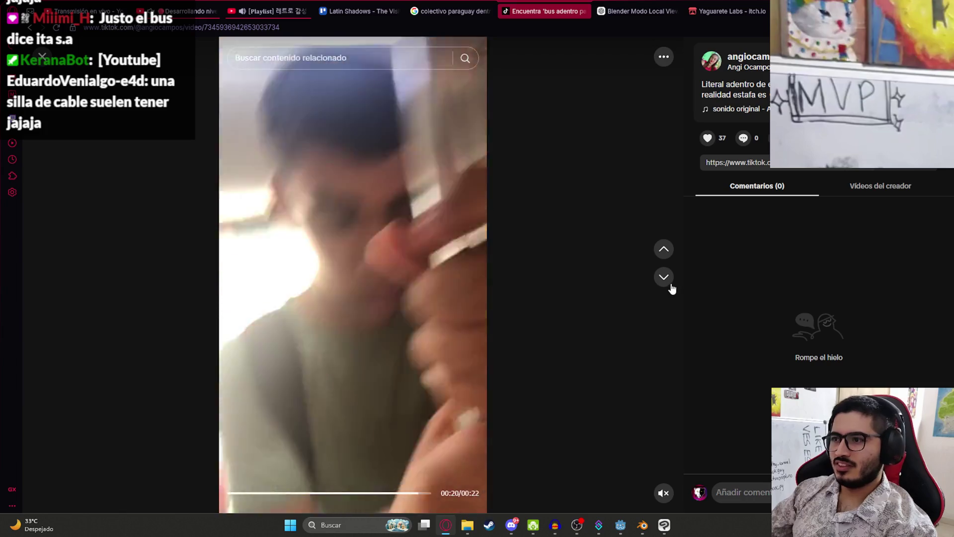
# Advance a few videos, then step back to the 'lujitos de viajar' video.
pyautogui.click(666, 279)
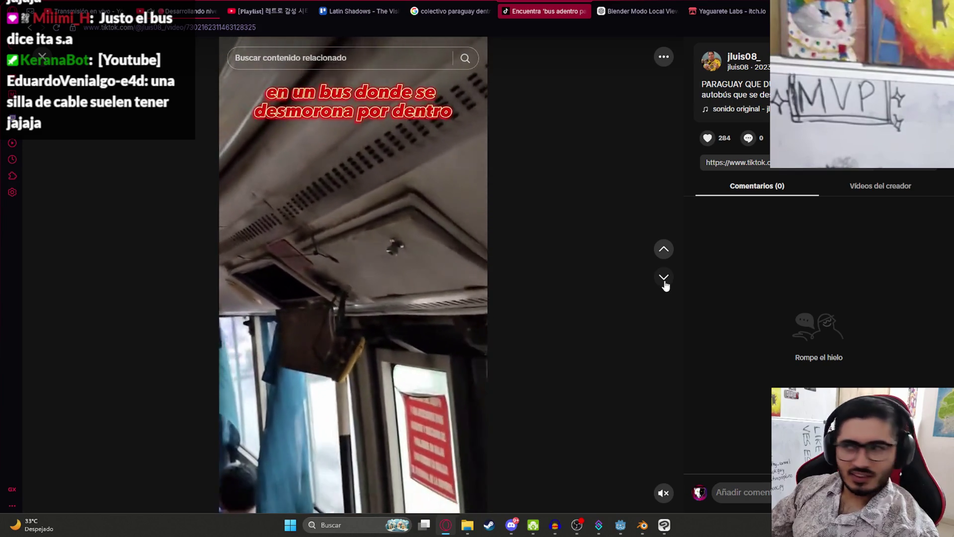
pyautogui.click(665, 285)
pyautogui.click(665, 286)
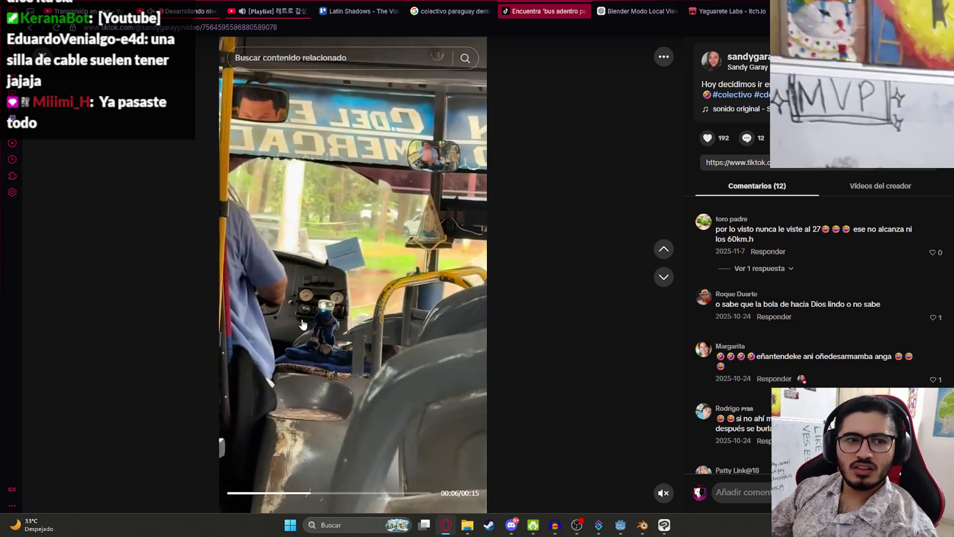
pyautogui.click(663, 249)
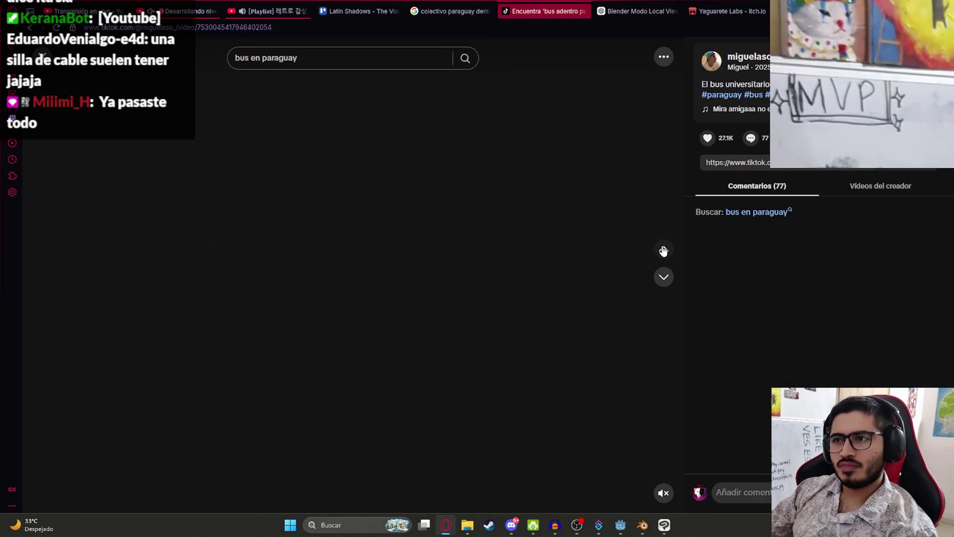
pyautogui.click(663, 249)
pyautogui.click(664, 249)
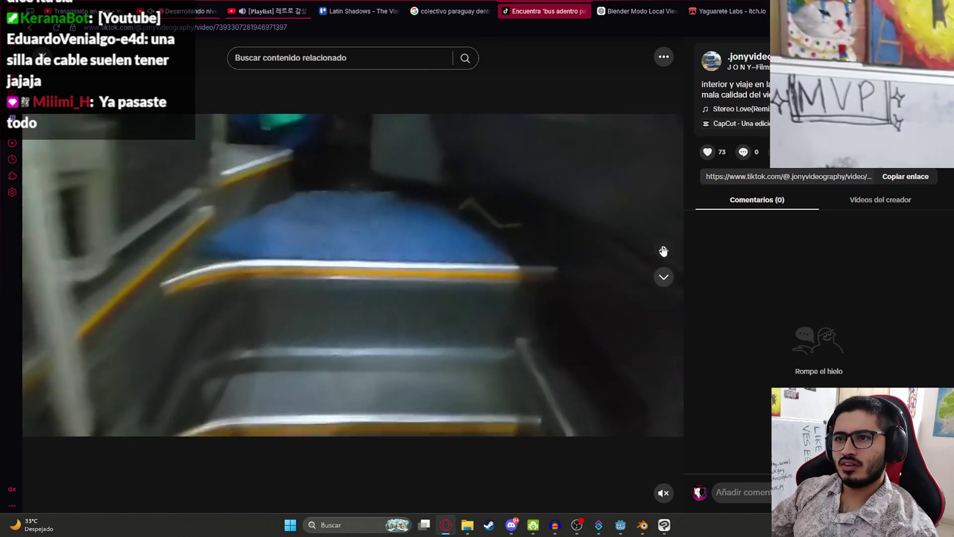
pyautogui.click(664, 249)
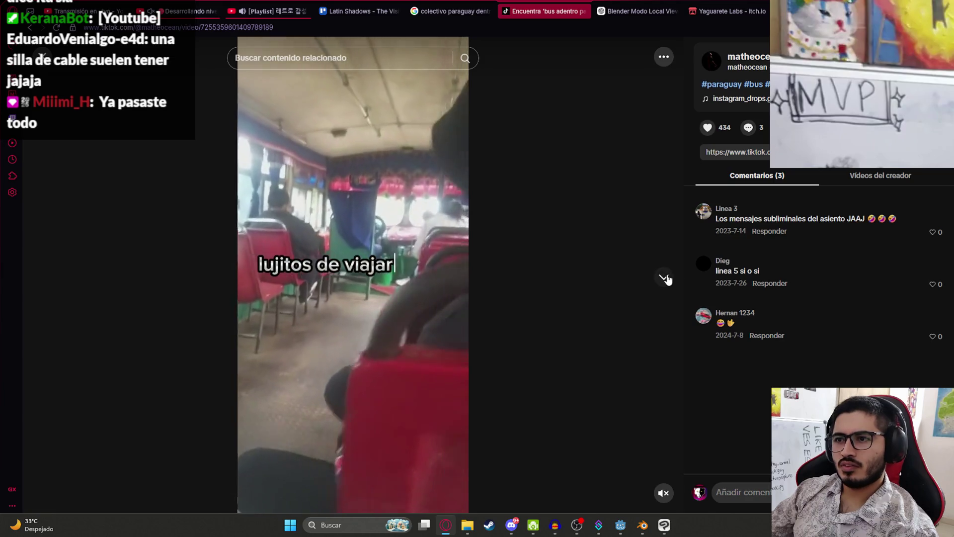
# Return to the landscape bus-interior video and seek from 00:17 onward to see the seats.
pyautogui.click(665, 276)
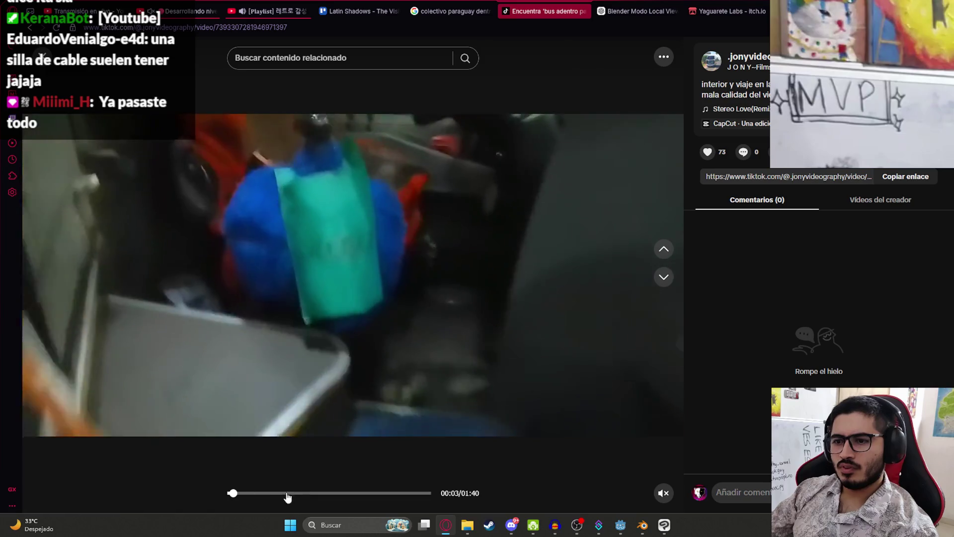
pyautogui.click(263, 493)
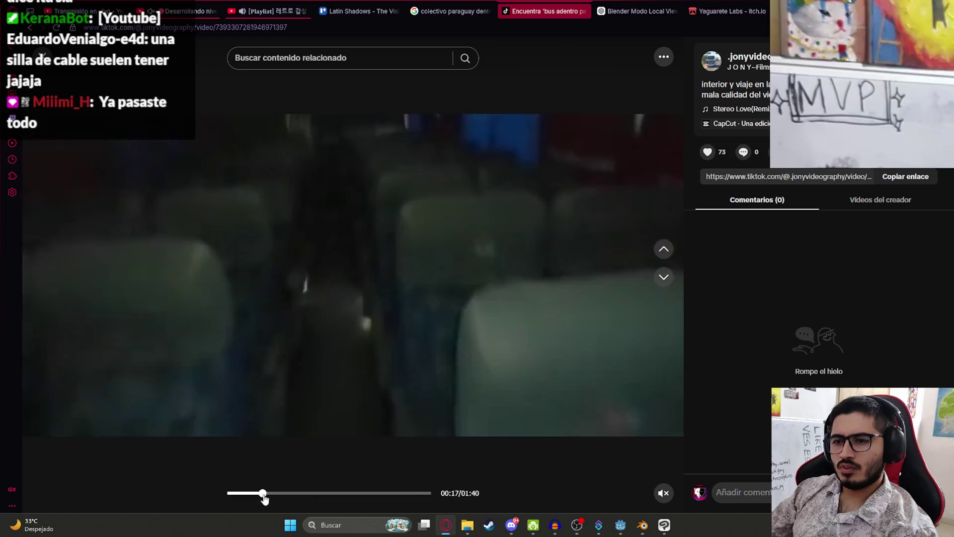
pyautogui.click(326, 493)
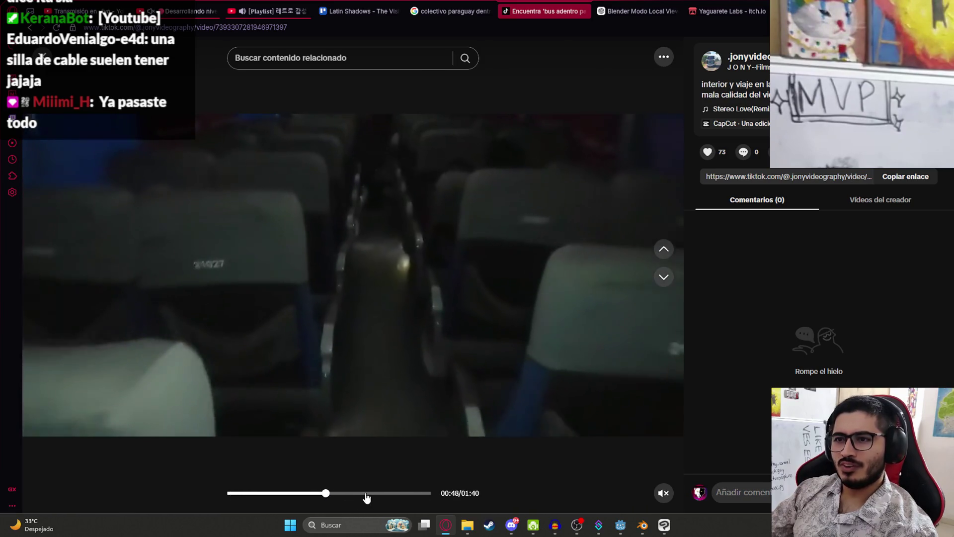
pyautogui.click(373, 493)
# Skip ahead through several more videos to the 'Paraguay Bus Kore' clip.
pyautogui.click(663, 281)
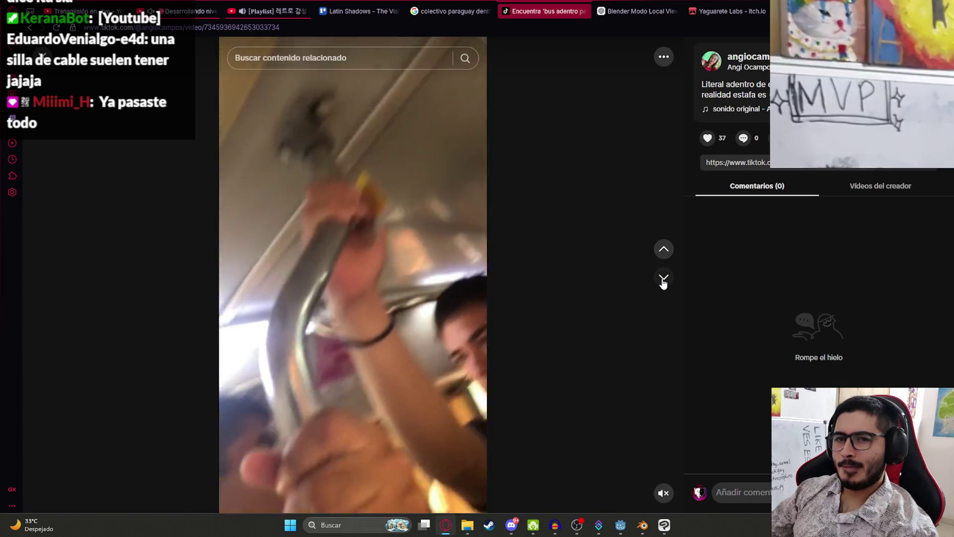
pyautogui.click(663, 279)
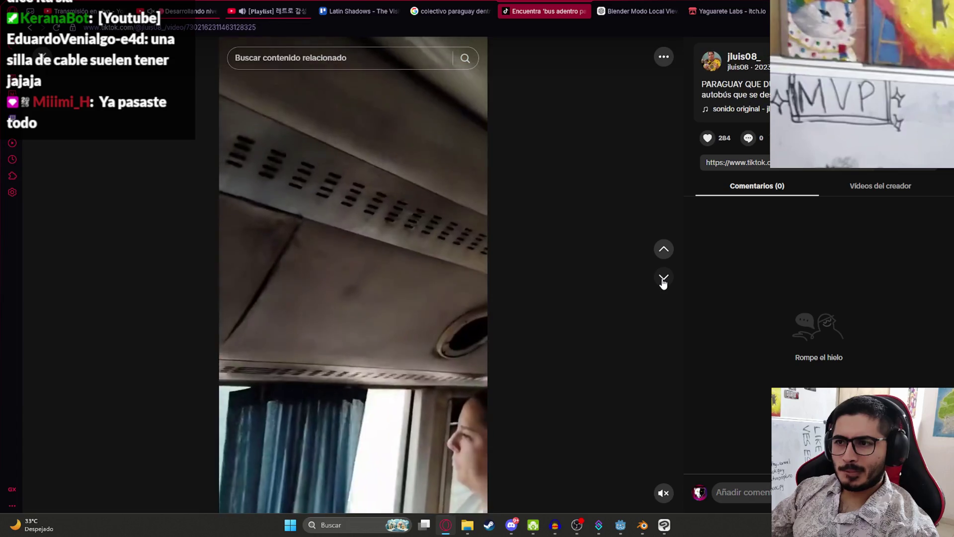
pyautogui.click(663, 280)
pyautogui.click(663, 280)
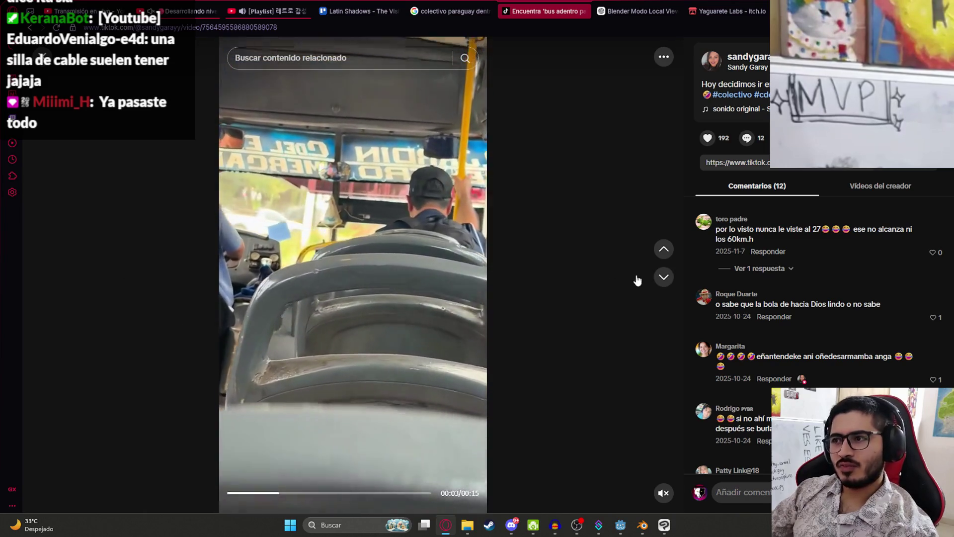
pyautogui.click(663, 280)
pyautogui.click(663, 280)
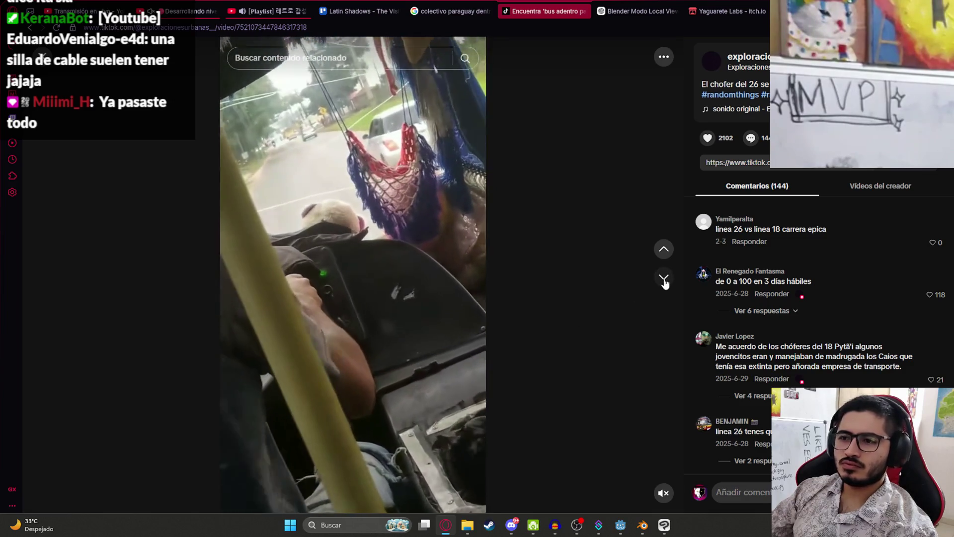
pyautogui.click(664, 281)
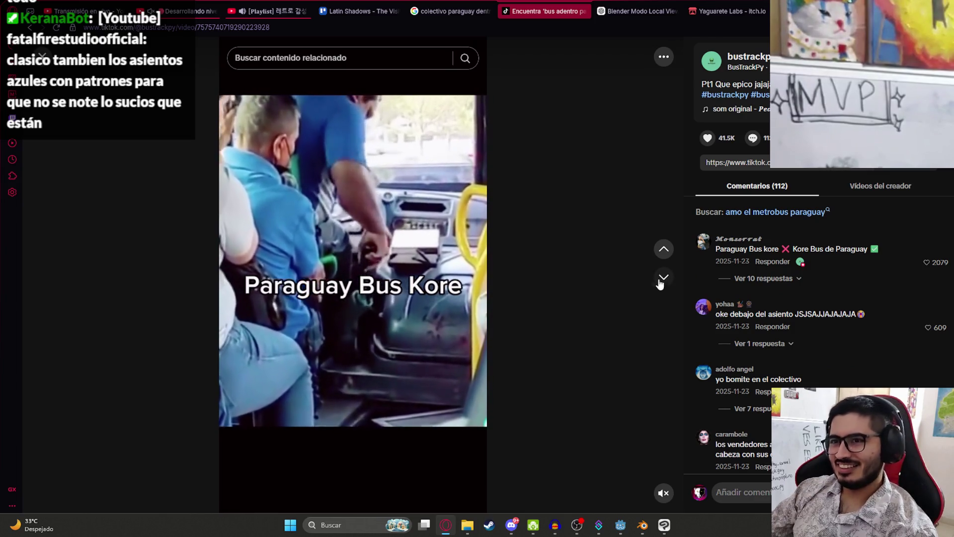
# Skip ahead to the bus-driver video and pause it.
pyautogui.click(664, 282)
pyautogui.click(665, 282)
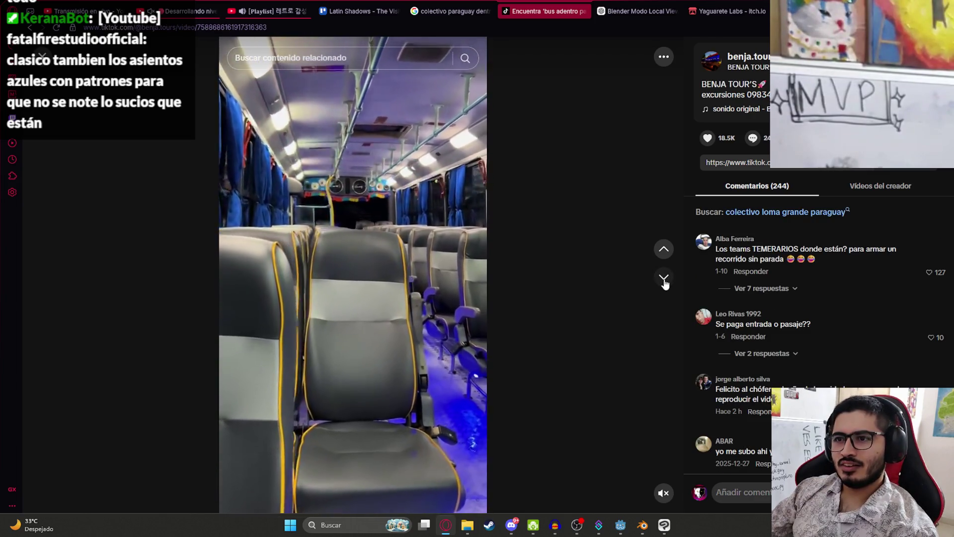
pyautogui.click(665, 282)
pyautogui.click(364, 248)
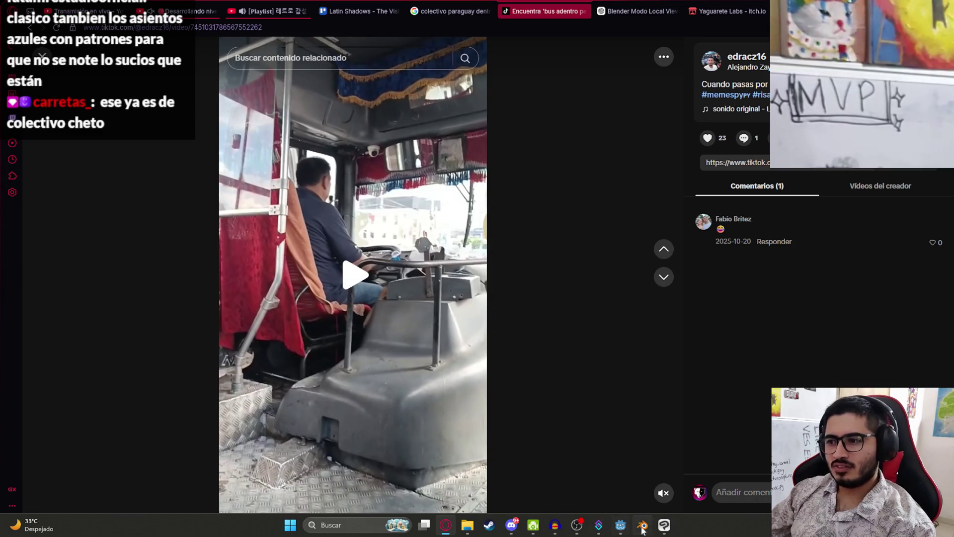
# Scrub the bus-driver video between 00:04 and 00:10, rewind to the platform shot, then return to Blender.
pyautogui.moveTo(642, 530)
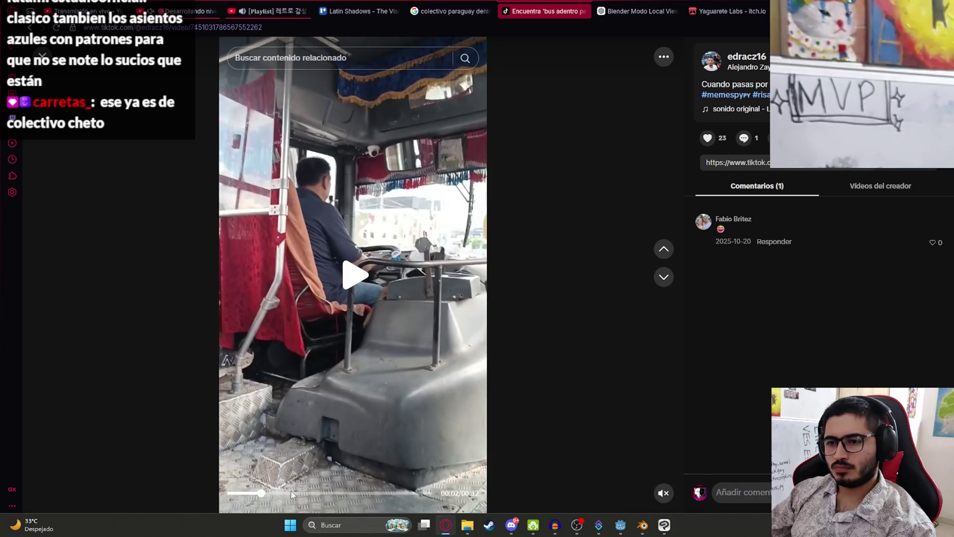
pyautogui.click(292, 492)
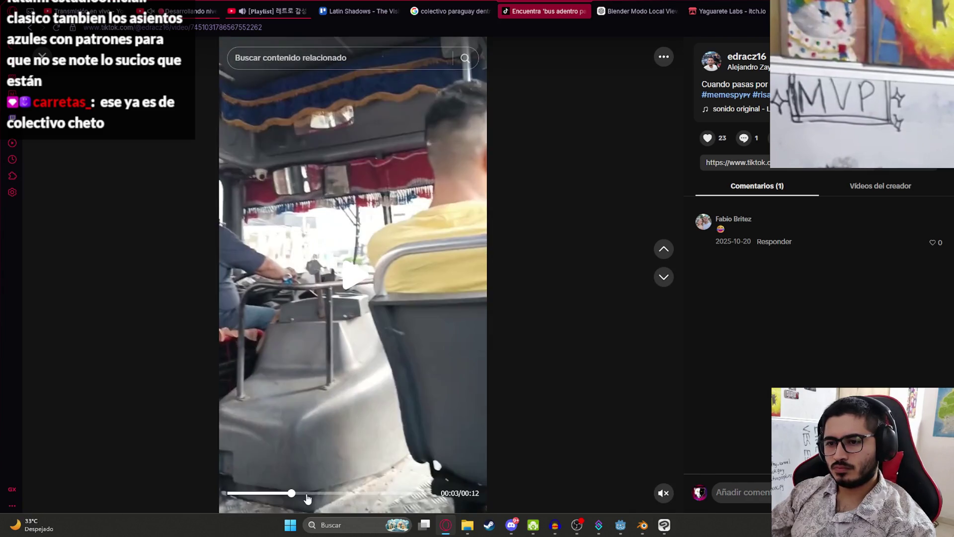
pyautogui.click(313, 493)
pyautogui.click(350, 493)
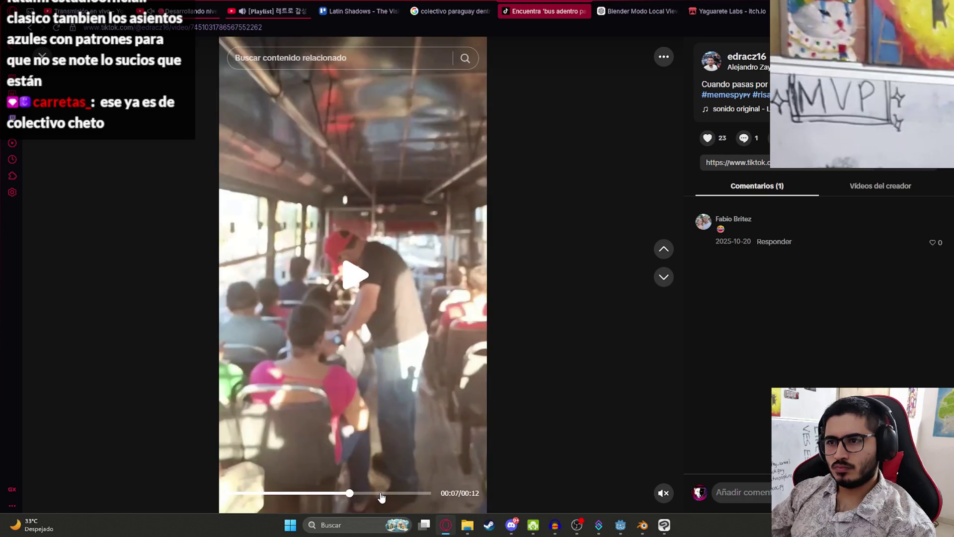
pyautogui.click(389, 493)
pyautogui.click(410, 493)
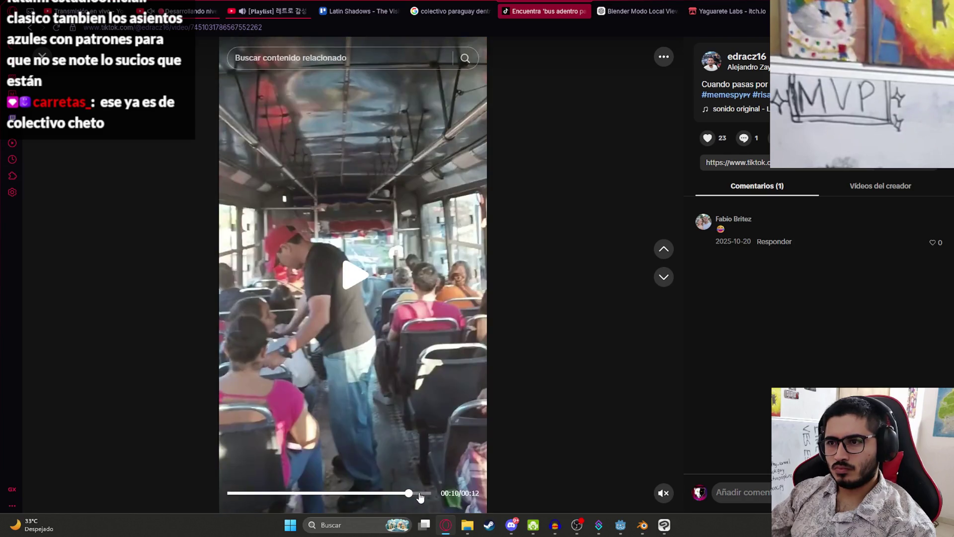
pyautogui.click(299, 493)
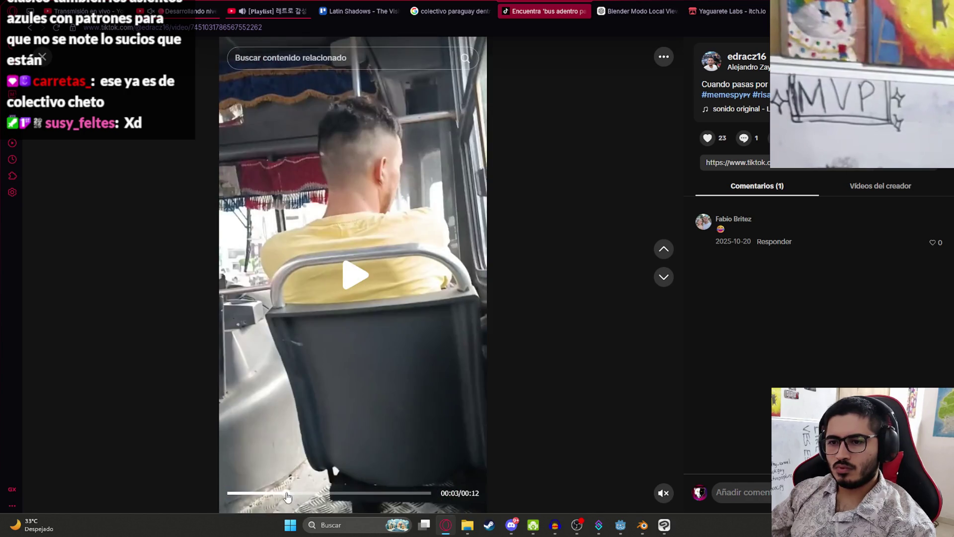
pyautogui.click(286, 493)
pyautogui.moveTo(642, 528)
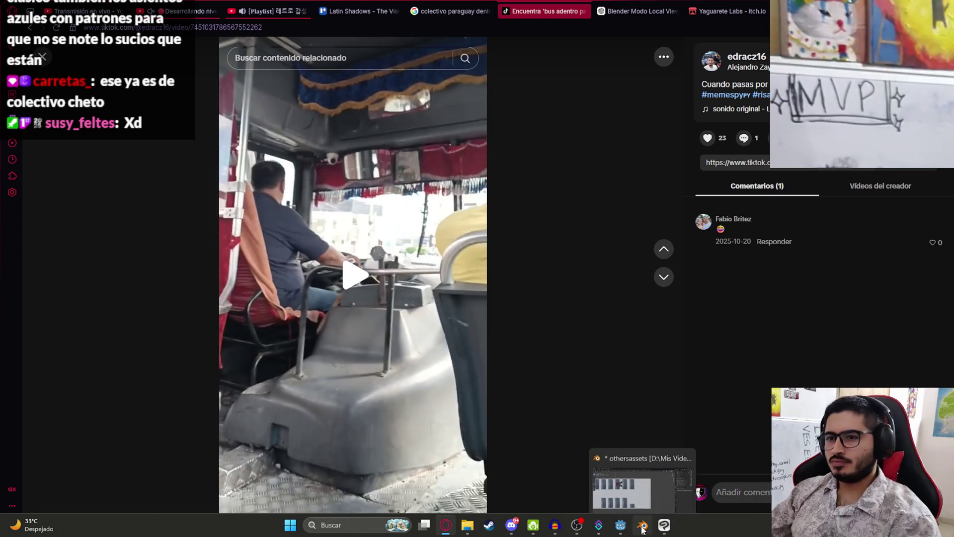
pyautogui.click(642, 529)
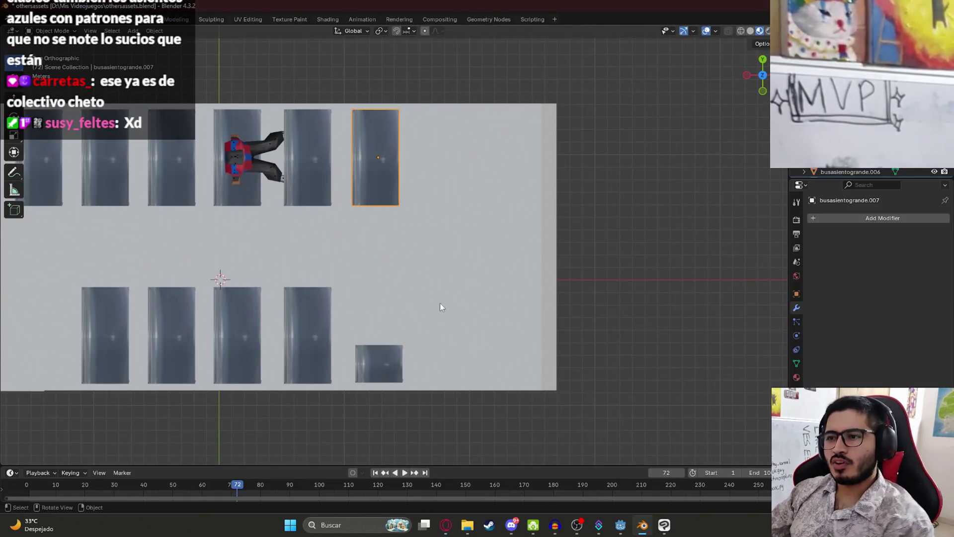
# Bring Blender forward, save othersassets.blend, and open the Shift+A add menu for a mesh.
pyautogui.click(643, 527)
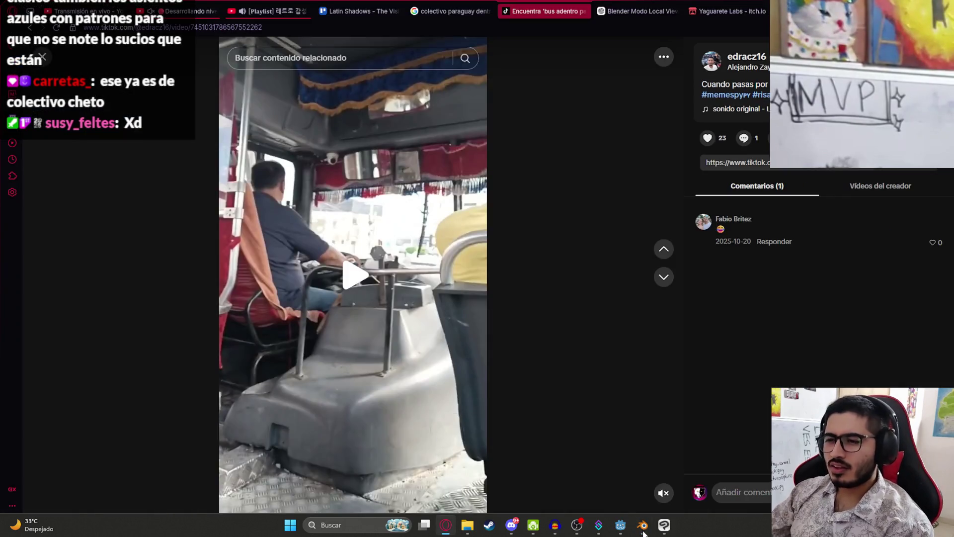
pyautogui.click(643, 527)
pyautogui.scroll(5, 465, 365)
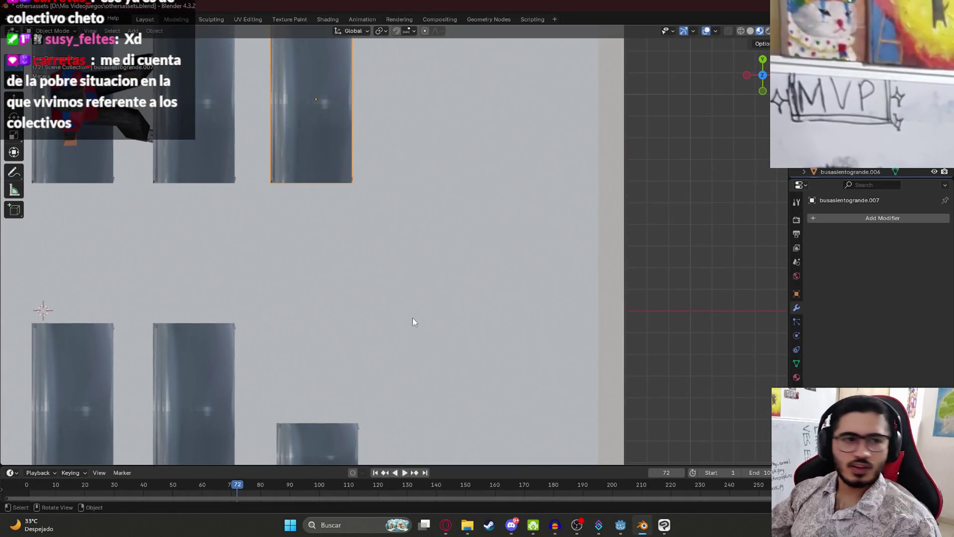
pyautogui.scroll(-3, 418, 306)
pyautogui.hotkey('ctrl', 's')
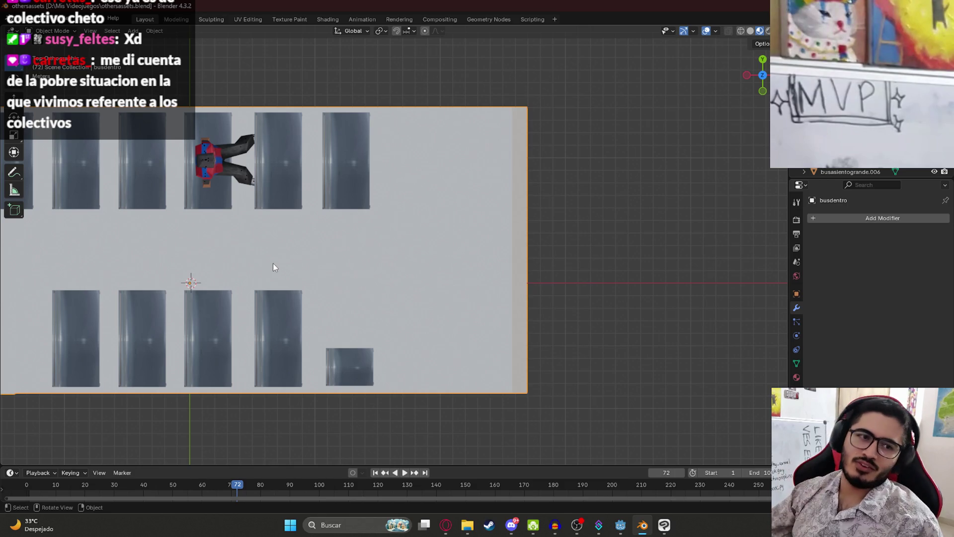
pyautogui.scroll(-1, 390, 285)
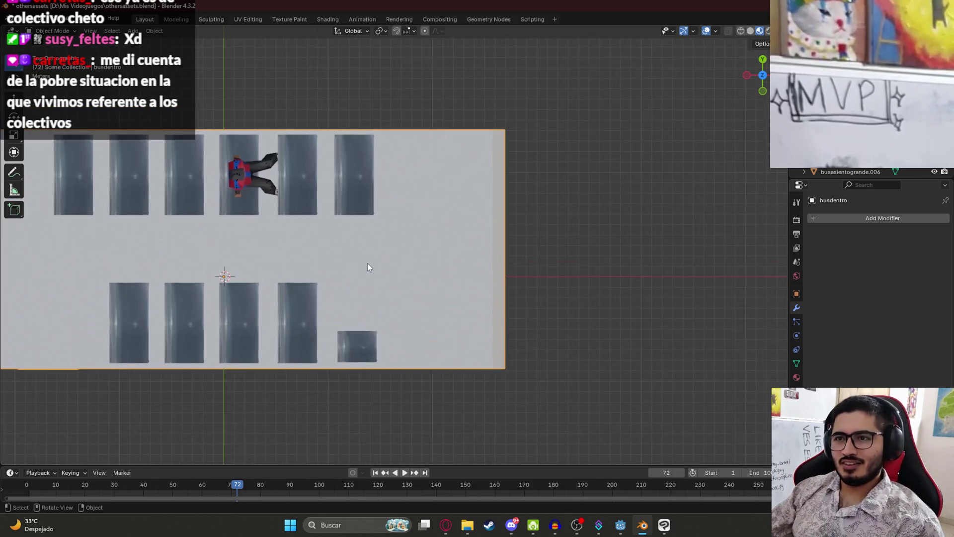
pyautogui.hotkey('shift', 'a')
# Add a plane and place it on the bus floor.
pyautogui.moveTo(370, 271)
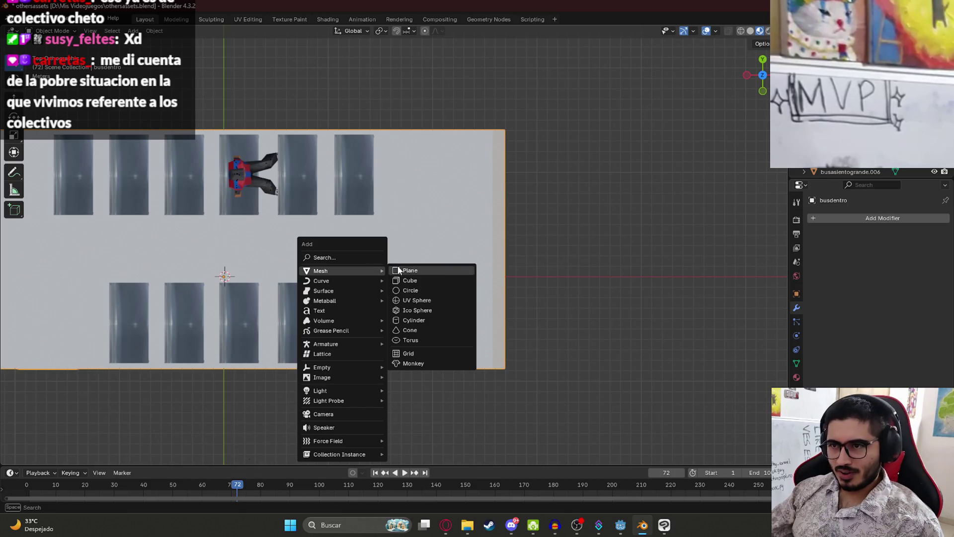
pyautogui.click(405, 271)
pyautogui.scroll(-4, 383, 285)
pyautogui.press('g')
pyautogui.click(406, 253)
pyautogui.moveTo(406, 252)
pyautogui.mouseDown(button='middle')
pyautogui.moveTo(422, 265)
pyautogui.moveTo(373, 223)
pyautogui.moveTo(313, 254)
pyautogui.mouseUp(button='middle')
pyautogui.moveTo(431, 244)
pyautogui.mouseDown(button='middle')
pyautogui.moveTo(387, 246)
pyautogui.moveTo(351, 211)
pyautogui.moveTo(323, 235)
pyautogui.moveTo(488, 271)
pyautogui.moveTo(308, 264)
pyautogui.moveTo(378, 293)
pyautogui.mouseUp(button='middle')
# Add a cube and place it in the open floor ahead of the seat rows in top view.
pyautogui.click(379, 293)
pyautogui.hotkey('shift', 'a')
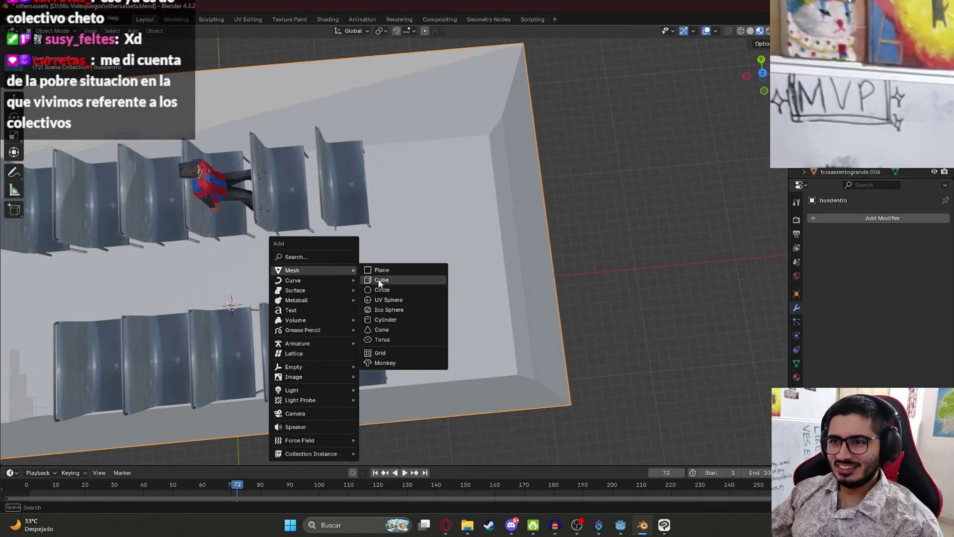
pyautogui.click(379, 282)
pyautogui.press('KP_7')
pyautogui.press('g')
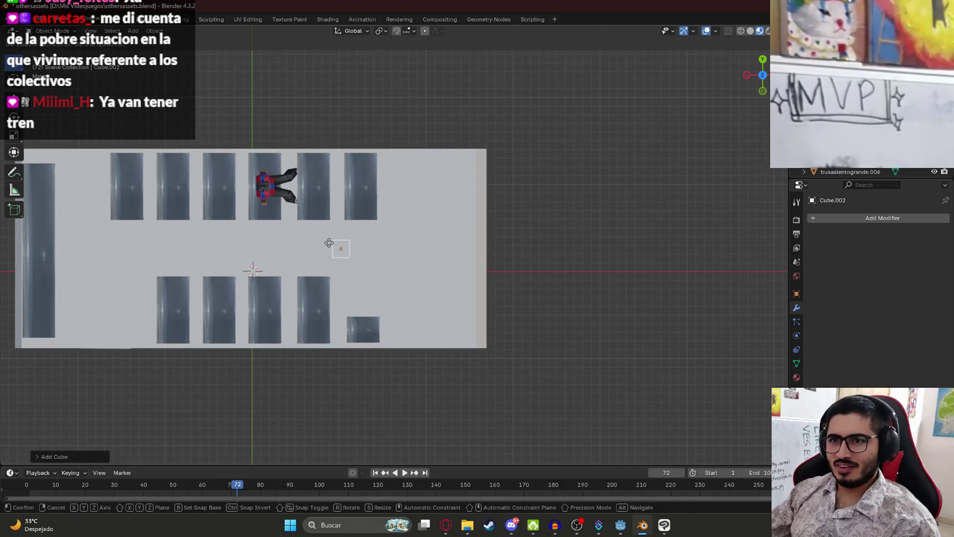
pyautogui.click(372, 234)
# Move the cube vertically along Z to sit it at floor level.
pyautogui.scroll(5, 393, 248)
pyautogui.moveTo(392, 249)
pyautogui.mouseDown(button='middle')
pyautogui.moveTo(390, 321)
pyautogui.moveTo(276, 277)
pyautogui.moveTo(328, 331)
pyautogui.moveTo(371, 356)
pyautogui.moveTo(380, 322)
pyautogui.mouseUp(button='middle')
pyautogui.press('g')
pyautogui.press('z')
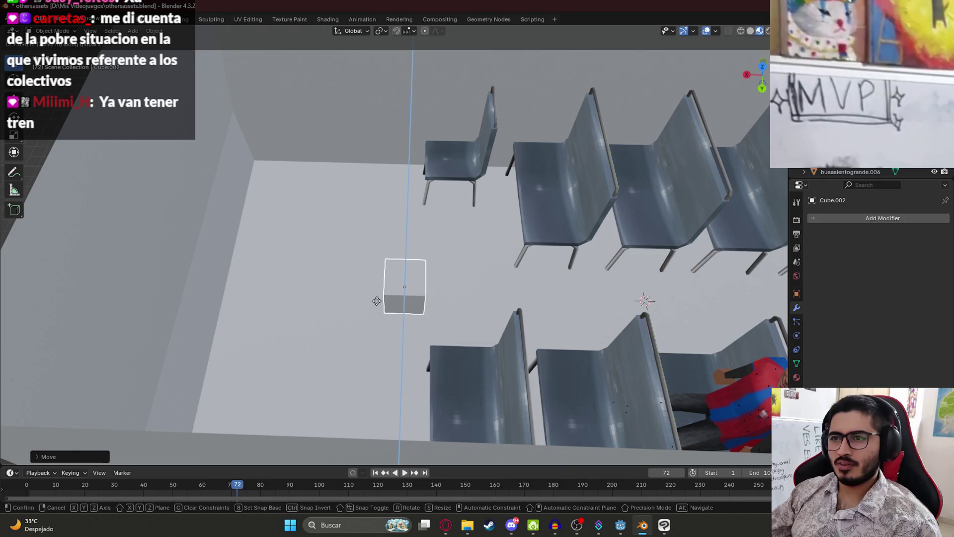
pyautogui.click(398, 331)
# Move the cube further right on the floor and scale it up.
pyautogui.moveTo(430, 303); pyautogui.dragTo(327, 318, button='middle')
pyautogui.press('Tab')
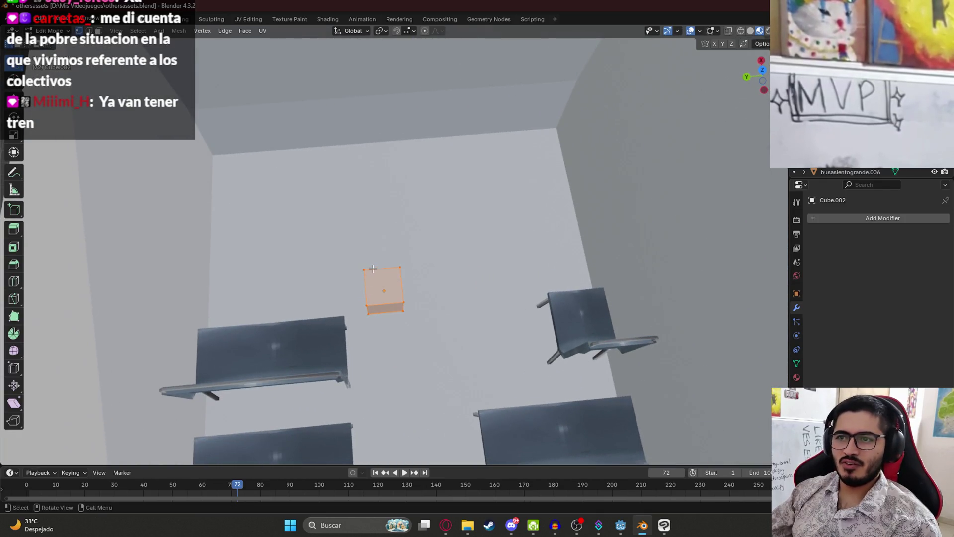
pyautogui.press('Tab')
pyautogui.press('KP_7')
pyautogui.keyDown('shift'); pyautogui.moveTo(376, 257); pyautogui.dragTo(354, 323, button='middle'); pyautogui.keyUp('shift')
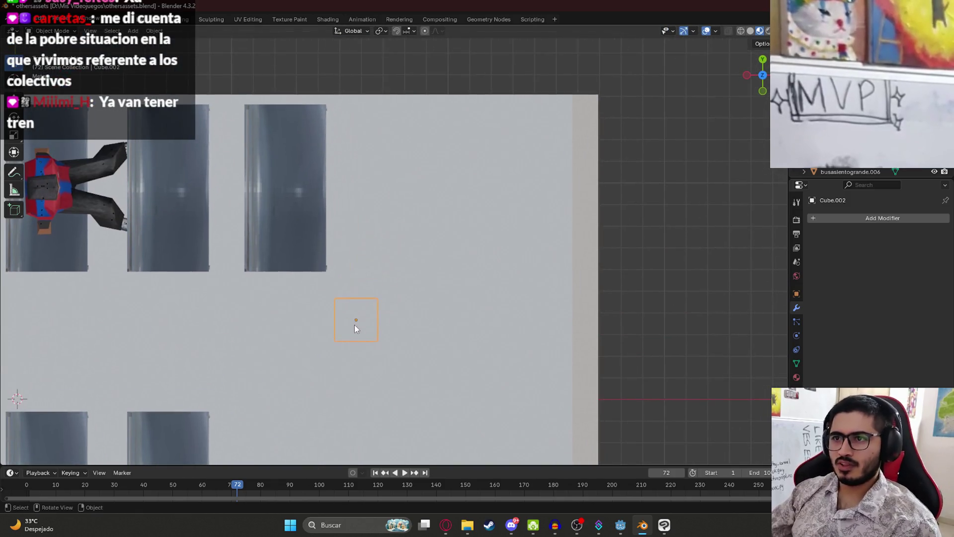
pyautogui.press('g')
pyautogui.click(430, 335)
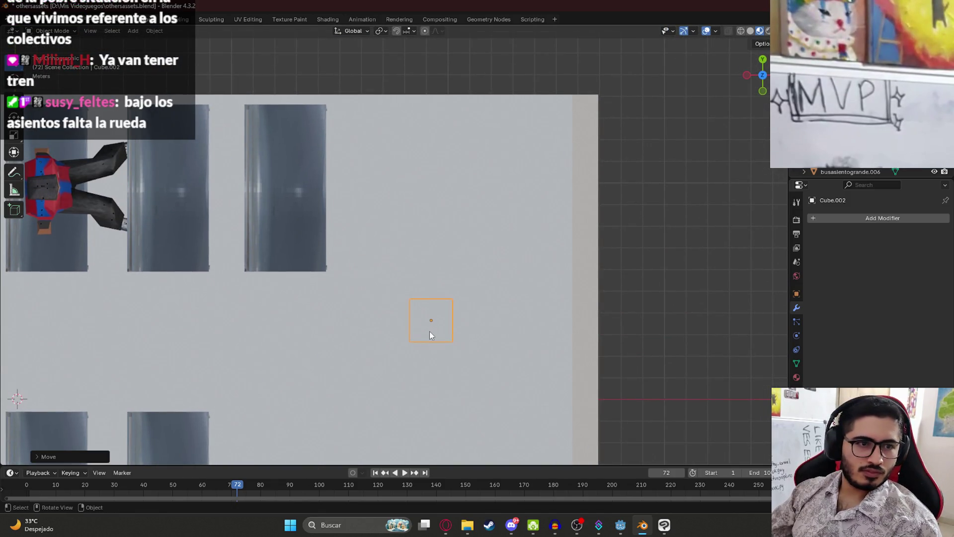
pyautogui.press('s')
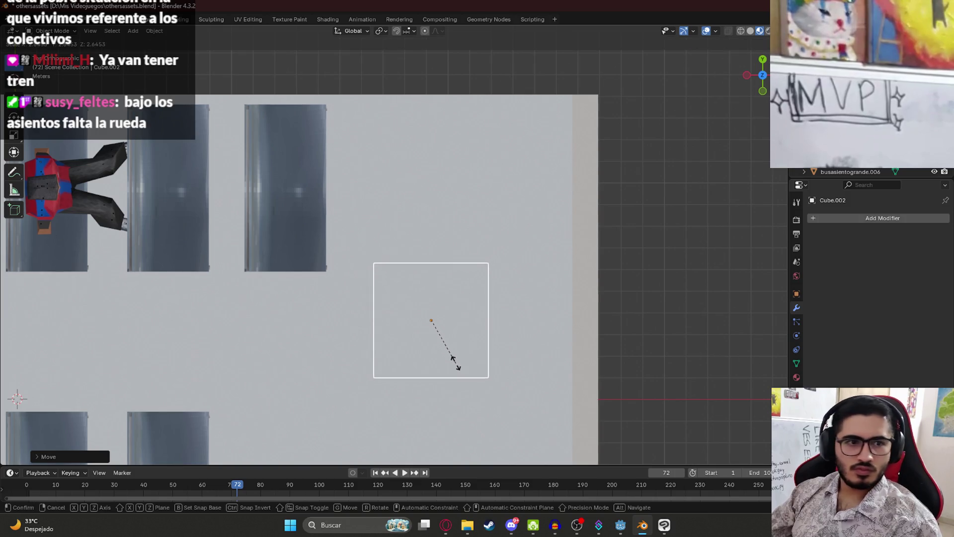
pyautogui.click(457, 358)
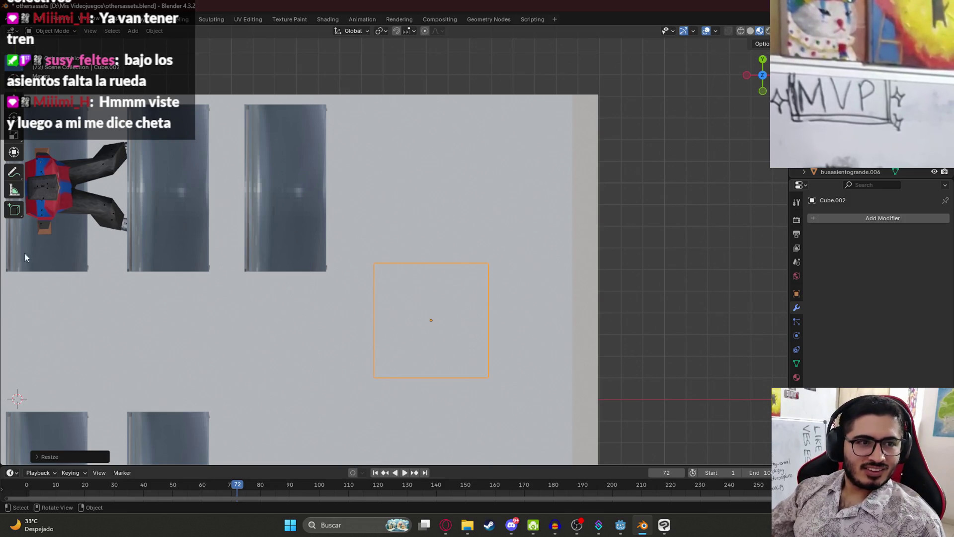
# In Edit Mode, widen the selected face along X and shift it into place.
pyautogui.press('Tab')
pyautogui.keyDown('shift'); pyautogui.moveTo(411, 324); pyautogui.dragTo(363, 165, button='middle'); pyautogui.keyUp('shift')
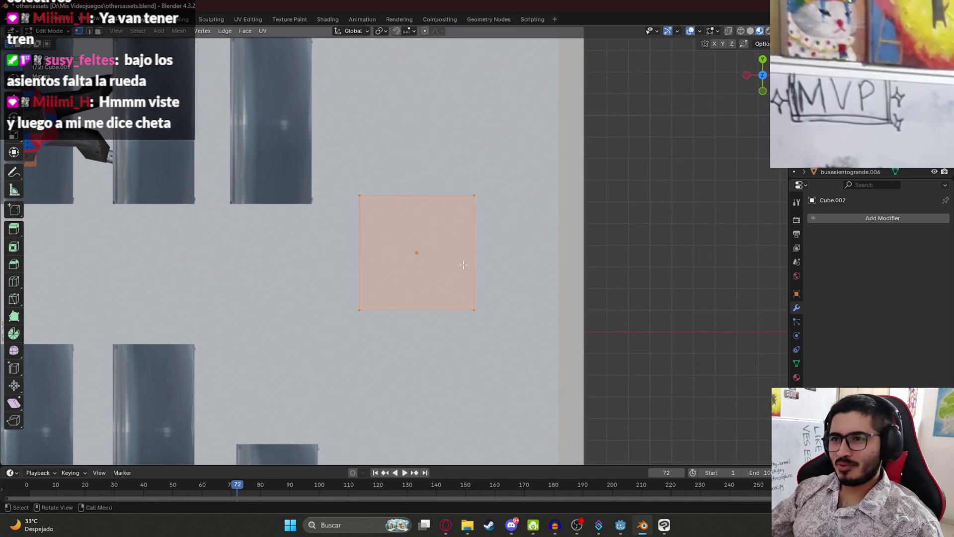
pyautogui.press('s')
pyautogui.press('x')
pyautogui.click(490, 268)
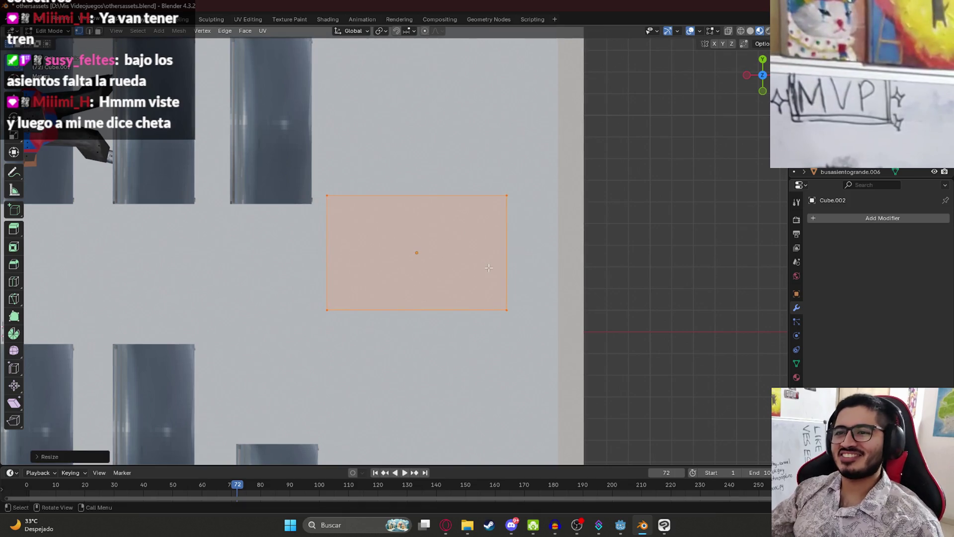
pyautogui.press('g')
pyautogui.click(480, 295)
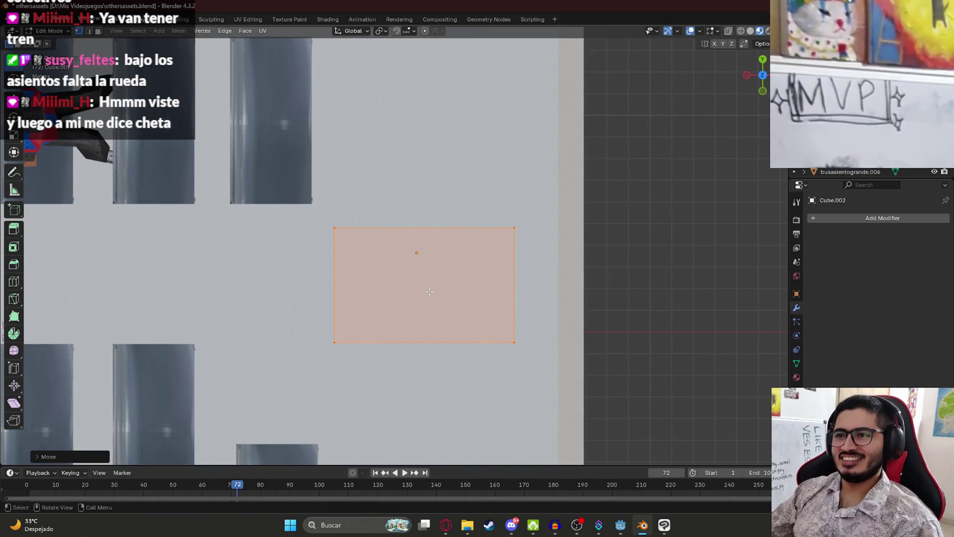
# Scale the selected geometry down and move it along Z.
pyautogui.scroll(-3, 348, 249)
pyautogui.moveTo(408, 233)
pyautogui.mouseDown(button='middle')
pyautogui.moveTo(456, 263)
pyautogui.moveTo(467, 230)
pyautogui.moveTo(447, 249)
pyautogui.moveTo(434, 307)
pyautogui.moveTo(487, 378)
pyautogui.mouseUp(button='middle')
pyautogui.scroll(5, 447, 248)
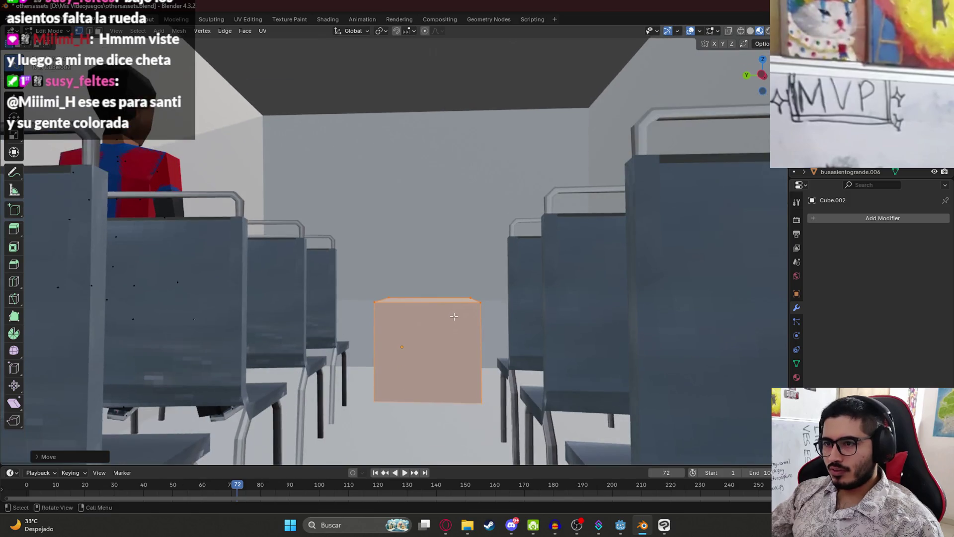
pyautogui.scroll(3, 487, 378)
pyautogui.press('s')
pyautogui.click(474, 373)
pyautogui.press('g')
pyautogui.press('z')
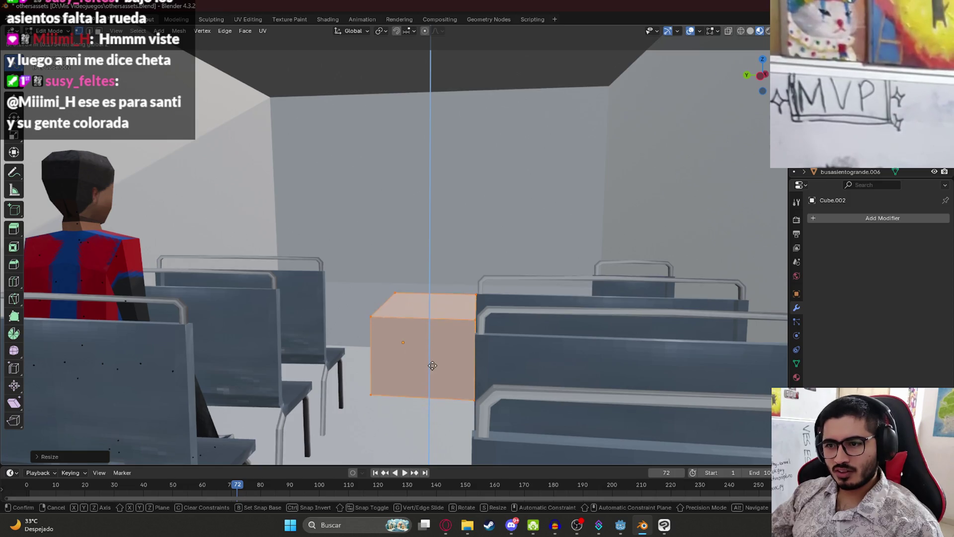
pyautogui.click(433, 373)
# Scale the cube's top face down to taper the block.
pyautogui.click(451, 290)
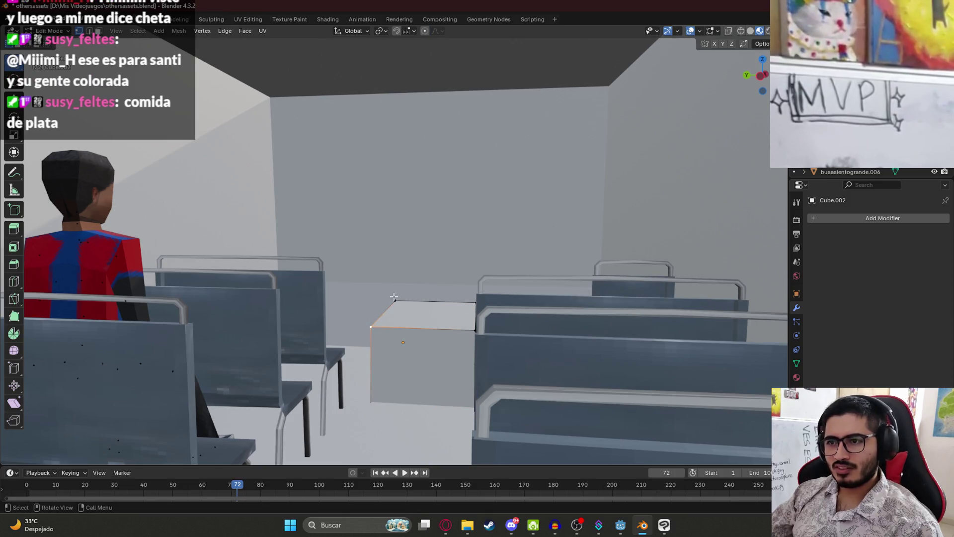
pyautogui.moveTo(452, 289); pyautogui.dragTo(452, 298, button='middle')
pyautogui.click(452, 298)
pyautogui.press('KP_7')
pyautogui.scroll(-2, 471, 311)
pyautogui.press('s')
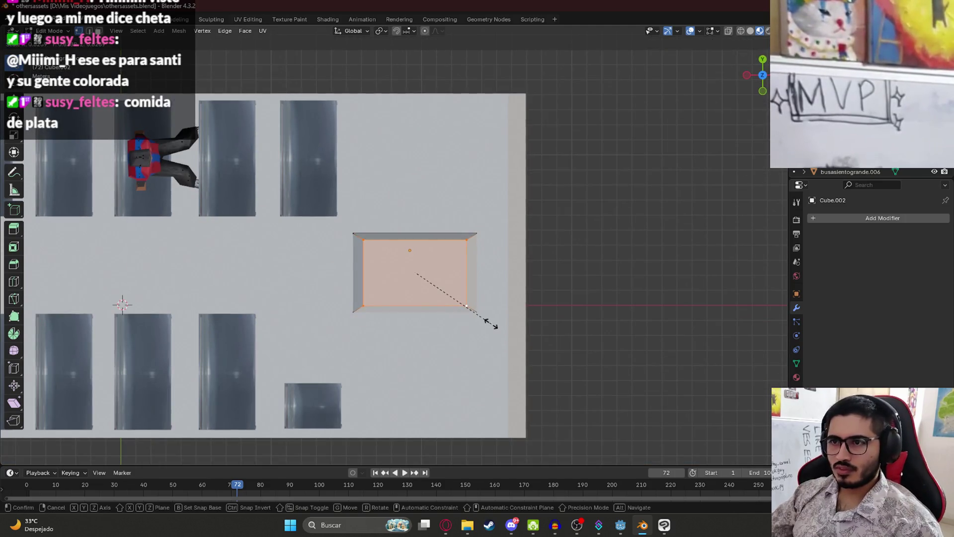
pyautogui.click(490, 319)
pyautogui.moveTo(490, 320)
pyautogui.mouseDown(button='middle')
pyautogui.moveTo(484, 276)
pyautogui.moveTo(472, 350)
pyautogui.mouseUp(button='middle')
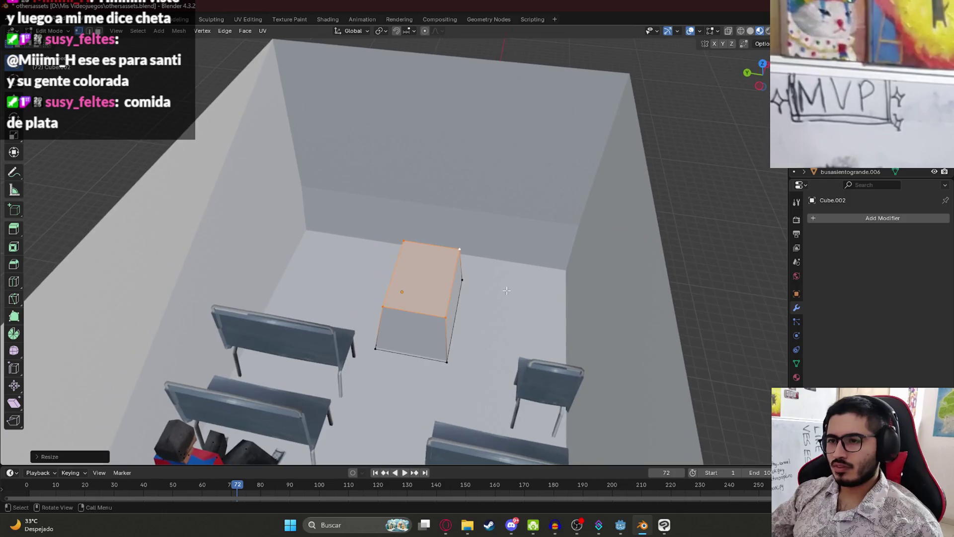
pyautogui.scroll(2, 472, 351)
# Back in Object Mode, move the block into position near the front of the bus.
pyautogui.press('Tab')
pyautogui.press('KP_7')
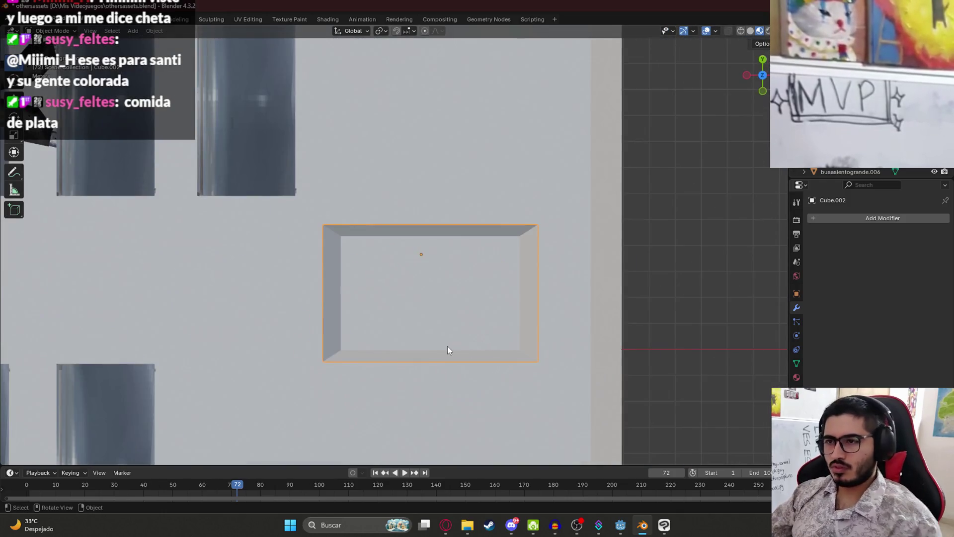
pyautogui.press('g')
pyautogui.click(453, 354)
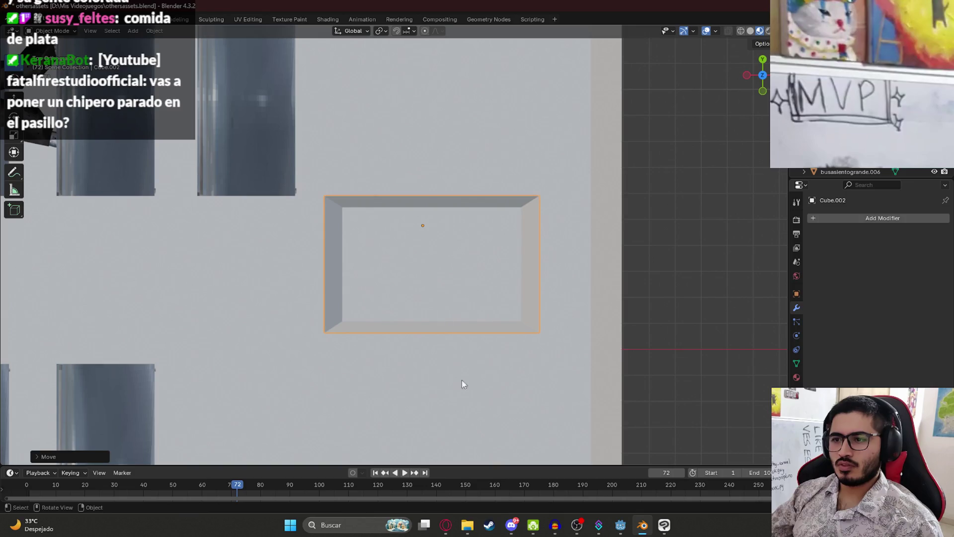
pyautogui.click(446, 526)
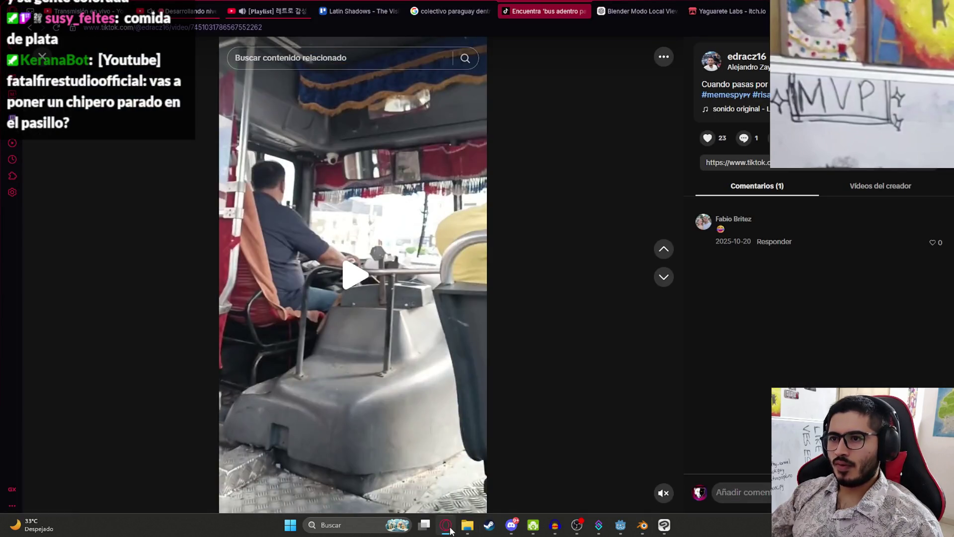
pyautogui.click(450, 529)
pyautogui.keyDown('shift'); pyautogui.moveTo(522, 90); pyautogui.dragTo(494, 220, button='middle'); pyautogui.keyUp('shift')
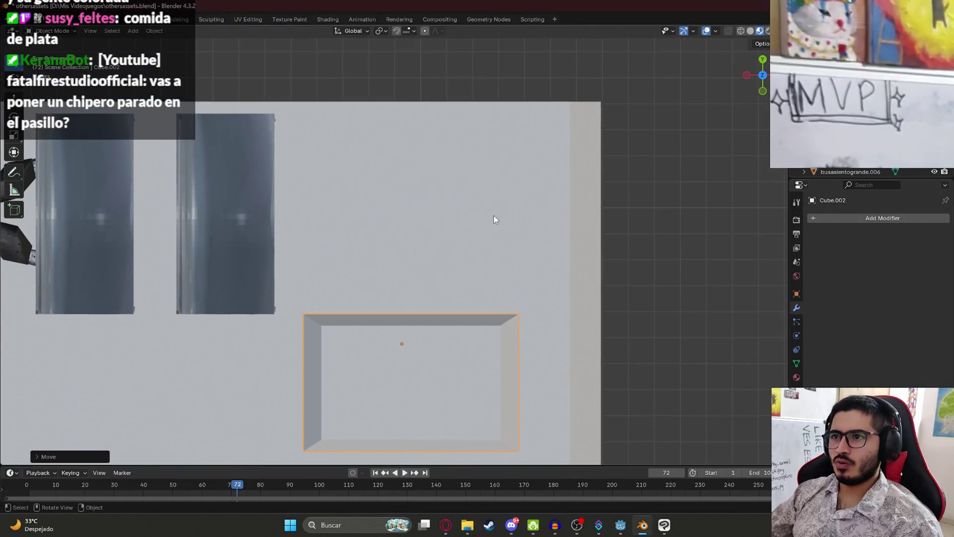
# In Edit Mode with wireframe shading, shift the block's outer right edge inward.
pyautogui.press('Tab')
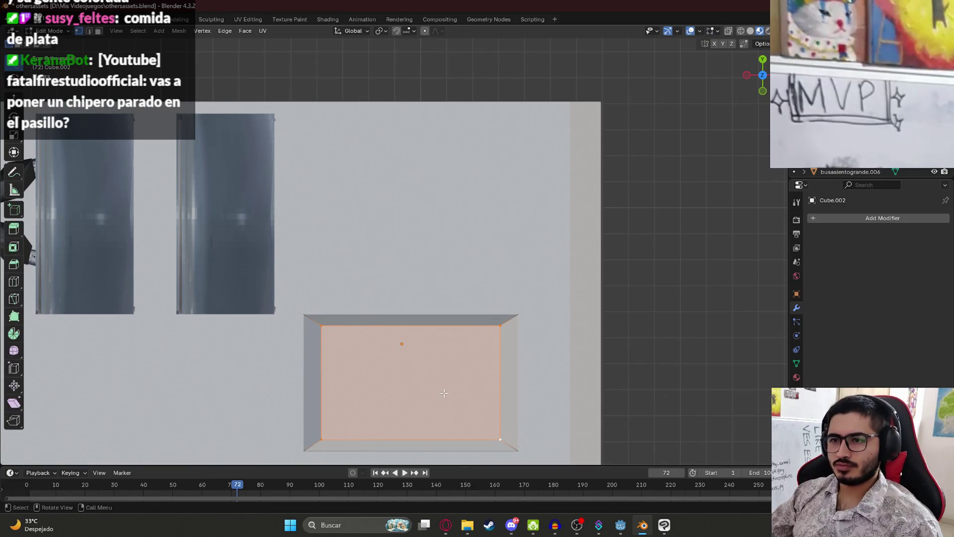
pyautogui.keyDown('shift'); pyautogui.moveTo(508, 339); pyautogui.dragTo(479, 281, button='middle'); pyautogui.keyUp('shift')
pyautogui.press('z')
pyautogui.click(437, 270)
pyautogui.click(497, 388)
pyautogui.press('g')
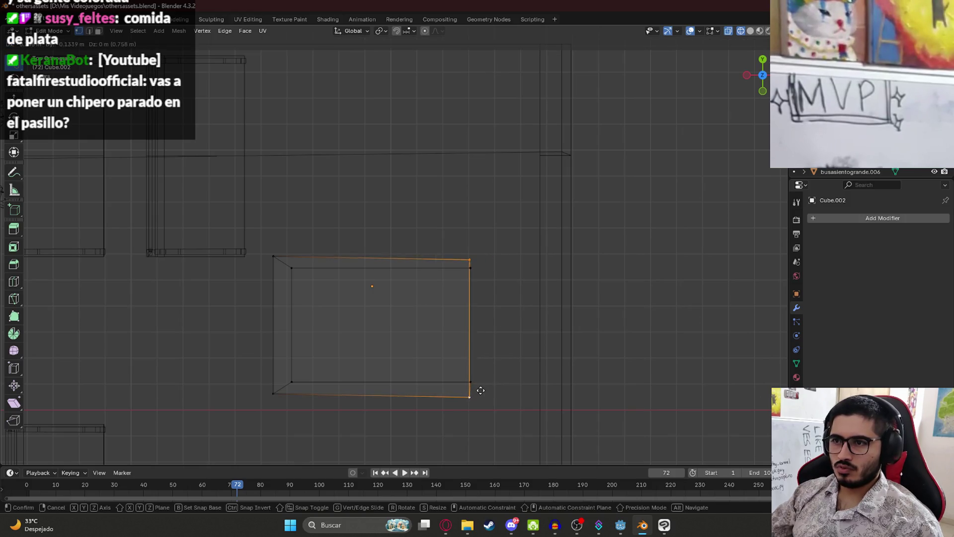
pyautogui.click(482, 387)
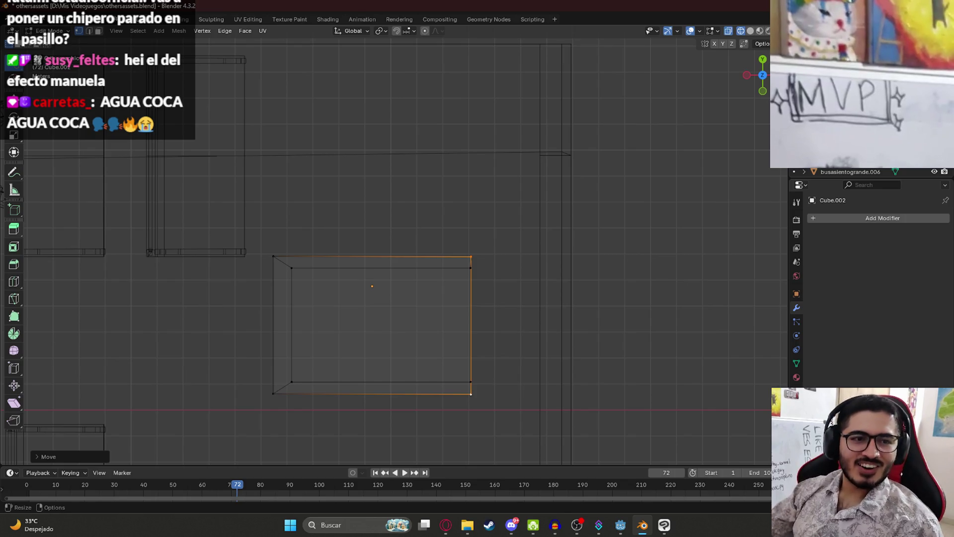
# Rotate the right-side edges to an angle and reposition the top-right corner vertex.
pyautogui.moveTo(472, 243); pyautogui.dragTo(457, 451)
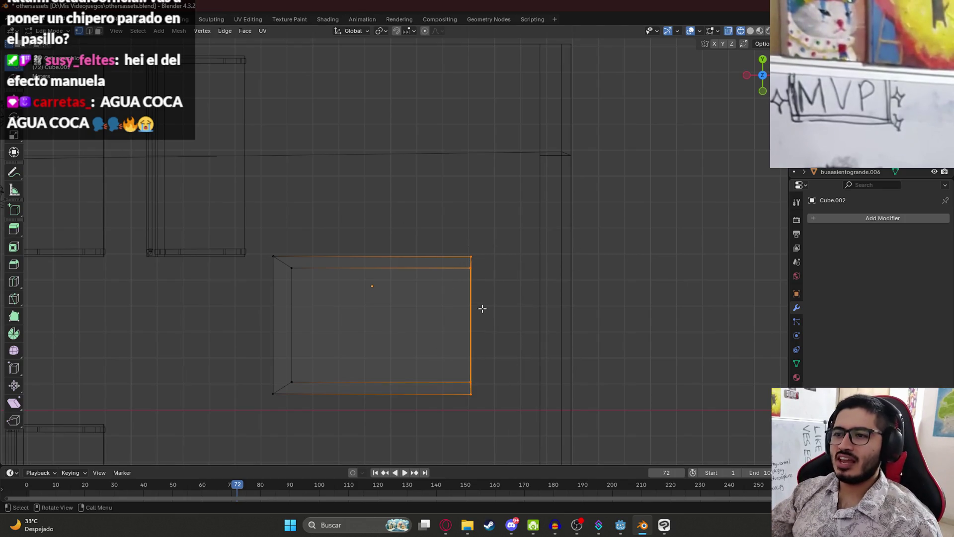
pyautogui.press('r')
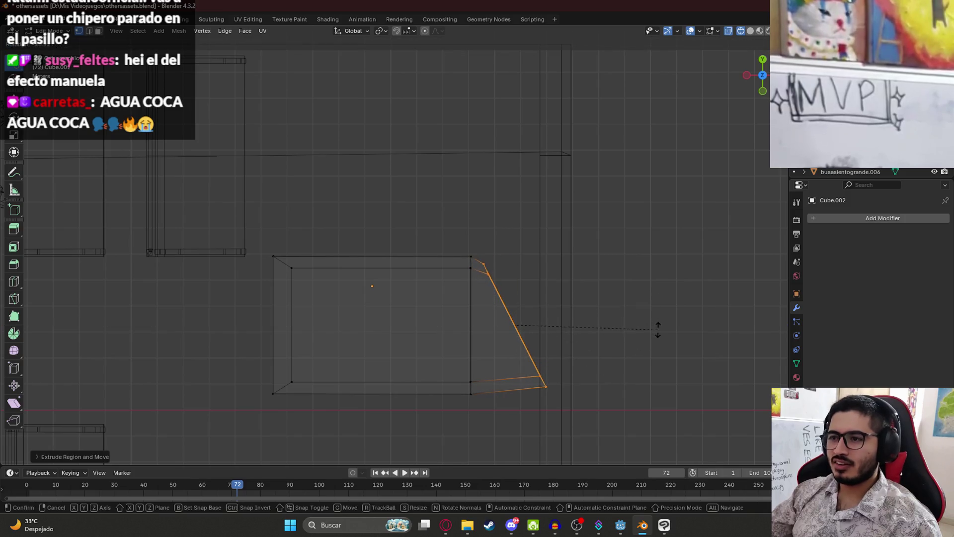
pyautogui.click(656, 328)
pyautogui.moveTo(490, 239)
pyautogui.mouseDown()
pyautogui.moveTo(502, 287)
pyautogui.moveTo(517, 255)
pyautogui.moveTo(491, 241)
pyautogui.mouseUp()
pyautogui.press('g')
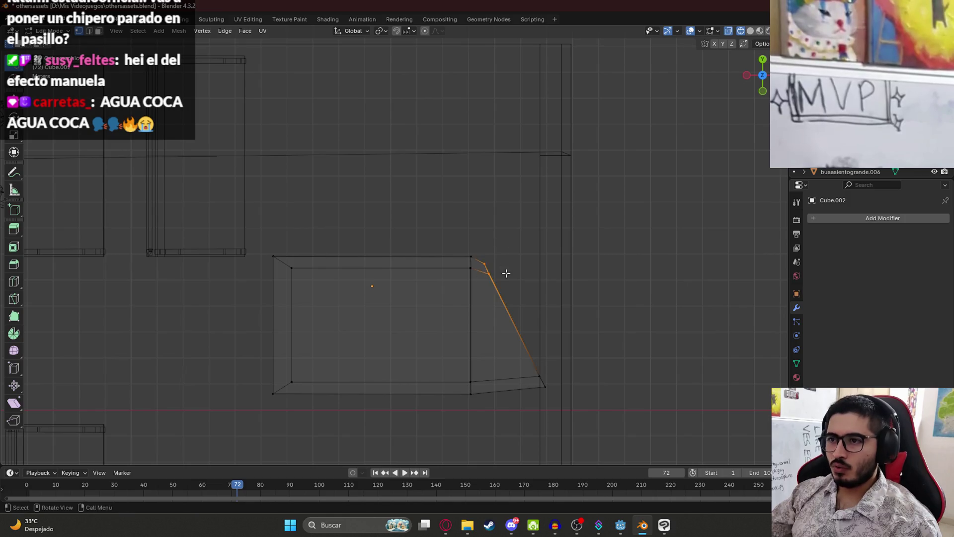
pyautogui.click(551, 324)
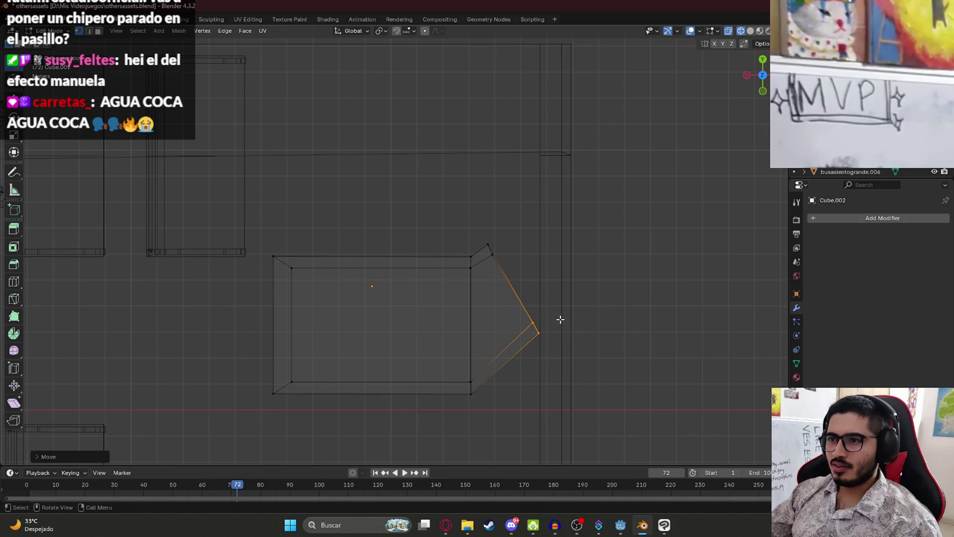
# Adjust the upper and lower-right corner vertices to refine the slanted side.
pyautogui.click(491, 252)
pyautogui.press('g')
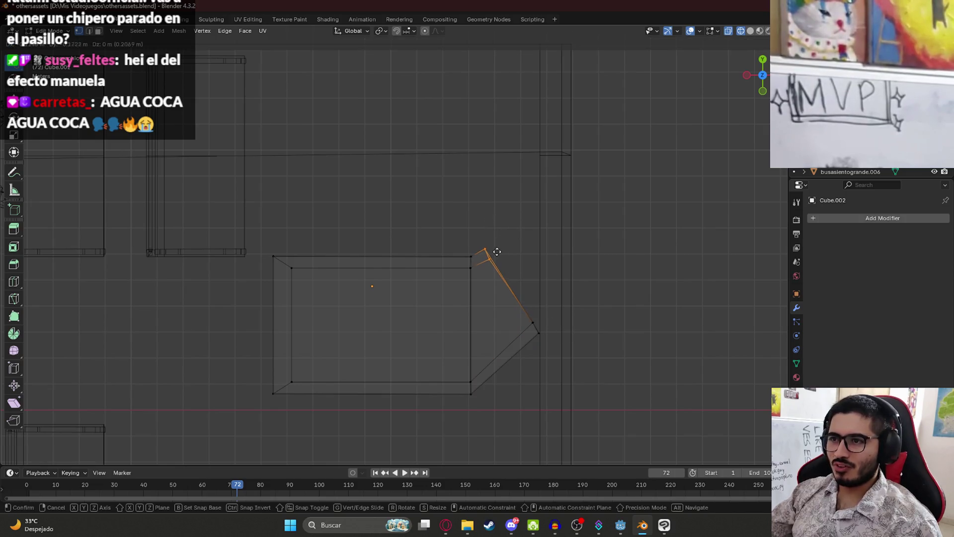
pyautogui.click(499, 232)
pyautogui.keyDown('shift'); pyautogui.moveTo(499, 237); pyautogui.dragTo(467, 297, button='middle'); pyautogui.keyUp('shift')
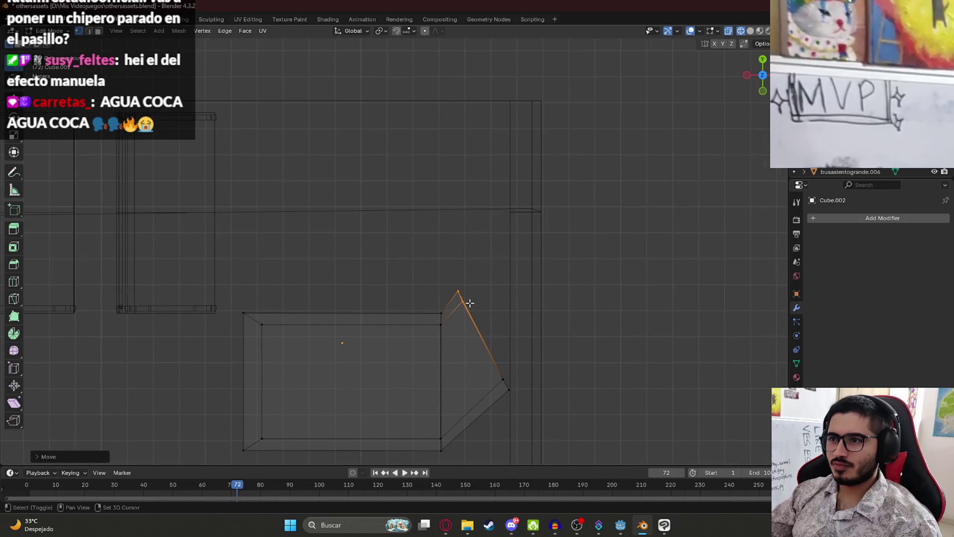
pyautogui.click(502, 379)
pyautogui.press('g')
pyautogui.click(517, 377)
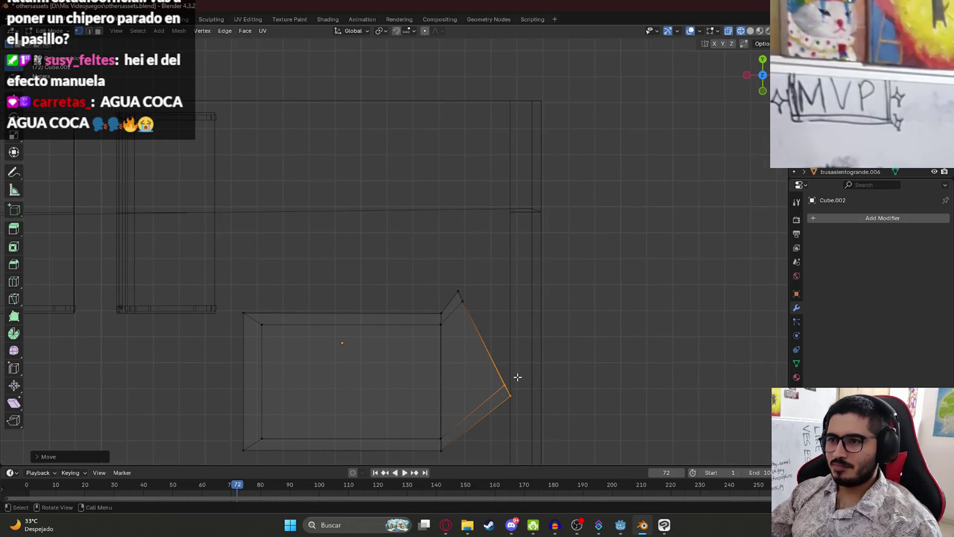
# Extrude the slanted edge a short distance and move the new edge to the far end.
pyautogui.press('e')
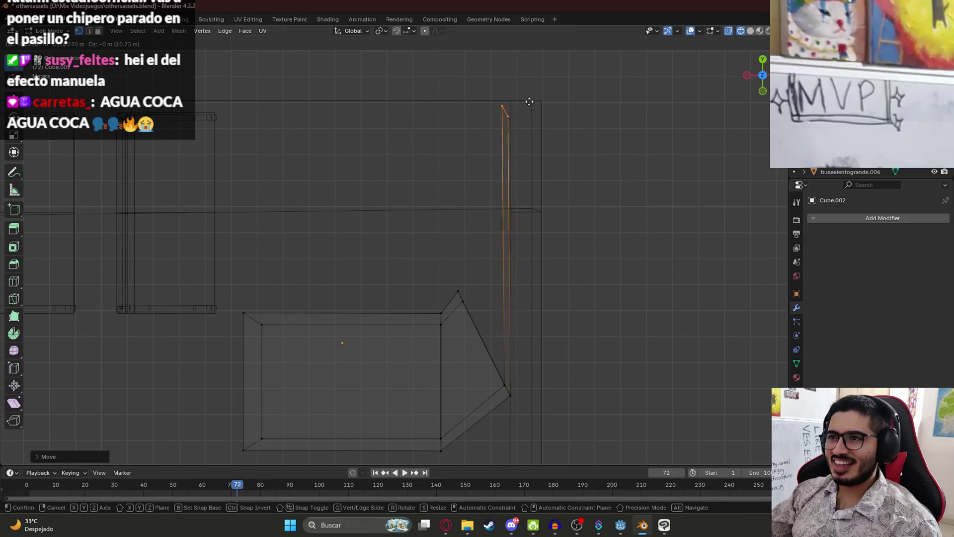
pyautogui.click(533, 95)
pyautogui.hotkey('ctrl', 'z')
pyautogui.press('e')
pyautogui.click(586, 297)
pyautogui.press('g')
pyautogui.click(528, 143)
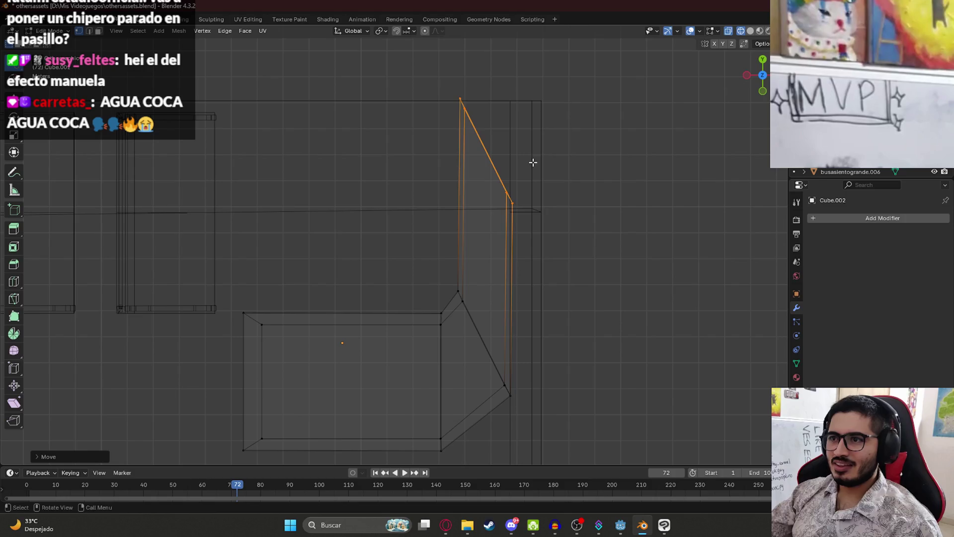
# Move the selected vertices along Y to stretch the strip toward the back.
pyautogui.press('g')
pyautogui.press('Escape')
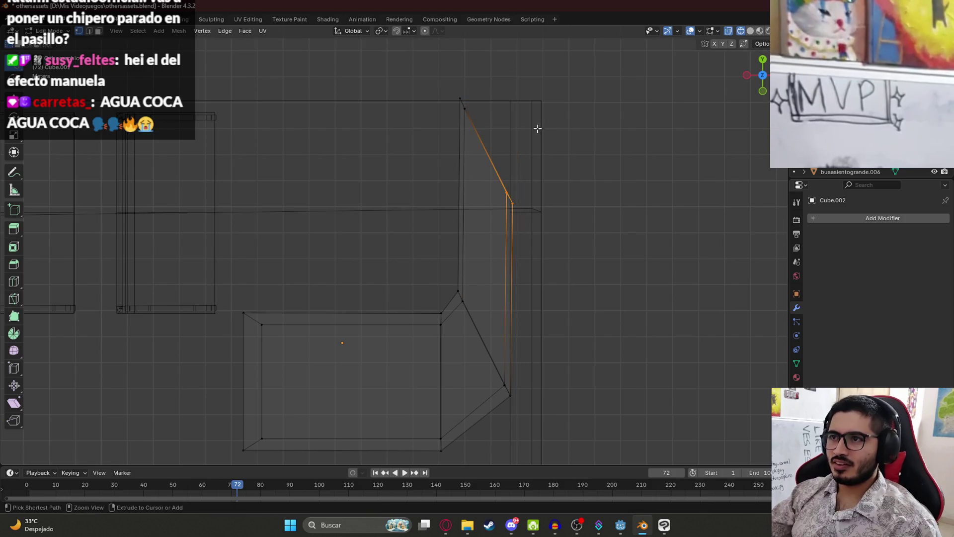
pyautogui.press('g')
pyautogui.press('y')
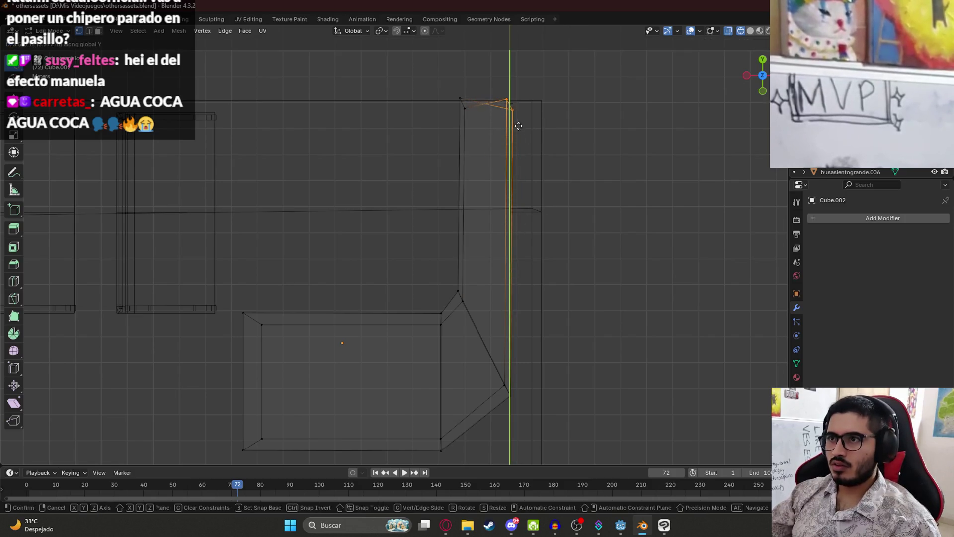
pyautogui.click(514, 130)
pyautogui.moveTo(501, 164)
pyautogui.mouseDown(button='middle')
pyautogui.moveTo(322, 106)
pyautogui.moveTo(319, 303)
pyautogui.moveTo(392, 216)
pyautogui.moveTo(367, 174)
pyautogui.moveTo(351, 177)
pyautogui.moveTo(371, 205)
pyautogui.moveTo(392, 205)
pyautogui.mouseUp(button='middle')
# Switch to solid shading and Object Mode, then view the platform among the seats.
pyautogui.press('z')
pyautogui.click(373, 302)
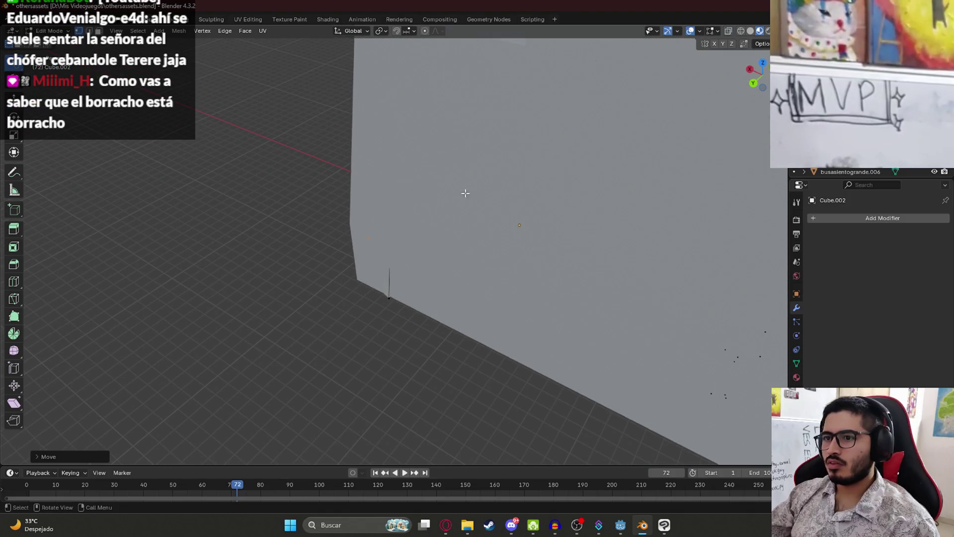
pyautogui.moveTo(451, 194); pyautogui.dragTo(424, 210, button='middle')
pyautogui.scroll(5, 488, 281)
pyautogui.press('Tab')
pyautogui.scroll(-3, 516, 295)
pyautogui.moveTo(545, 311)
pyautogui.mouseDown(button='middle')
pyautogui.moveTo(443, 334)
pyautogui.moveTo(379, 256)
pyautogui.moveTo(491, 231)
pyautogui.mouseUp(button='middle')
pyautogui.scroll(5, 488, 240)
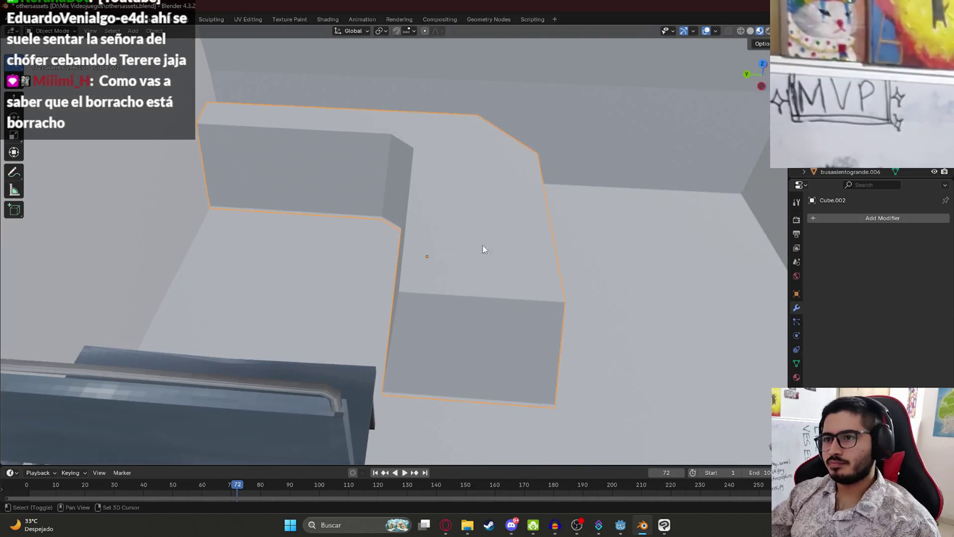
# Save othersassets.blend and view the bus from nearly top-down.
pyautogui.hotkey('ctrl', 's')
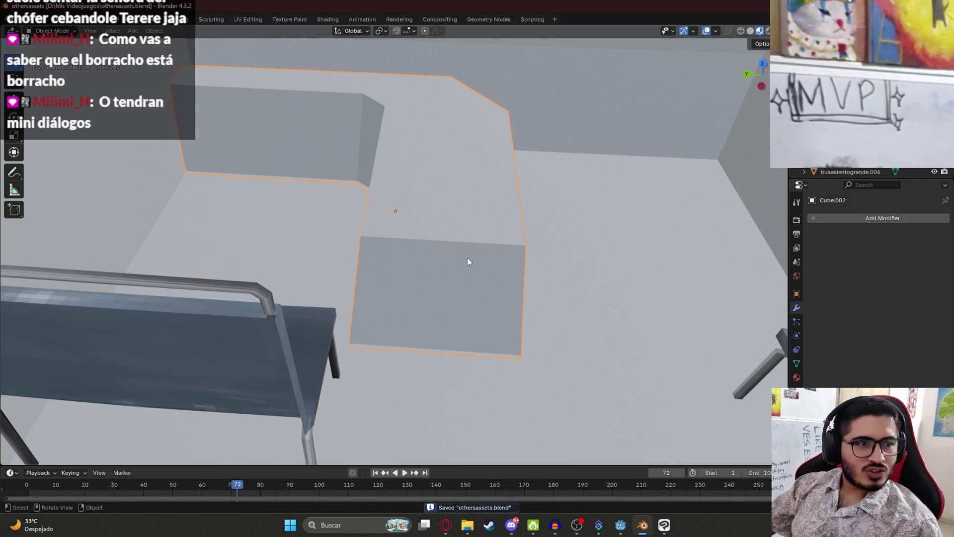
pyautogui.scroll(-5, 467, 257)
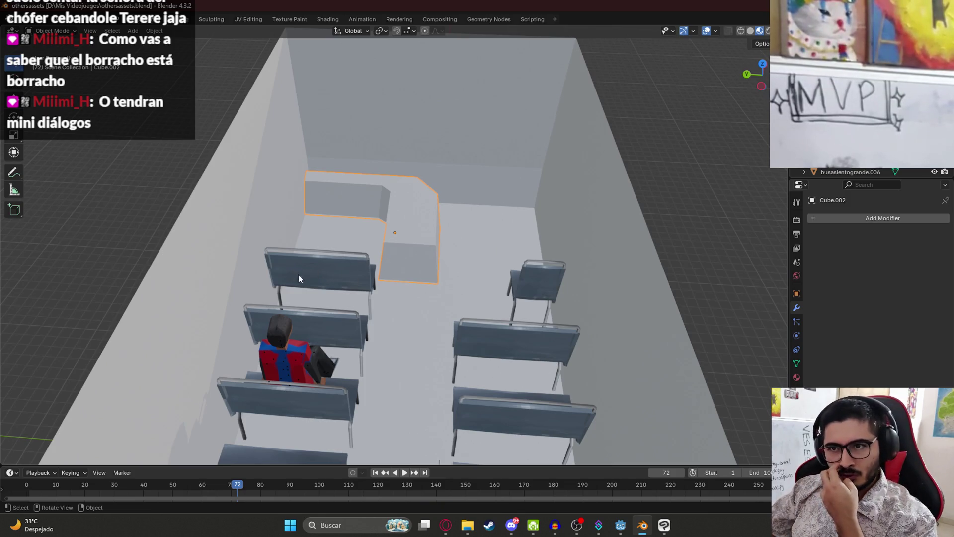
pyautogui.moveTo(323, 262)
pyautogui.mouseDown(button='middle')
pyautogui.moveTo(337, 292)
pyautogui.moveTo(320, 308)
pyautogui.mouseUp(button='middle')
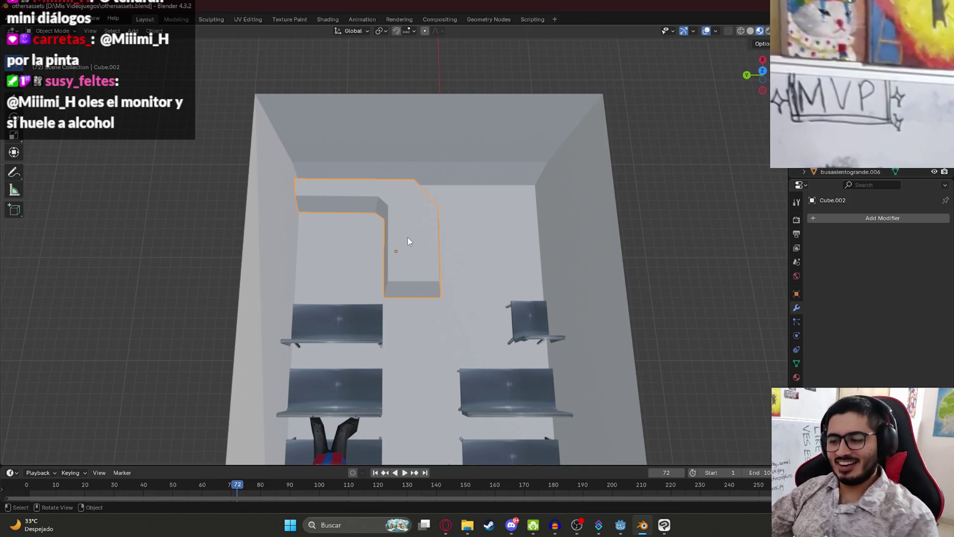
# In top-view wireframe edit mode, move the long arm's top vertex to the top-right.
pyautogui.press('KP_7')
pyautogui.scroll(5, 400, 237)
pyautogui.press('Tab')
pyautogui.press('z')
pyautogui.click(266, 110)
pyautogui.click(486, 83)
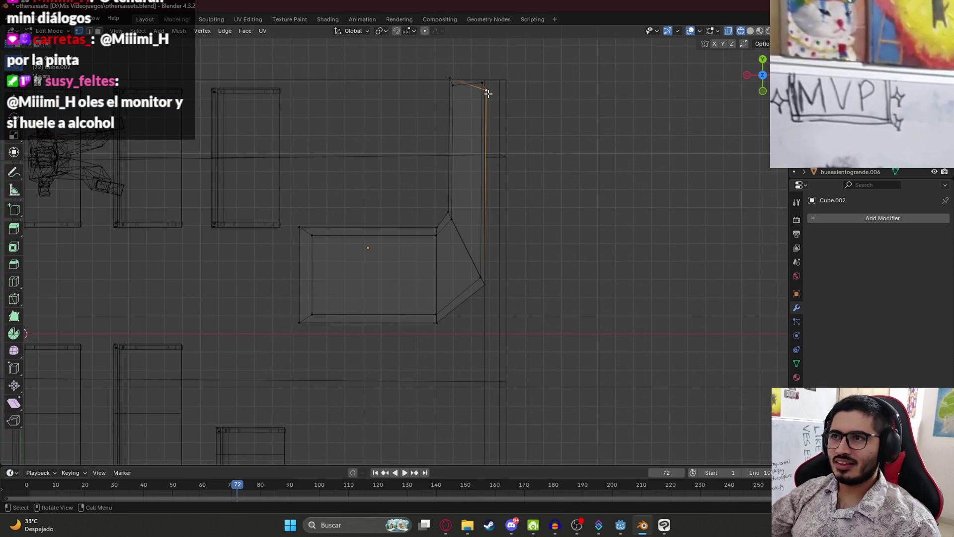
pyautogui.press('g')
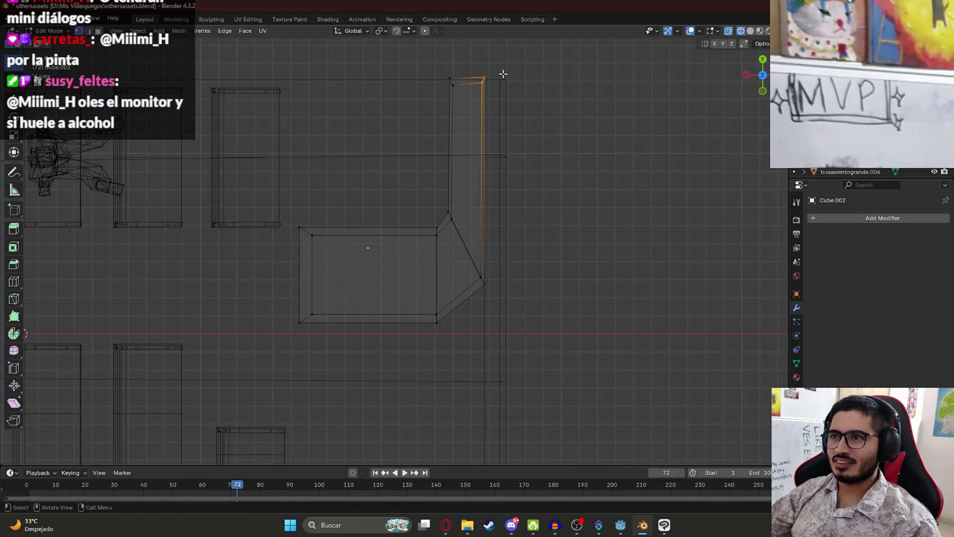
pyautogui.click(504, 75)
# Move the arm's top-left vertices up and to the left.
pyautogui.click(449, 78)
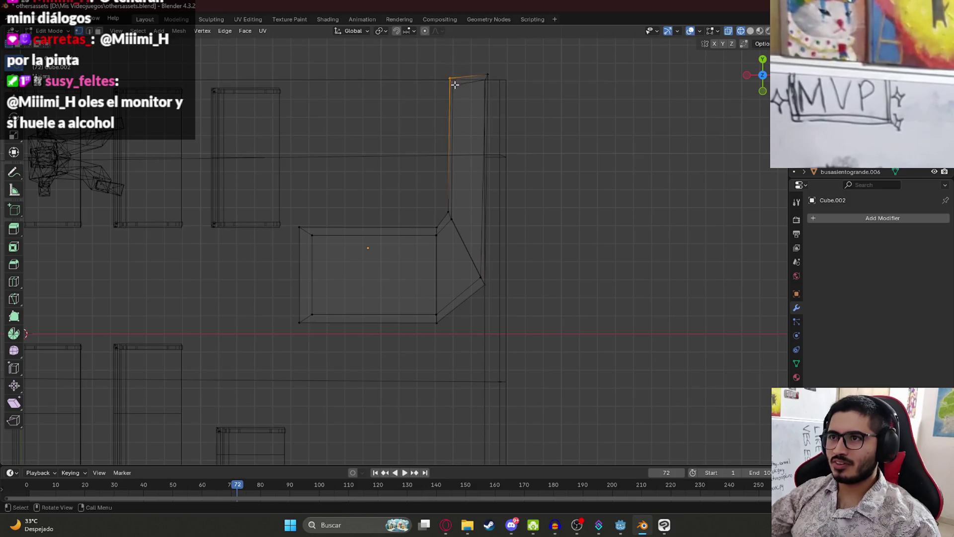
pyautogui.moveTo(440, 80); pyautogui.dragTo(464, 90)
pyautogui.press('g')
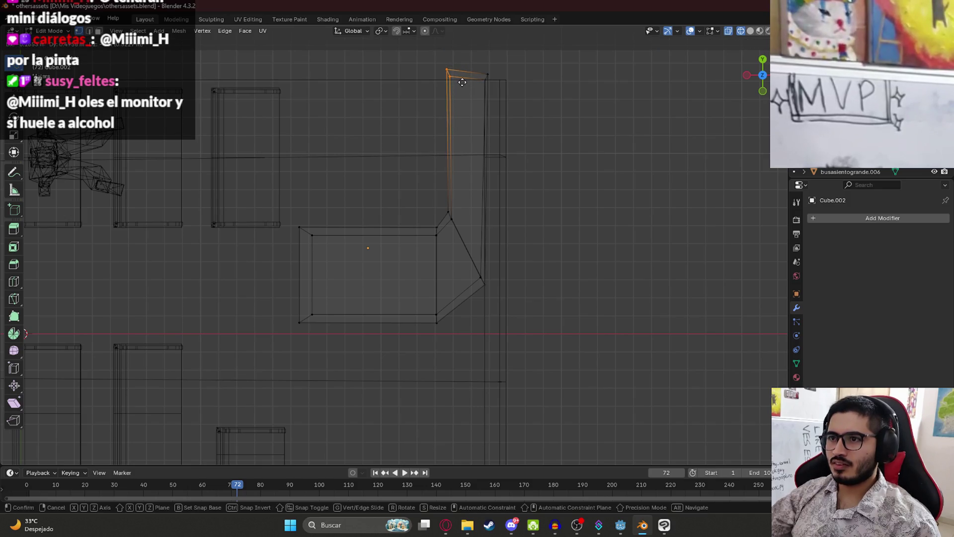
pyautogui.click(463, 82)
pyautogui.press('g')
pyautogui.click(517, 277)
# In solid shading, shift the selected arm vertices along the X axis.
pyautogui.moveTo(517, 277)
pyautogui.mouseDown(button='middle')
pyautogui.moveTo(537, 224)
pyautogui.moveTo(522, 228)
pyautogui.mouseUp(button='middle')
pyautogui.press('z')
pyautogui.click(597, 228)
pyautogui.moveTo(596, 228)
pyautogui.mouseDown(button='middle')
pyautogui.moveTo(497, 249)
pyautogui.moveTo(471, 286)
pyautogui.mouseUp(button='middle')
pyautogui.scroll(1, 471, 286)
pyautogui.press('g')
pyautogui.press('x')
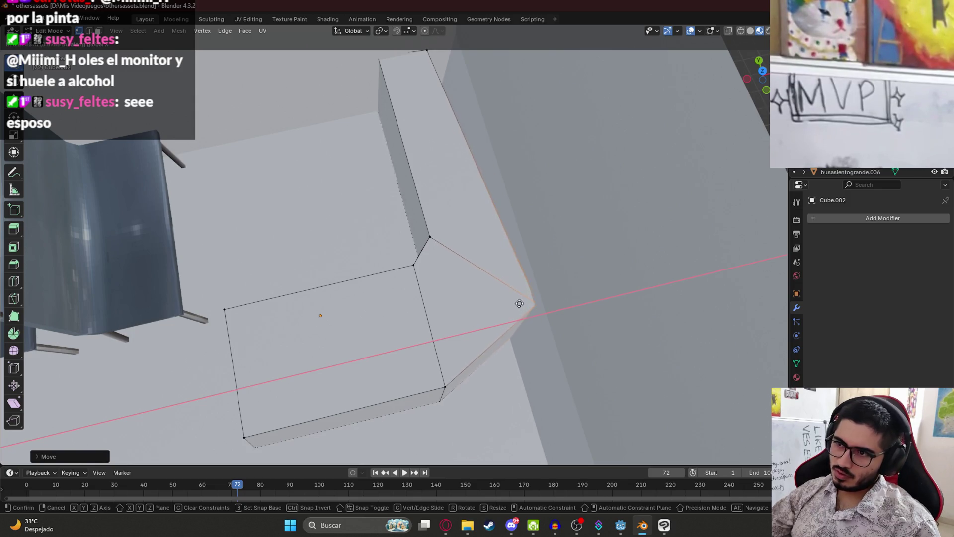
pyautogui.click(517, 302)
# Collapse the top face's selected edges into a single vertex.
pyautogui.moveTo(517, 303); pyautogui.dragTo(466, 213, button='middle')
pyautogui.hotkey('shift', 'z')
pyautogui.moveTo(403, 132)
pyautogui.keyDown('ctrl'); pyautogui.mouseDown(button='right')
pyautogui.moveTo(460, 136)
pyautogui.moveTo(412, 149)
pyautogui.mouseUp(button='right'); pyautogui.keyUp('ctrl')
pyautogui.press('x')
pyautogui.click(392, 339)
# Slide the collapsed vertex along the X axis to tighten the corner.
pyautogui.press('z')
pyautogui.click(439, 164)
pyautogui.press('g')
pyautogui.press('y')
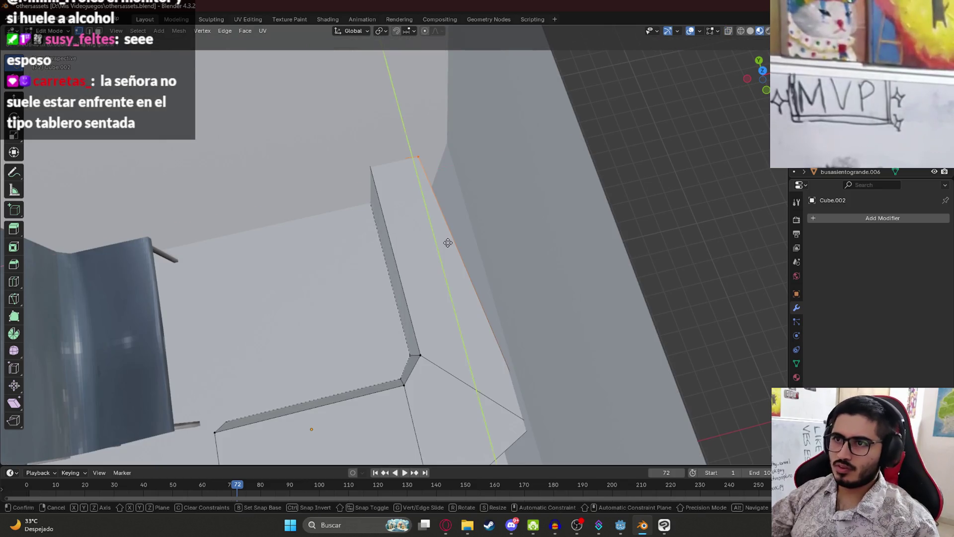
pyautogui.press('x')
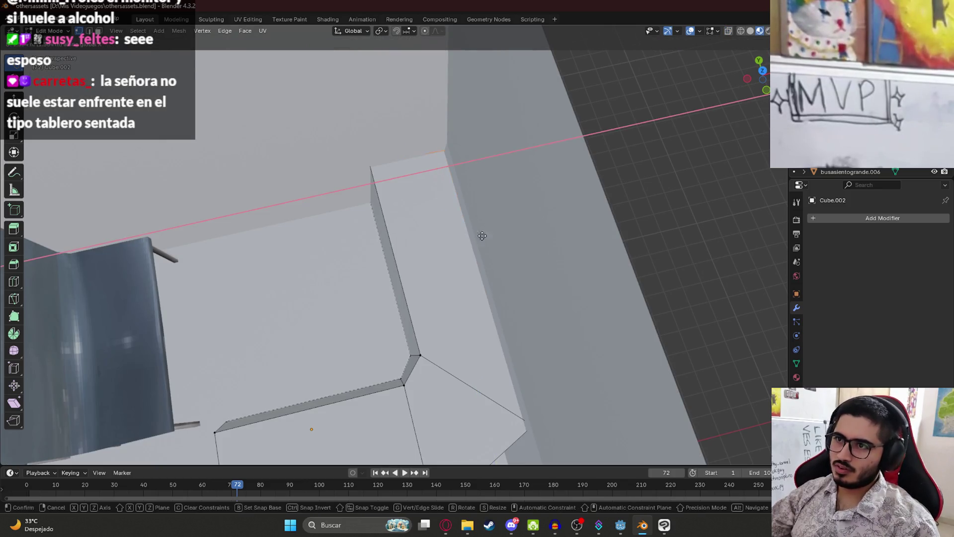
pyautogui.click(488, 237)
# Raise or lower the two corner vertices along Z to match the wall height.
pyautogui.moveTo(488, 237); pyautogui.dragTo(360, 219, button='middle')
pyautogui.press('z')
pyautogui.click(237, 219)
pyautogui.keyDown('shift'); pyautogui.click(569, 193); pyautogui.keyUp('shift')
pyautogui.press('z')
pyautogui.click(562, 269)
pyautogui.moveTo(561, 269); pyautogui.dragTo(492, 214, button='middle')
pyautogui.press('g')
pyautogui.press('z')
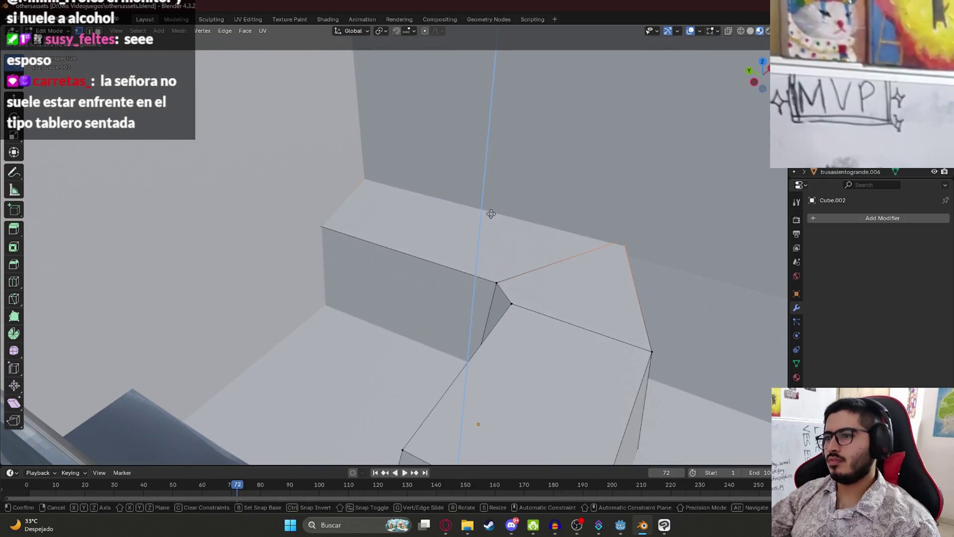
pyautogui.click(491, 214)
# Exit to Object Mode and return to the top view of the platform.
pyautogui.press('Tab')
pyautogui.scroll(-3, 586, 290)
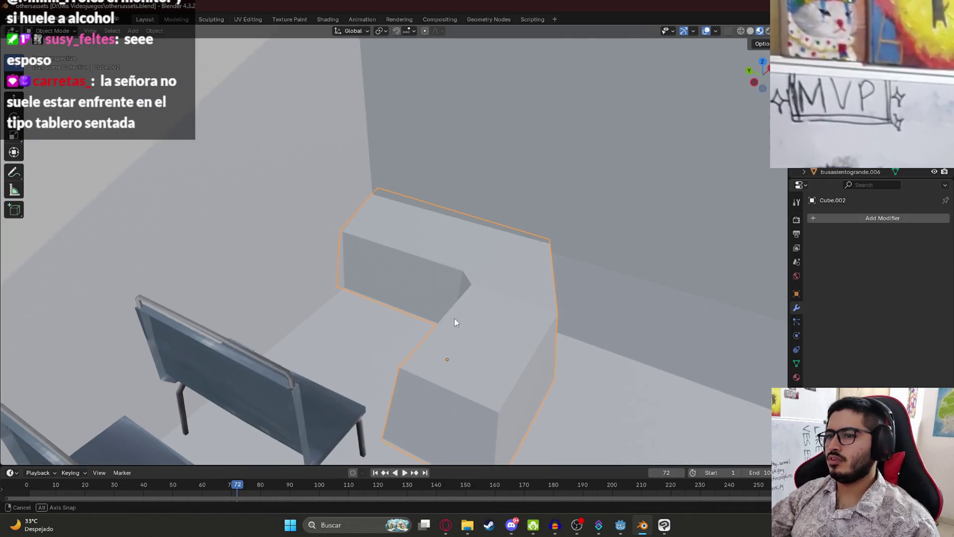
pyautogui.moveTo(454, 317); pyautogui.dragTo(485, 368, button='middle')
pyautogui.press('KP_7')
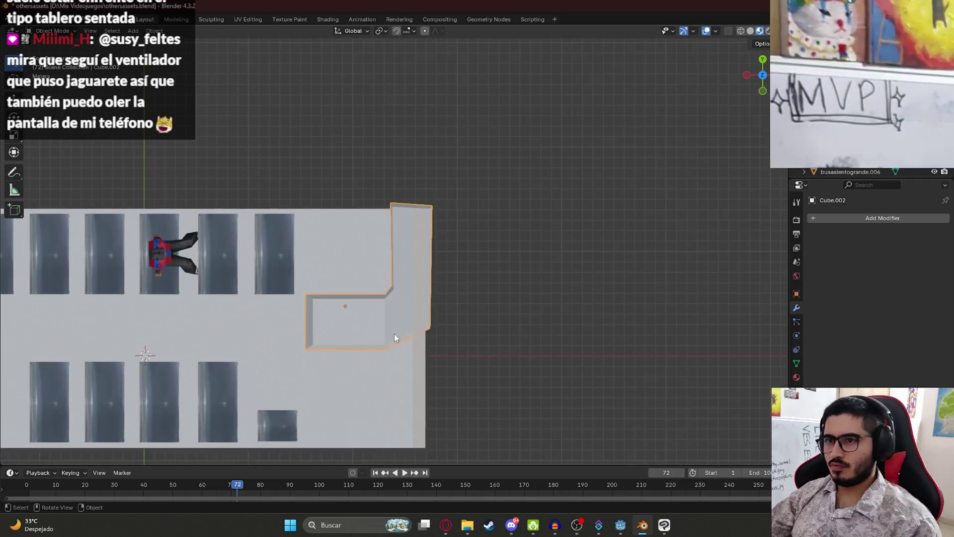
# Move the rectangular section's left vertices into line, then select the whole face.
pyautogui.scroll(4, 460, 287)
pyautogui.hotkey('shift', 'z')
pyautogui.press('Tab')
pyautogui.moveTo(414, 246); pyautogui.dragTo(400, 211)
pyautogui.scroll(-2, 427, 232)
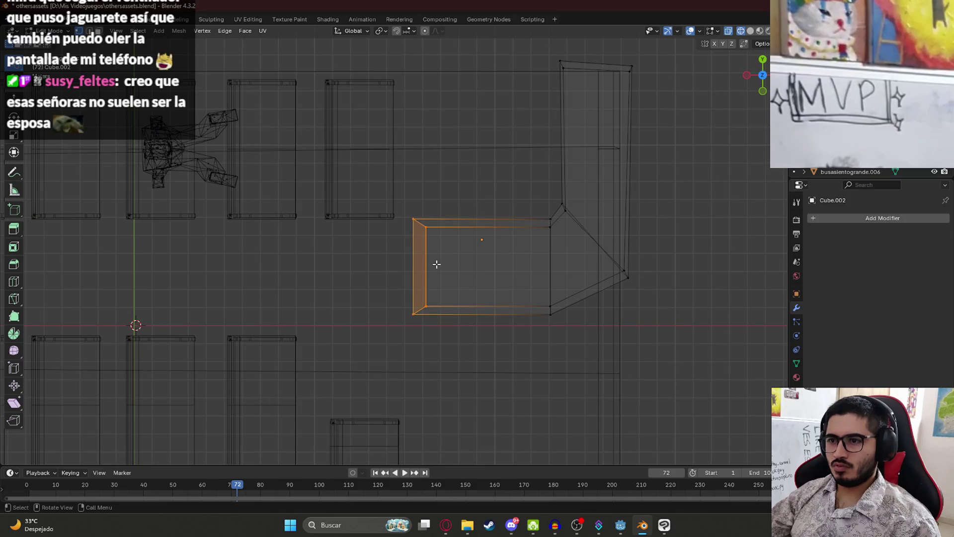
pyautogui.scroll(-1, 437, 267)
pyautogui.press('g')
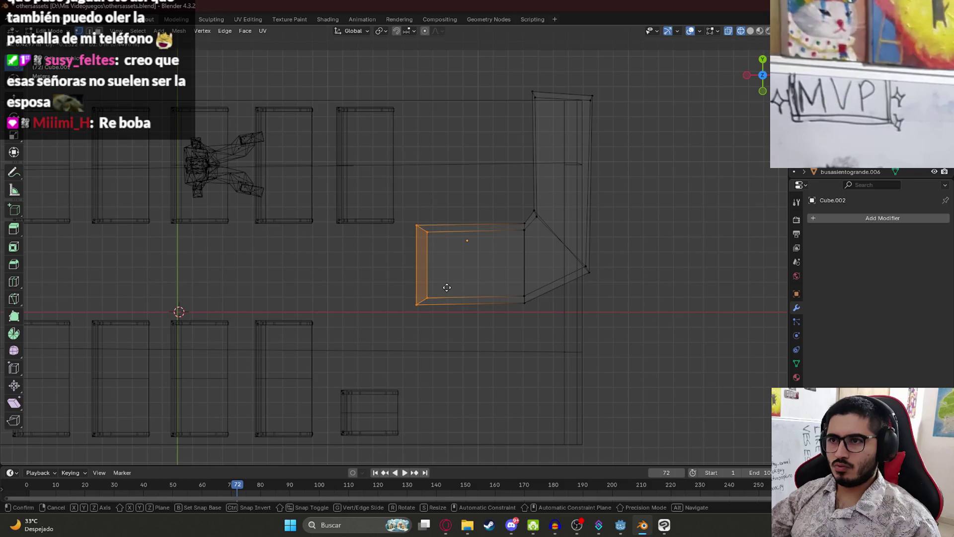
pyautogui.click(448, 286)
pyautogui.moveTo(517, 209)
pyautogui.keyDown('shift'); pyautogui.mouseDown()
pyautogui.moveTo(542, 304)
pyautogui.moveTo(528, 213)
pyautogui.moveTo(520, 215)
pyautogui.mouseUp(); pyautogui.keyUp('shift')
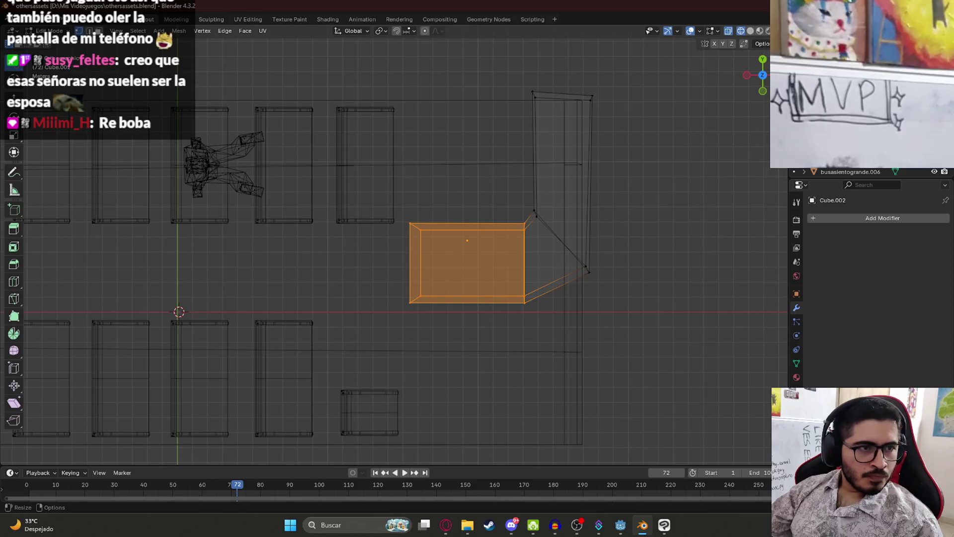
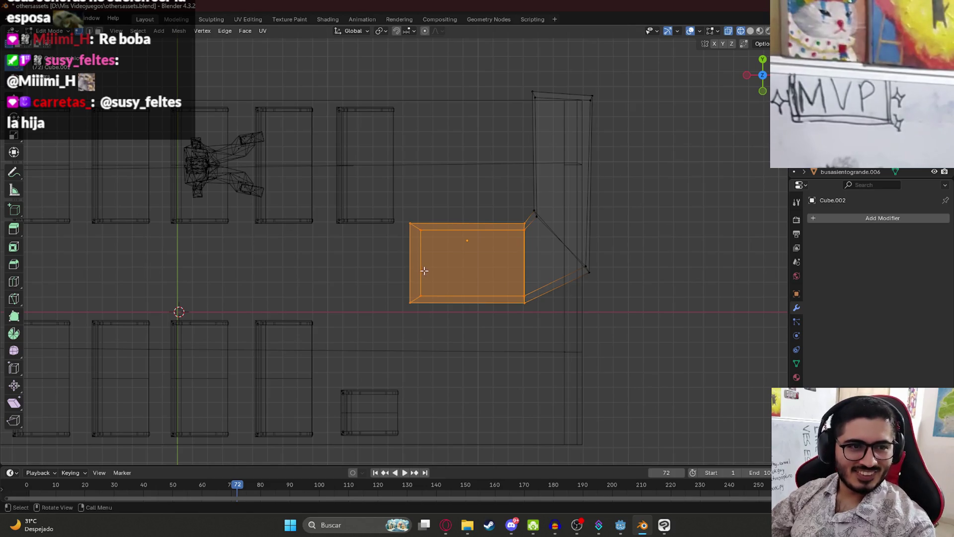
# Stretch the counter's selected front face along the Y axis.
pyautogui.scroll(1, 425, 270)
pyautogui.scroll(-2, 478, 271)
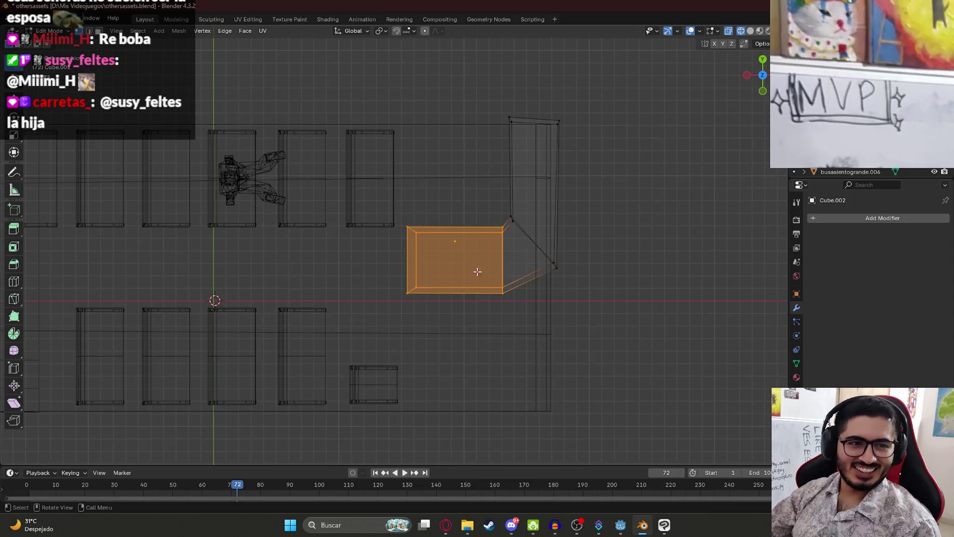
pyautogui.keyDown('shift'); pyautogui.moveTo(478, 271); pyautogui.dragTo(441, 278, button='middle'); pyautogui.keyUp('shift')
pyautogui.scroll(2, 441, 279)
pyautogui.keyDown('shift'); pyautogui.moveTo(459, 328); pyautogui.dragTo(431, 264, button='middle'); pyautogui.keyUp('shift')
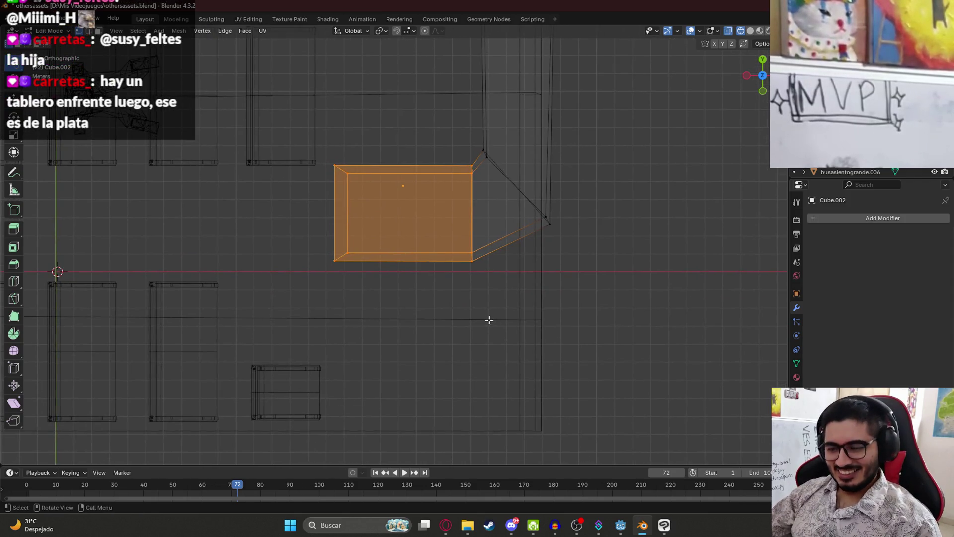
pyautogui.press('s')
pyautogui.press('y')
pyautogui.click(511, 331)
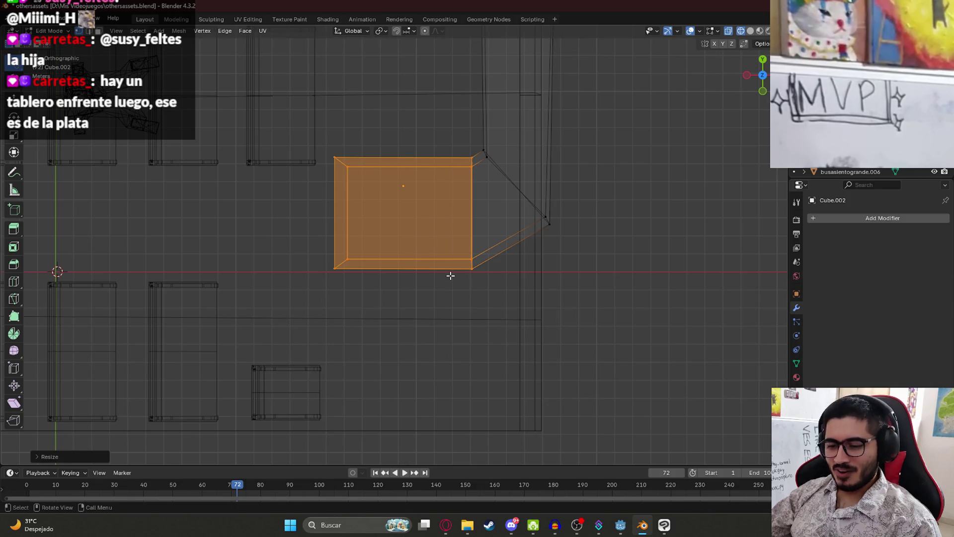
# Shift the enlarged front face along Y, then nudge it slightly right.
pyautogui.press('g')
pyautogui.press('y')
pyautogui.click(446, 294)
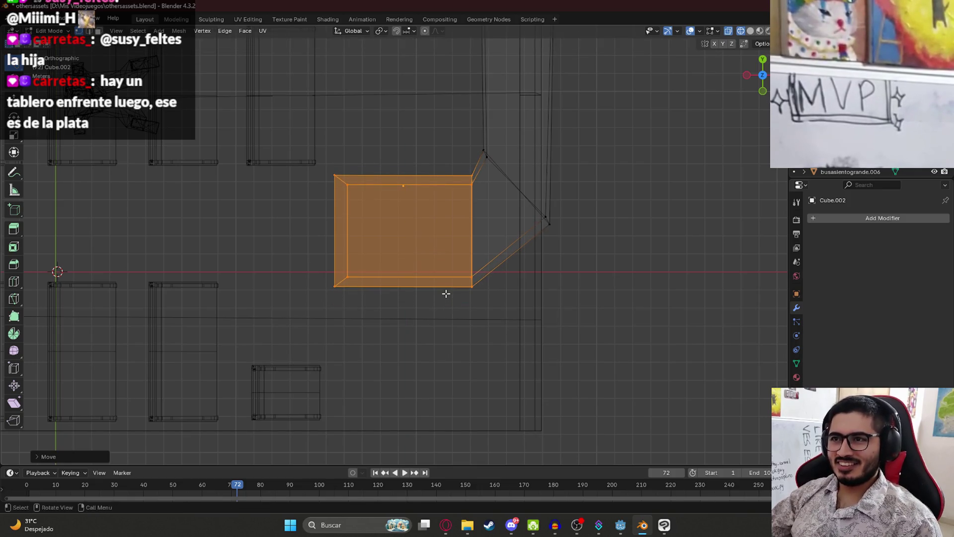
pyautogui.press('g')
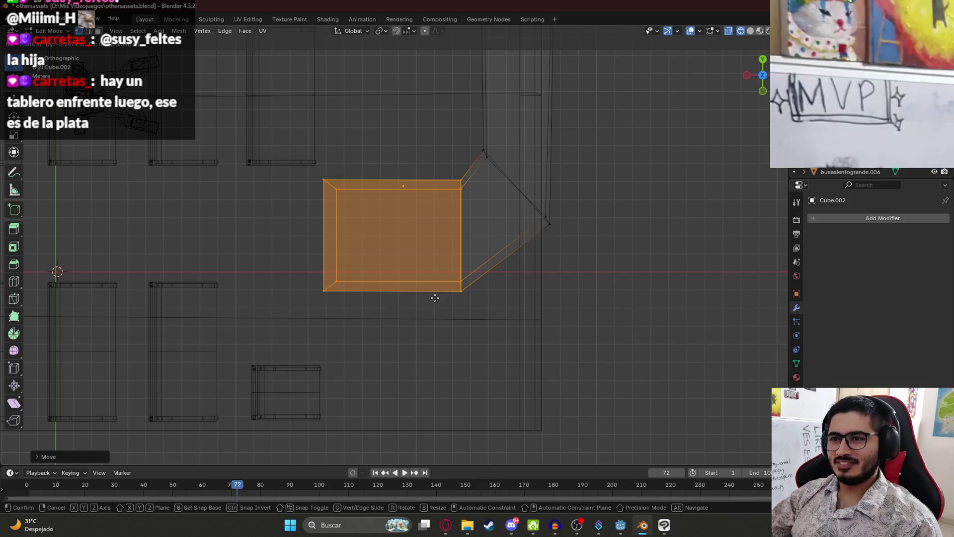
pyautogui.click(440, 297)
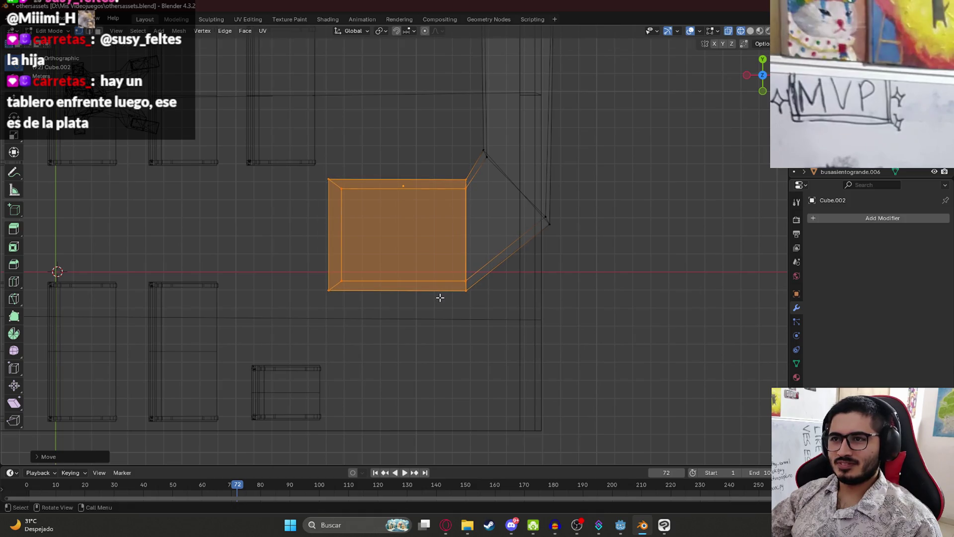
# Switch to Material Preview shading, return to Object Mode and save othersassets.blend.
pyautogui.moveTo(422, 312)
pyautogui.mouseDown(button='middle')
pyautogui.moveTo(477, 247)
pyautogui.moveTo(515, 245)
pyautogui.mouseUp(button='middle')
pyautogui.press('z')
pyautogui.click(512, 321)
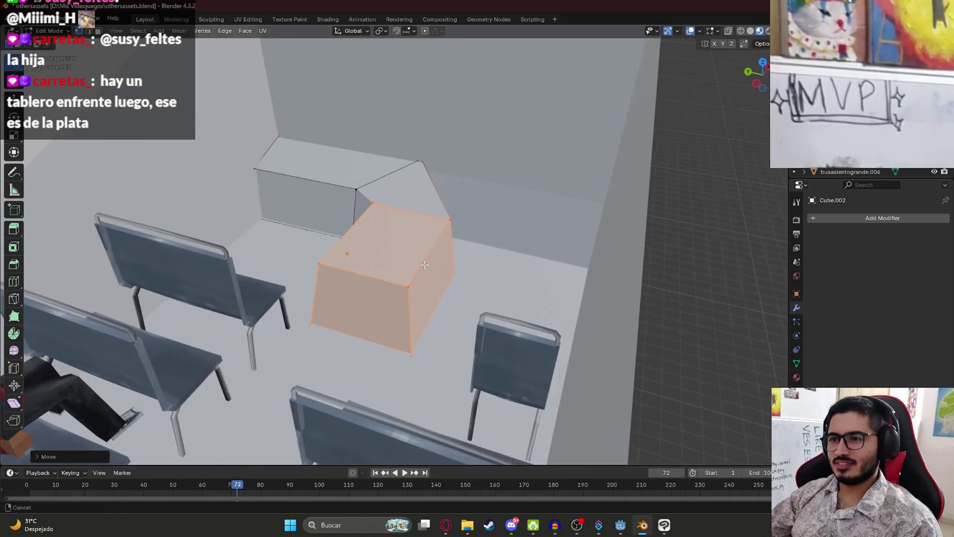
pyautogui.press('Tab')
pyautogui.moveTo(505, 323)
pyautogui.mouseDown(button='middle')
pyautogui.moveTo(486, 354)
pyautogui.moveTo(533, 331)
pyautogui.moveTo(407, 326)
pyautogui.moveTo(380, 363)
pyautogui.moveTo(380, 353)
pyautogui.moveTo(368, 392)
pyautogui.moveTo(451, 355)
pyautogui.moveTo(453, 333)
pyautogui.moveTo(404, 324)
pyautogui.moveTo(360, 344)
pyautogui.moveTo(364, 322)
pyautogui.moveTo(426, 371)
pyautogui.moveTo(392, 342)
pyautogui.mouseUp(button='middle')
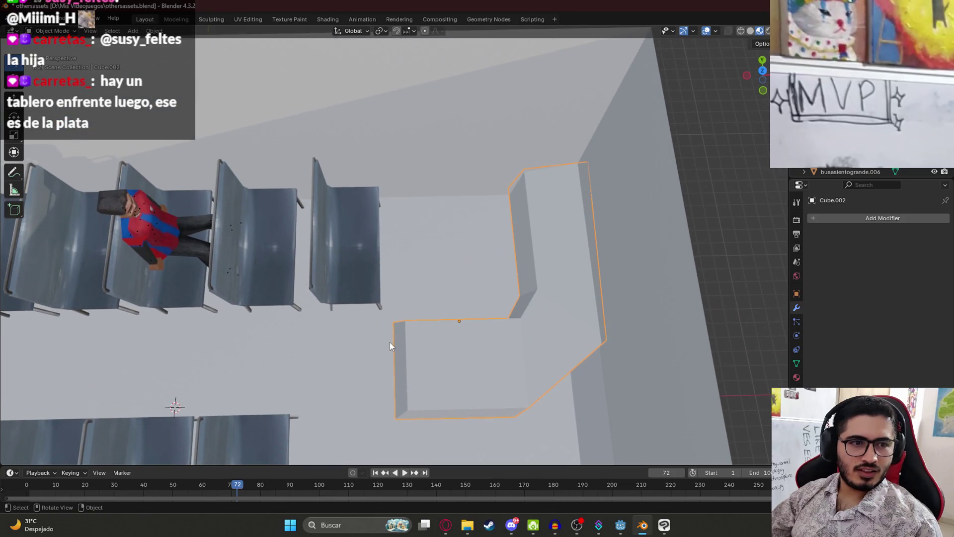
pyautogui.hotkey('ctrl', 's')
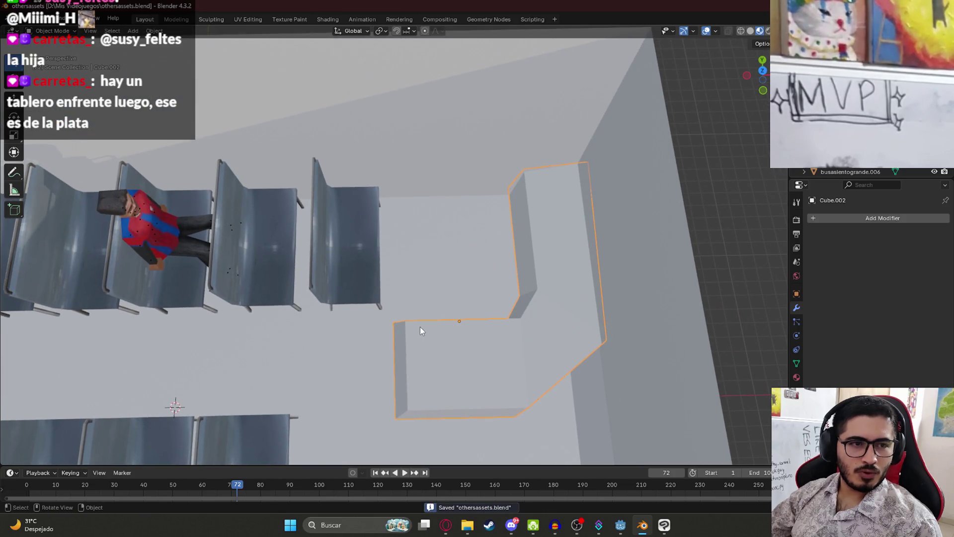
# Delete the bench standing in front of the driver counter.
pyautogui.moveTo(444, 328)
pyautogui.mouseDown(button='middle')
pyautogui.moveTo(419, 333)
pyautogui.moveTo(398, 315)
pyautogui.moveTo(476, 296)
pyautogui.moveTo(485, 281)
pyautogui.moveTo(351, 199)
pyautogui.mouseUp(button='middle')
pyautogui.click(349, 322)
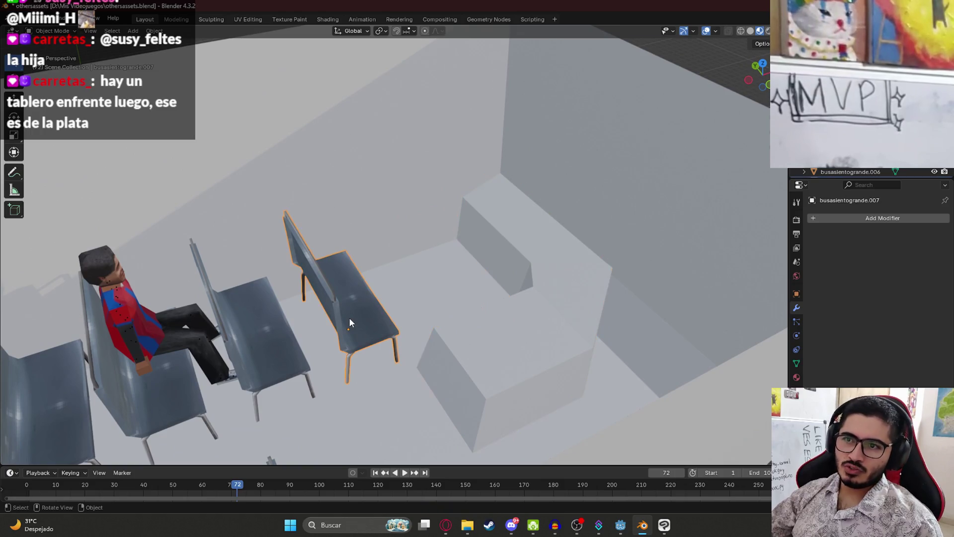
pyautogui.press('Delete')
pyautogui.moveTo(350, 317)
pyautogui.mouseDown(button='middle')
pyautogui.moveTo(384, 285)
pyautogui.moveTo(362, 345)
pyautogui.mouseUp(button='middle')
# Select the L-shaped counter, check it from the top view and save.
pyautogui.click(455, 332)
pyautogui.moveTo(455, 332); pyautogui.dragTo(451, 308, button='middle')
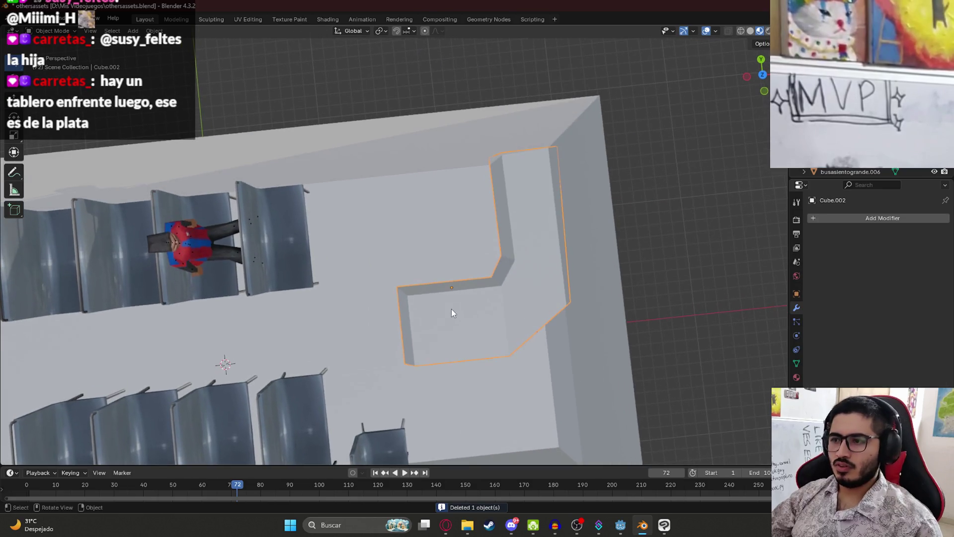
pyautogui.press('KP_7')
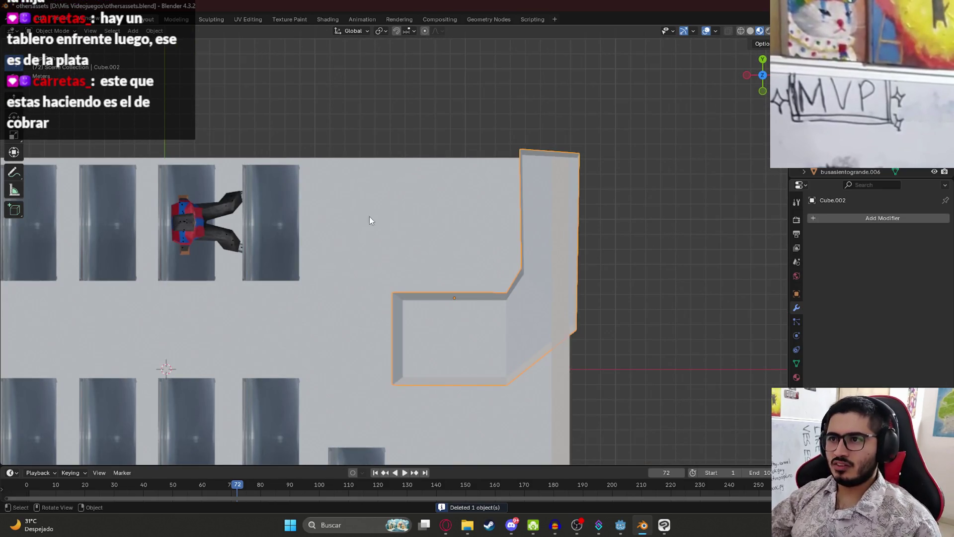
pyautogui.moveTo(431, 325)
pyautogui.mouseDown(button='middle')
pyautogui.moveTo(517, 277)
pyautogui.moveTo(546, 278)
pyautogui.moveTo(473, 312)
pyautogui.mouseUp(button='middle')
pyautogui.scroll(2, 473, 312)
pyautogui.hotkey('ctrl', 's')
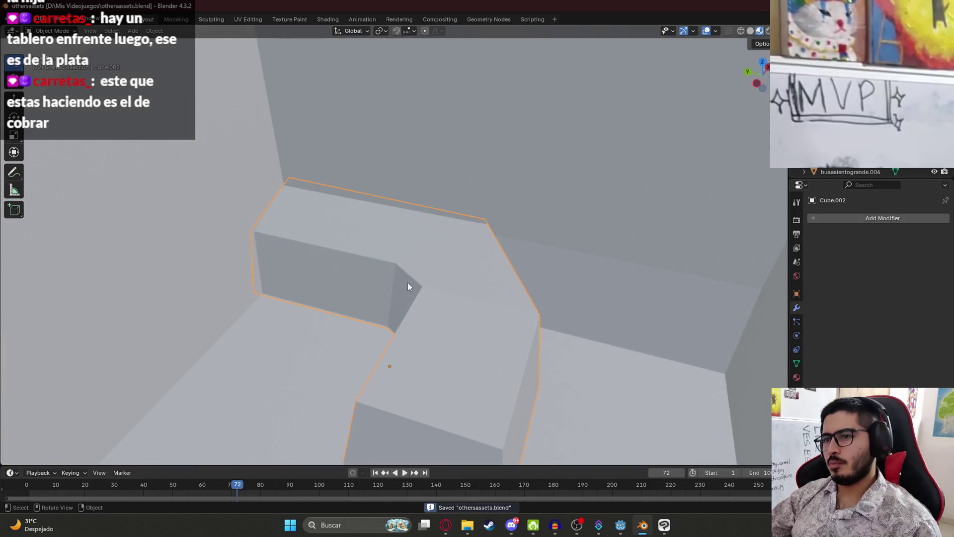
pyautogui.scroll(-5, 411, 283)
# Enter Edit Mode on the counter and select its top corner vertex.
pyautogui.moveTo(463, 268); pyautogui.dragTo(383, 285, button='middle')
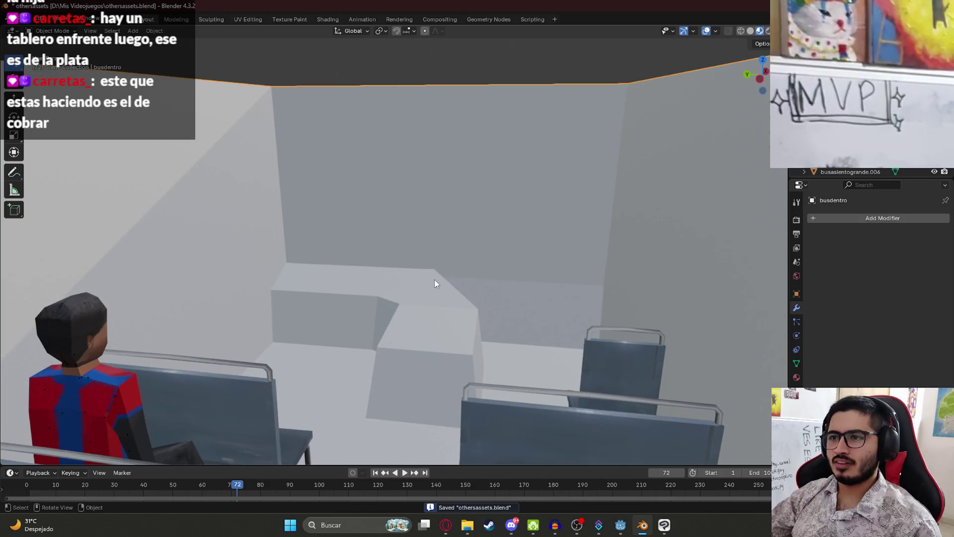
pyautogui.scroll(-4, 460, 321)
pyautogui.press('Tab')
pyautogui.click(416, 258)
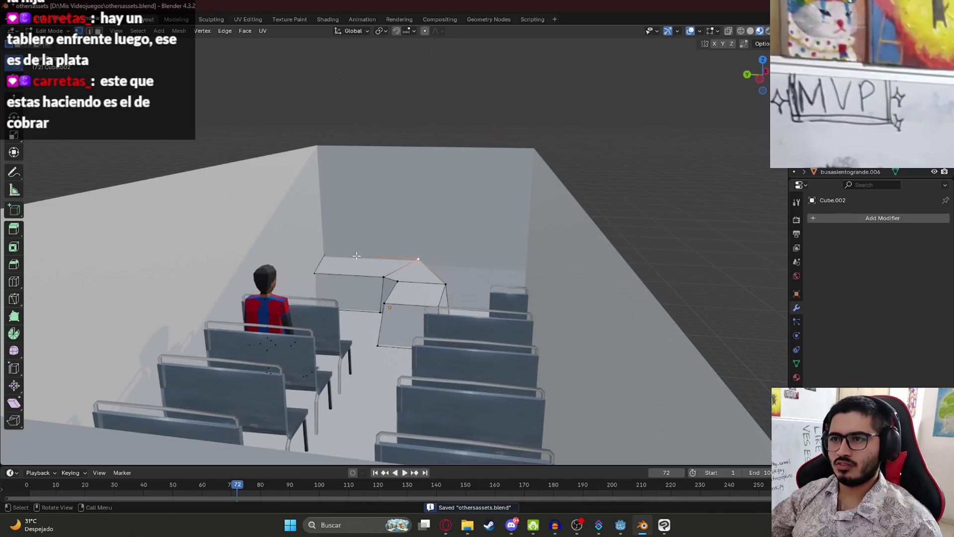
# Toggle the viewport to wireframe and back to Material Preview.
pyautogui.press('z')
pyautogui.click(289, 250)
pyautogui.press('z')
pyautogui.click(406, 311)
pyautogui.moveTo(405, 311); pyautogui.dragTo(517, 294, button='middle')
pyautogui.scroll(4, 516, 294)
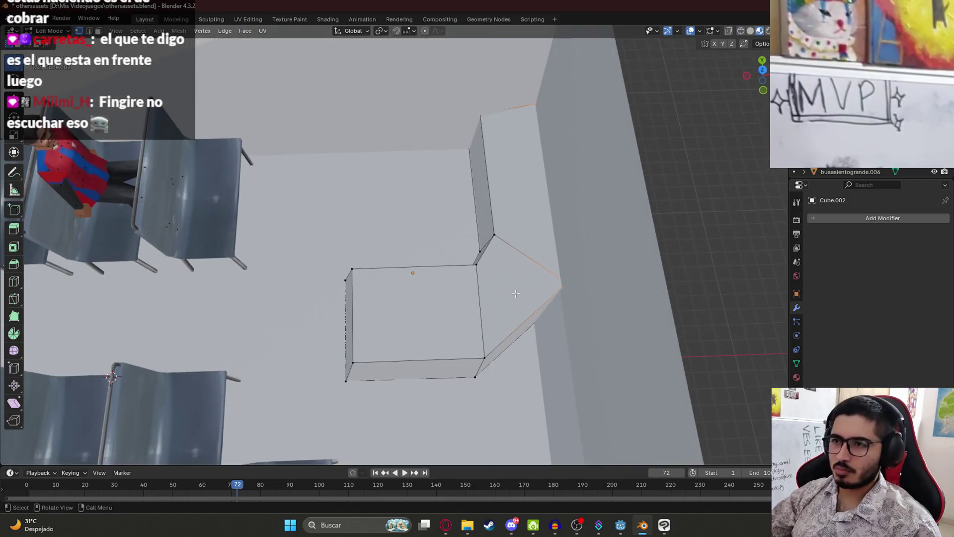
# Slide the counter's slanted corner vertices along X toward the wall.
pyautogui.press('g')
pyautogui.press('y')
pyautogui.press('x')
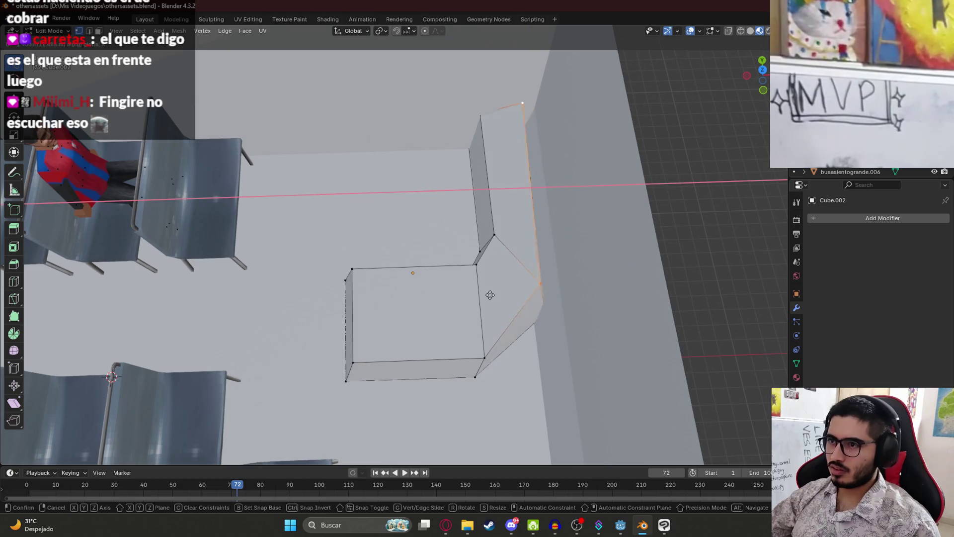
pyautogui.click(514, 295)
pyautogui.moveTo(514, 295)
pyautogui.mouseDown(button='middle')
pyautogui.moveTo(517, 281)
pyautogui.moveTo(554, 269)
pyautogui.moveTo(496, 237)
pyautogui.moveTo(534, 279)
pyautogui.mouseUp(button='middle')
pyautogui.scroll(-5, 496, 237)
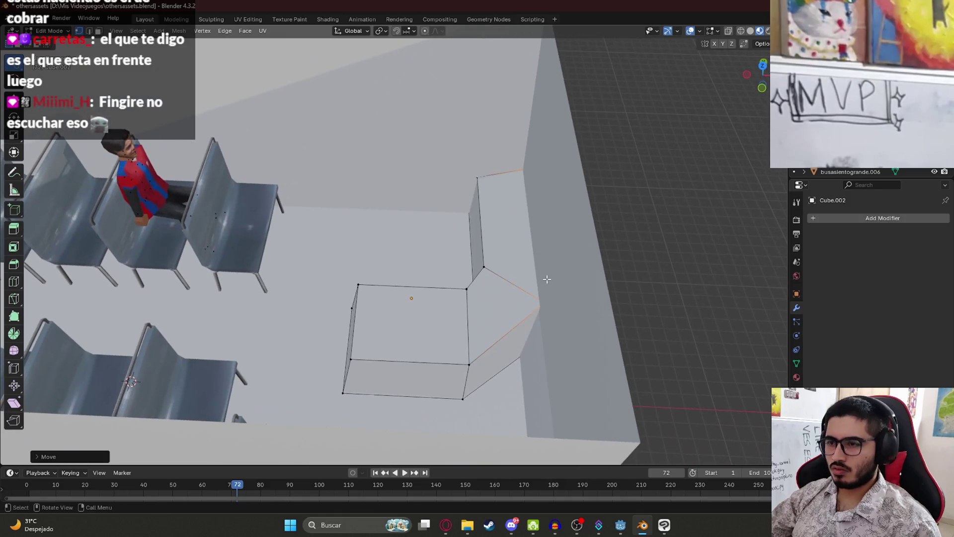
# Fine-tune the corner's X position twice, return to Object Mode and save.
pyautogui.press('g')
pyautogui.press('x')
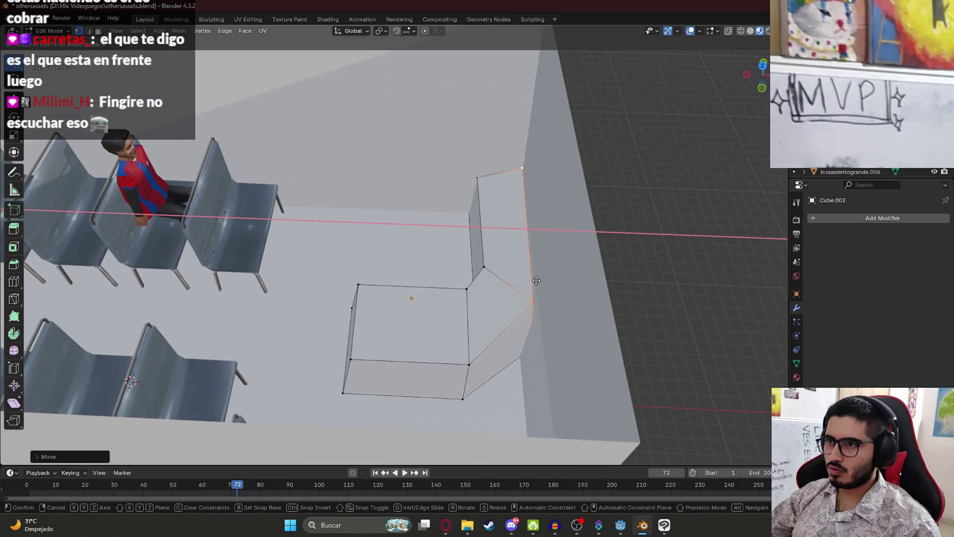
pyautogui.click(535, 281)
pyautogui.press('g')
pyautogui.press('x')
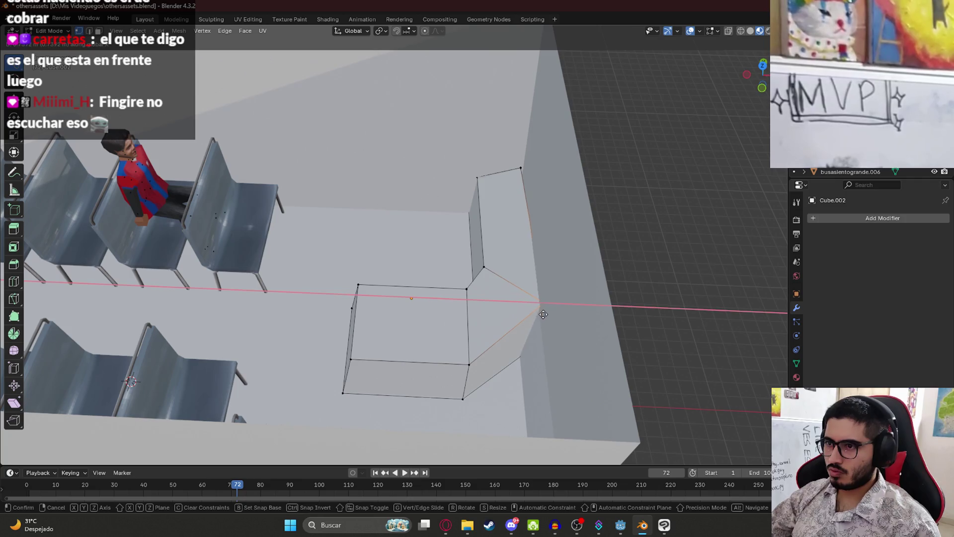
pyautogui.click(537, 315)
pyautogui.press('Tab')
pyautogui.hotkey('ctrl', 's')
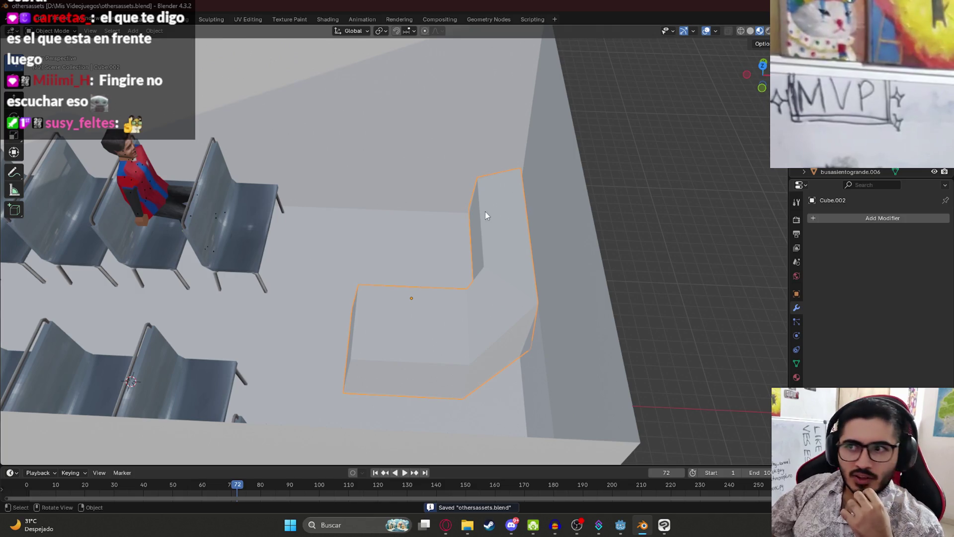
# Orbit around the counter and seats to inspect them from several angles.
pyautogui.moveTo(486, 211); pyautogui.dragTo(440, 209, button='middle')
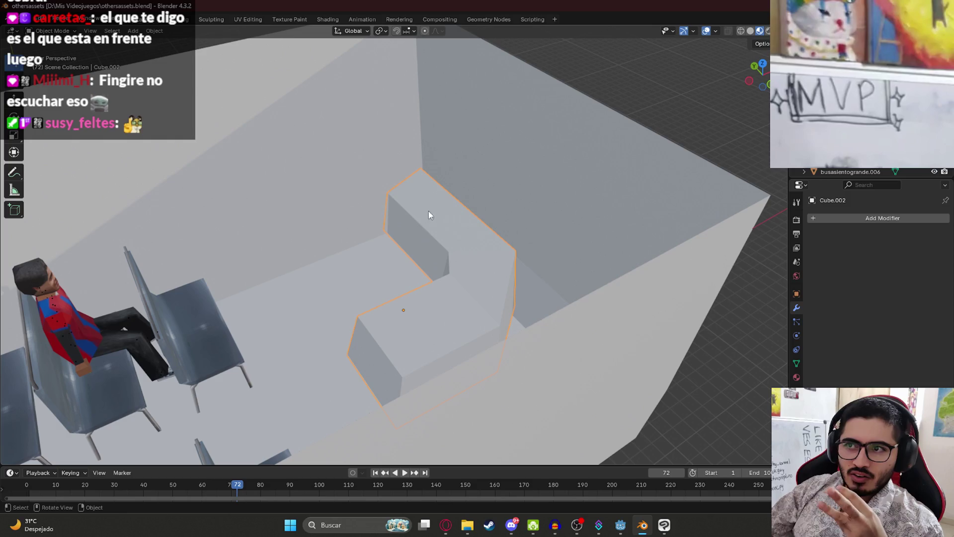
pyautogui.scroll(2, 403, 203)
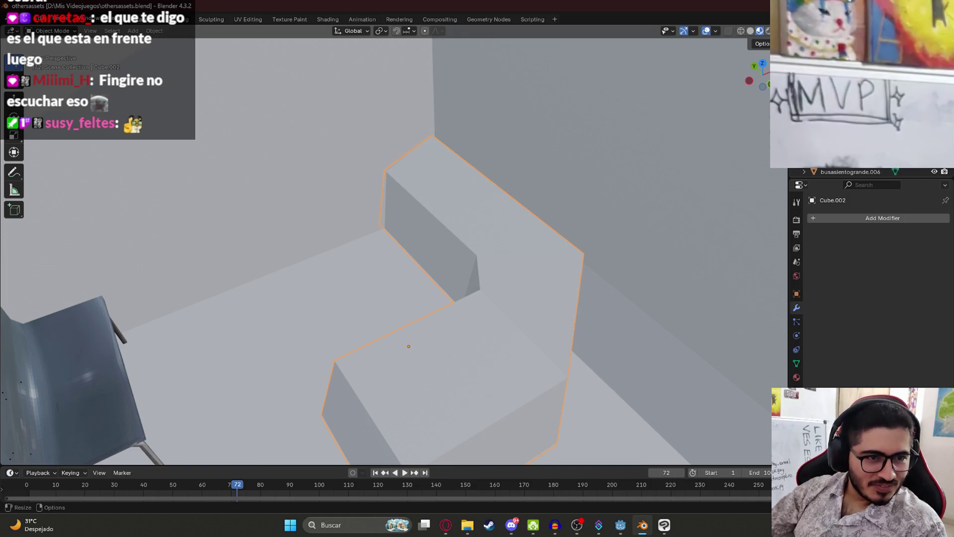
pyautogui.moveTo(331, 196)
pyautogui.mouseDown(button='middle')
pyautogui.moveTo(304, 174)
pyautogui.moveTo(403, 218)
pyautogui.mouseUp(button='middle')
pyautogui.moveTo(360, 259)
pyautogui.mouseDown(button='middle')
pyautogui.moveTo(371, 180)
pyautogui.moveTo(288, 155)
pyautogui.moveTo(306, 214)
pyautogui.moveTo(420, 234)
pyautogui.moveTo(384, 298)
pyautogui.moveTo(481, 254)
pyautogui.mouseUp(button='middle')
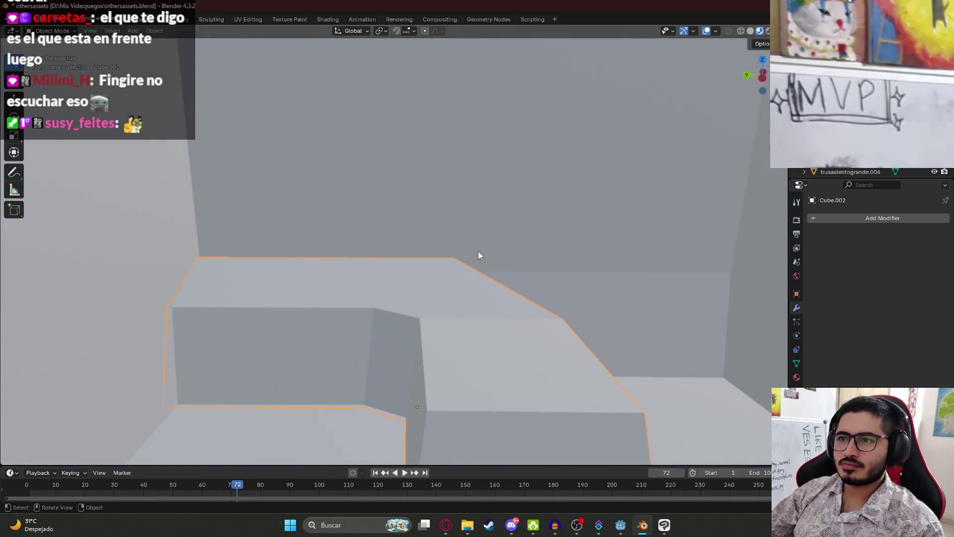
pyautogui.scroll(-5, 385, 283)
pyautogui.scroll(5, 377, 285)
pyautogui.moveTo(378, 284)
pyautogui.mouseDown(button='middle')
pyautogui.moveTo(305, 311)
pyautogui.moveTo(336, 305)
pyautogui.moveTo(400, 151)
pyautogui.moveTo(406, 258)
pyautogui.mouseUp(button='middle')
pyautogui.moveTo(369, 229)
pyautogui.mouseDown(button='middle')
pyautogui.moveTo(382, 216)
pyautogui.moveTo(437, 267)
pyautogui.mouseUp(button='middle')
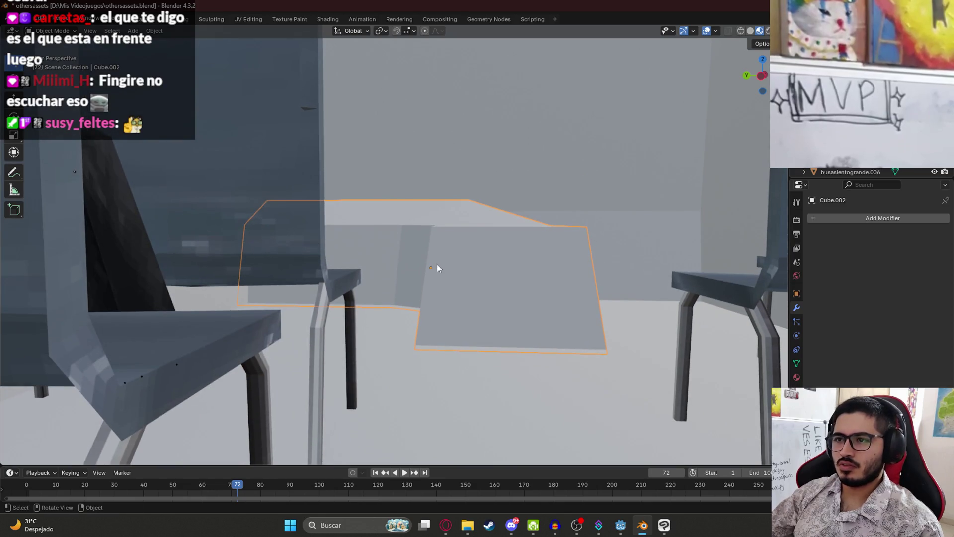
# Shorten the counter's height along Z and reposition it vertically.
pyautogui.press('s')
pyautogui.press('y')
pyautogui.press('z')
pyautogui.click(473, 283)
pyautogui.press('s')
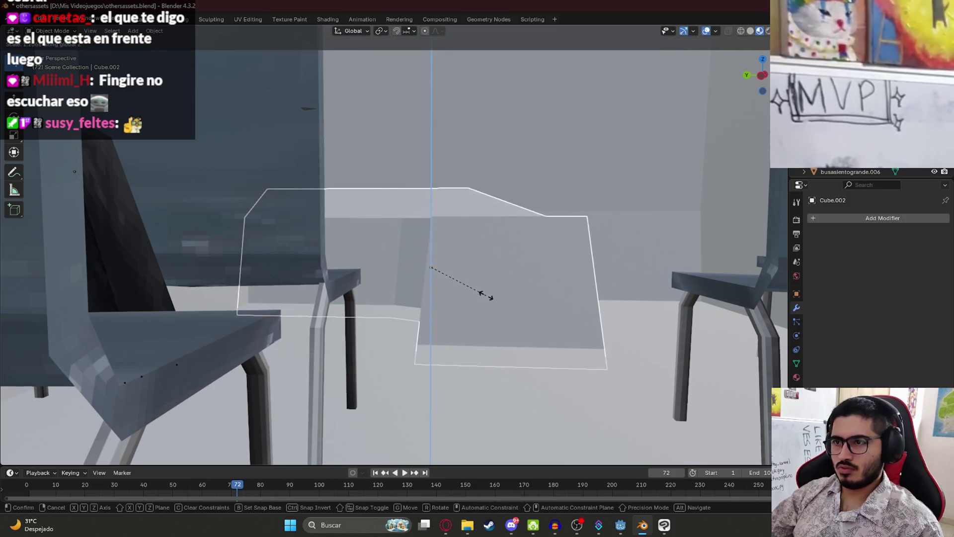
pyautogui.click(487, 292)
pyautogui.press('g')
pyautogui.press('z')
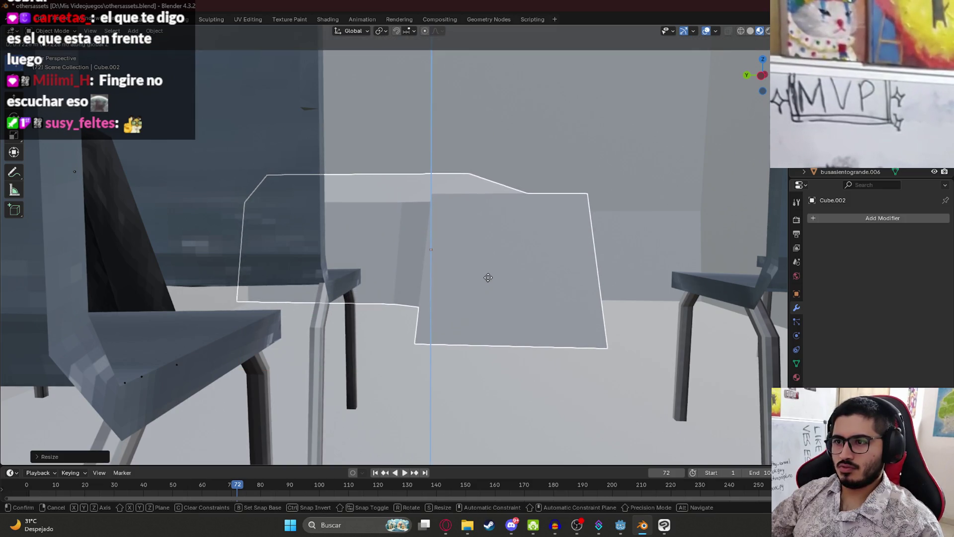
pyautogui.click(488, 281)
# Look over the whole bus interior and save othersassets.blend.
pyautogui.scroll(-5, 472, 251)
pyautogui.moveTo(454, 235)
pyautogui.mouseDown(button='middle')
pyautogui.moveTo(457, 242)
pyautogui.moveTo(424, 202)
pyautogui.moveTo(422, 260)
pyautogui.moveTo(407, 259)
pyautogui.moveTo(434, 240)
pyautogui.moveTo(385, 300)
pyautogui.moveTo(402, 232)
pyautogui.mouseUp(button='middle')
pyautogui.scroll(-5, 435, 240)
pyautogui.scroll(4, 547, 218)
pyautogui.moveTo(547, 219)
pyautogui.mouseDown(button='middle')
pyautogui.moveTo(441, 220)
pyautogui.moveTo(596, 186)
pyautogui.mouseUp(button='middle')
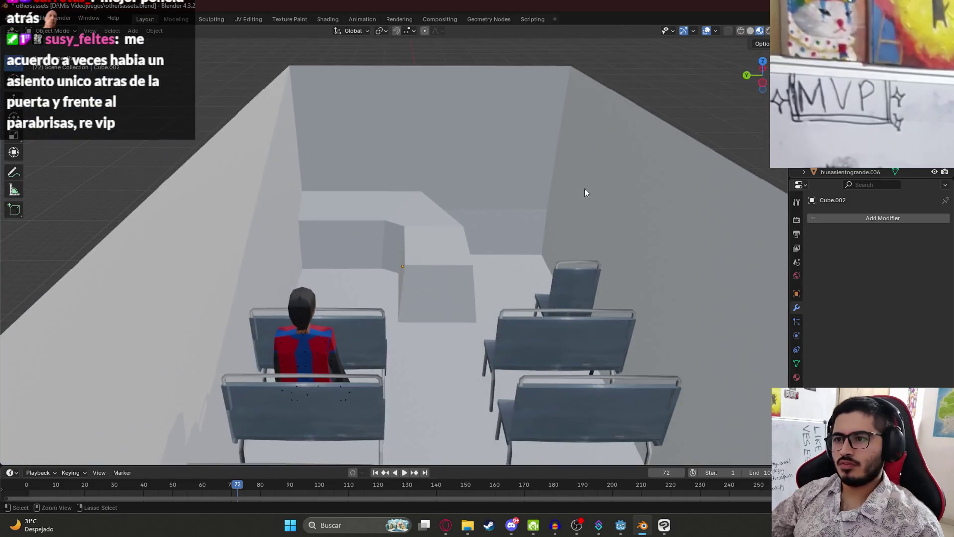
pyautogui.hotkey('ctrl', 's')
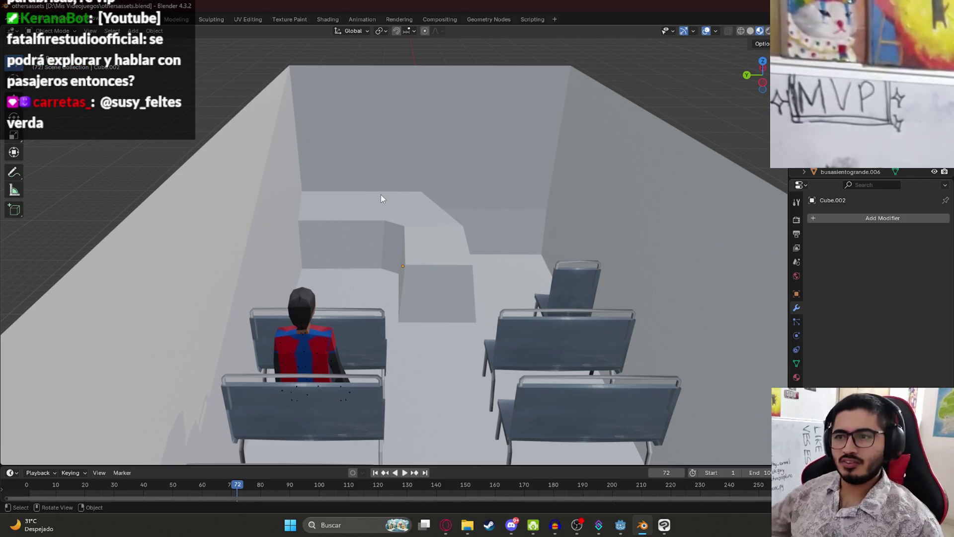
# Delete the bench in front of the seated character.
pyautogui.scroll(-5, 381, 196)
pyautogui.moveTo(368, 198)
pyautogui.mouseDown(button='middle')
pyautogui.moveTo(380, 298)
pyautogui.moveTo(368, 329)
pyautogui.mouseUp(button='middle')
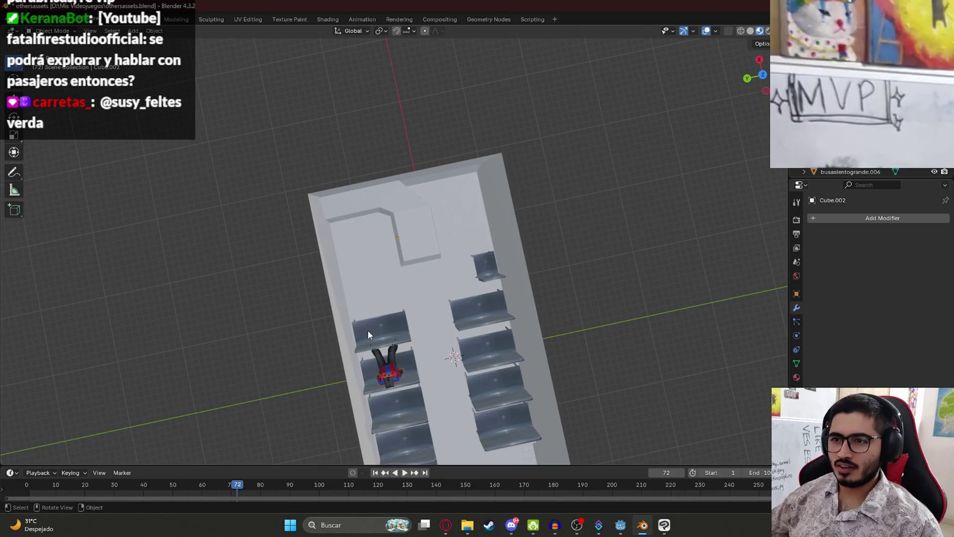
pyautogui.click(387, 327)
pyautogui.press('KP_7')
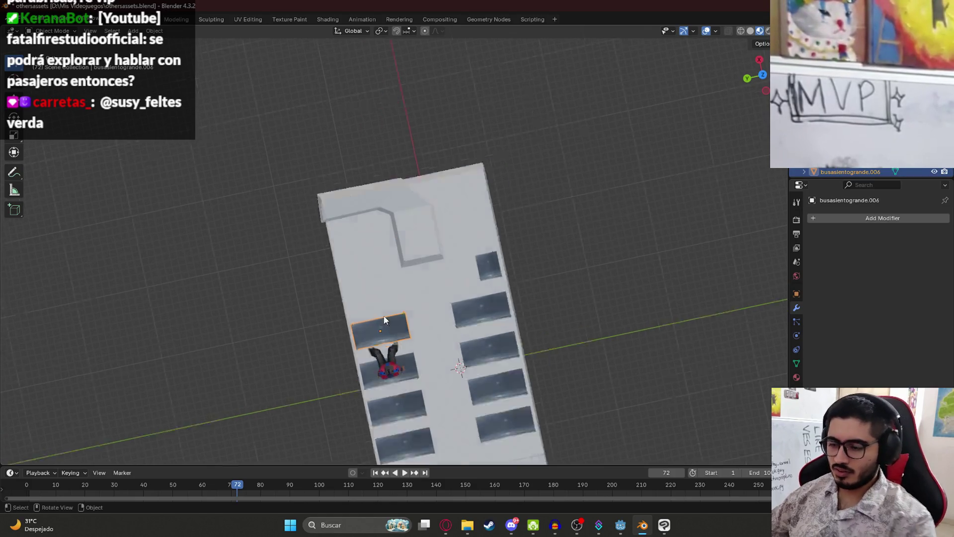
pyautogui.scroll(3, 285, 214)
pyautogui.press('x')
pyautogui.click(285, 214)
# Duplicate the small single chair and place the copy before the character along X.
pyautogui.click(317, 395)
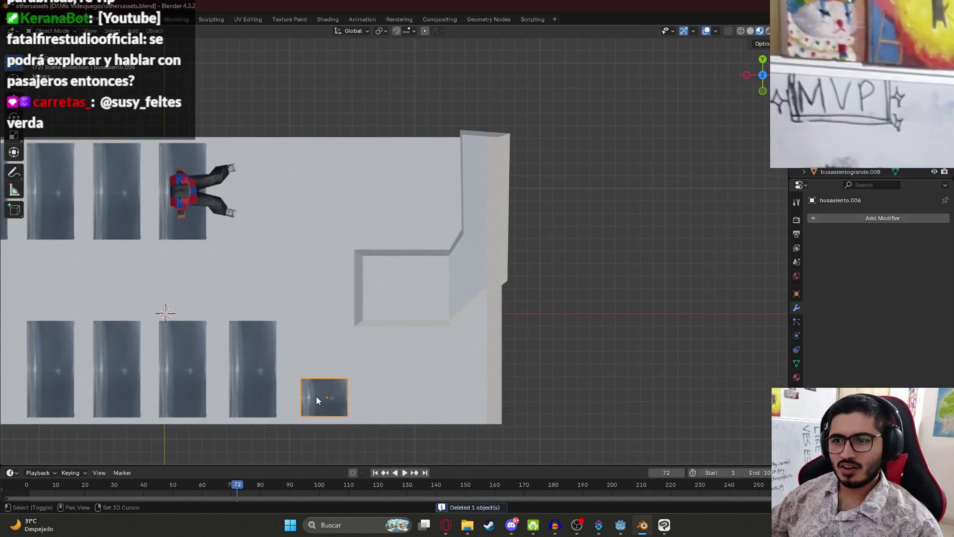
pyautogui.hotkey('shift', 'd')
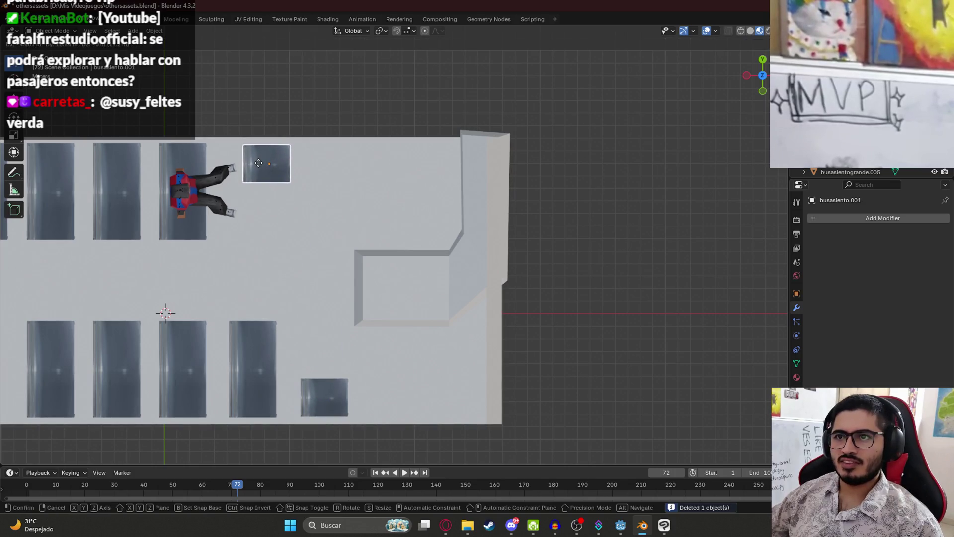
pyautogui.click(263, 165)
pyautogui.moveTo(264, 165)
pyautogui.mouseDown(button='middle')
pyautogui.moveTo(290, 149)
pyautogui.moveTo(311, 164)
pyautogui.moveTo(234, 275)
pyautogui.moveTo(159, 285)
pyautogui.mouseUp(button='middle')
pyautogui.scroll(-3, 159, 285)
pyautogui.press('g')
pyautogui.press('x')
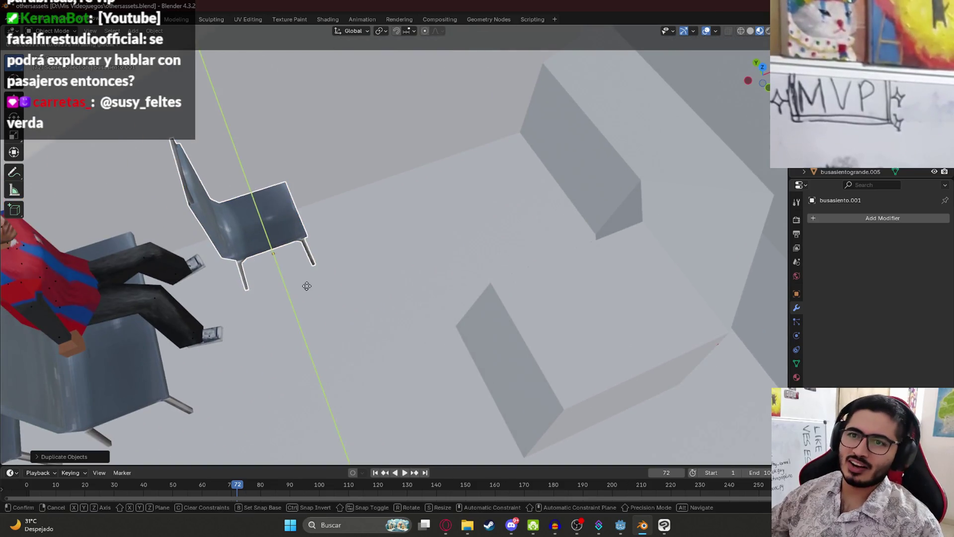
pyautogui.click(305, 281)
# Return to the top-down view and save the file.
pyautogui.scroll(-5, 306, 280)
pyautogui.moveTo(306, 281); pyautogui.dragTo(282, 258, button='middle')
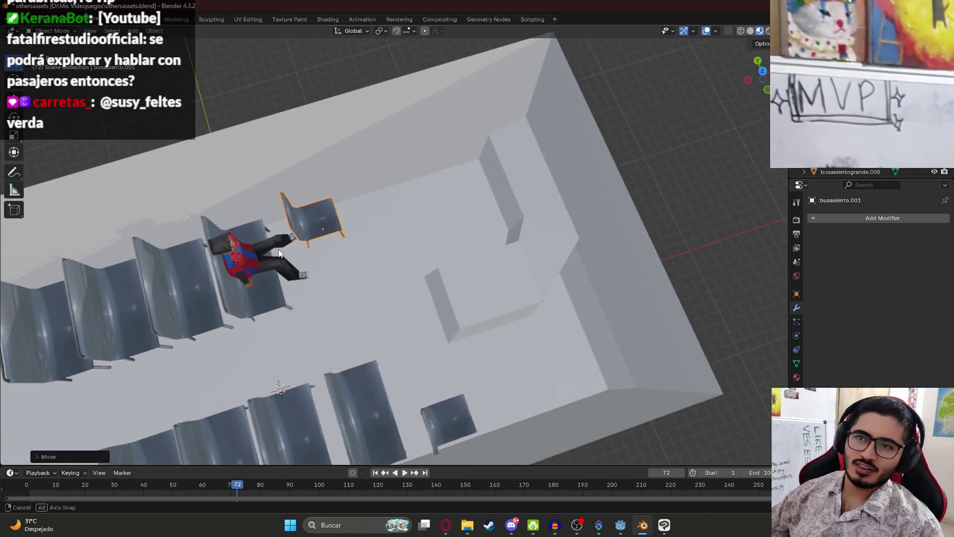
pyautogui.press('KP_7')
pyautogui.hotkey('ctrl', 's')
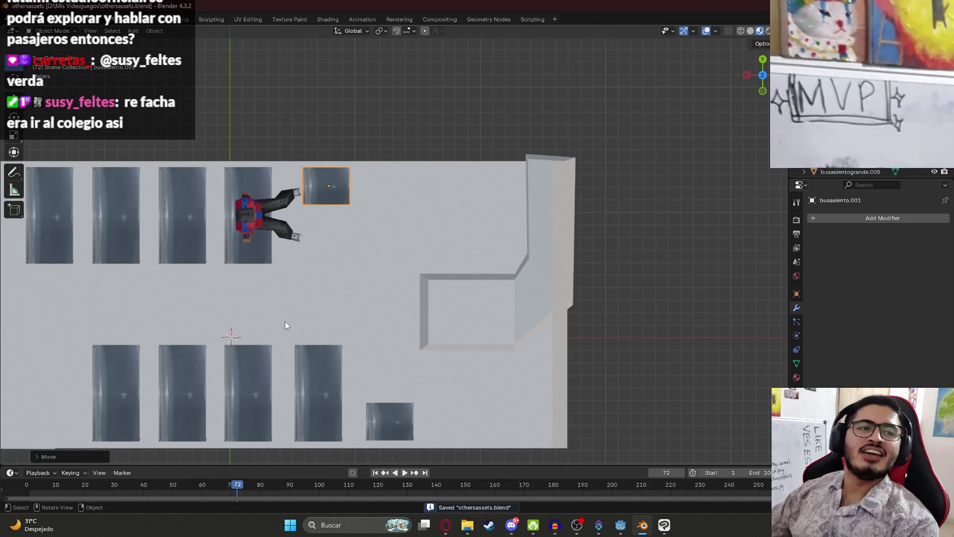
pyautogui.scroll(-3, 454, 249)
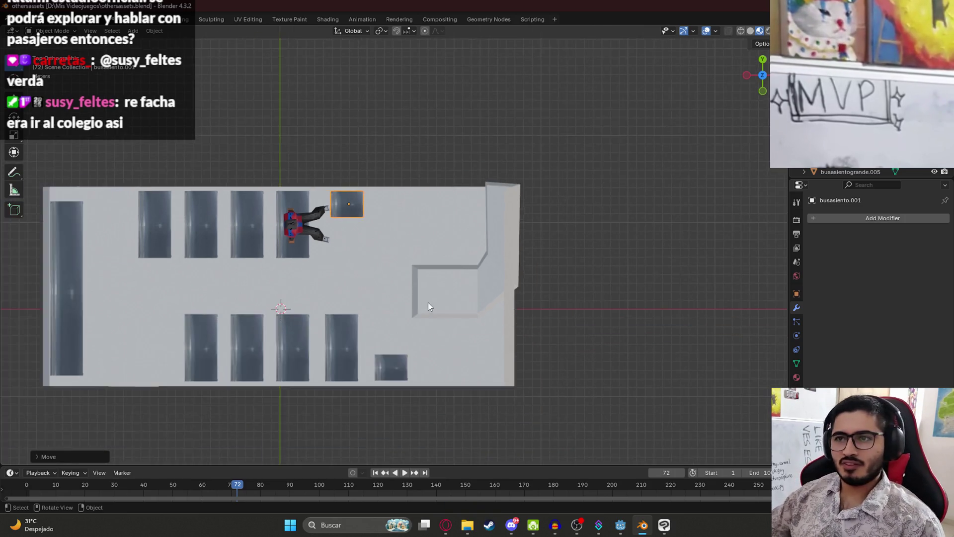
pyautogui.moveTo(421, 299); pyautogui.dragTo(353, 246, button='middle')
pyautogui.scroll(3, 436, 237)
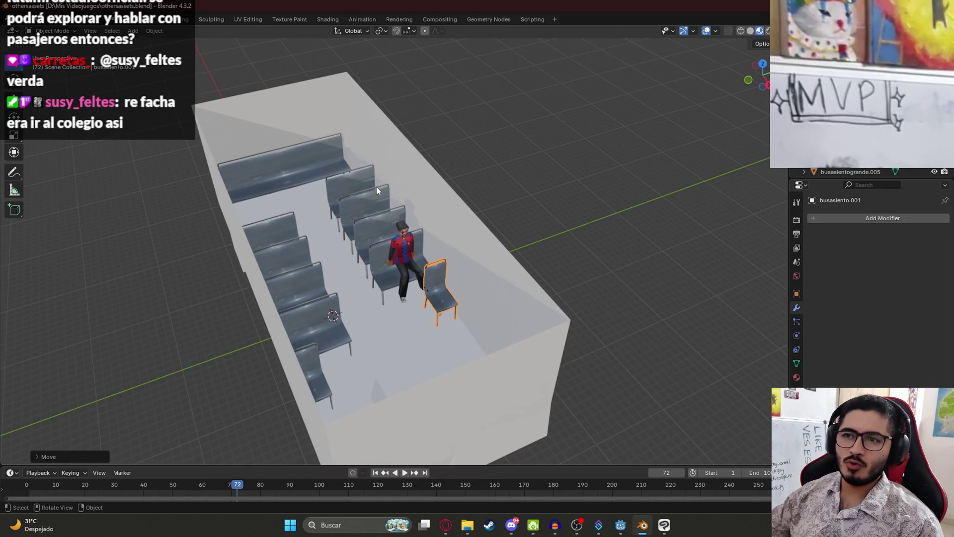
pyautogui.scroll(-5, 374, 185)
pyautogui.hotkey('ctrl', 's')
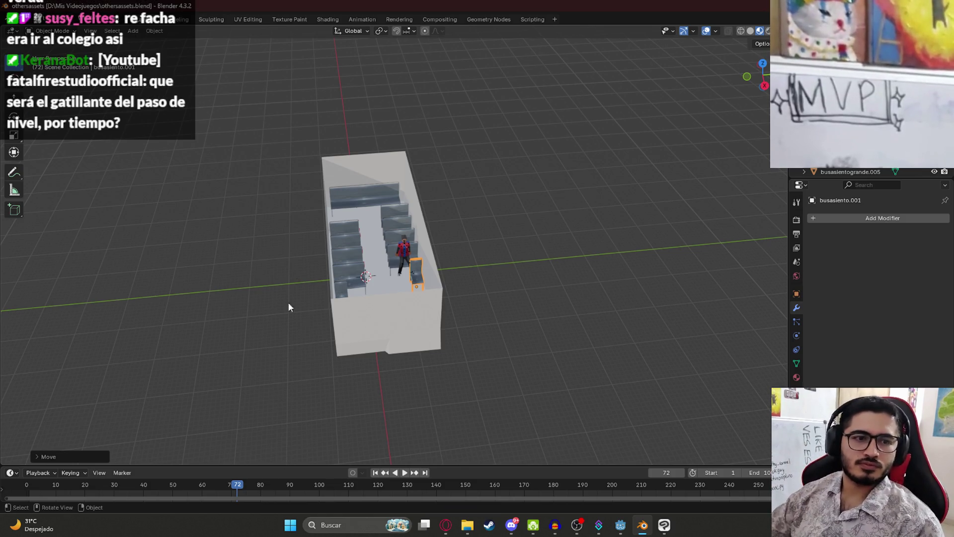
pyautogui.moveTo(266, 253)
pyautogui.mouseDown(button='middle')
pyautogui.moveTo(363, 281)
pyautogui.moveTo(393, 272)
pyautogui.moveTo(402, 228)
pyautogui.moveTo(394, 270)
pyautogui.mouseUp(button='middle')
pyautogui.scroll(5, 388, 271)
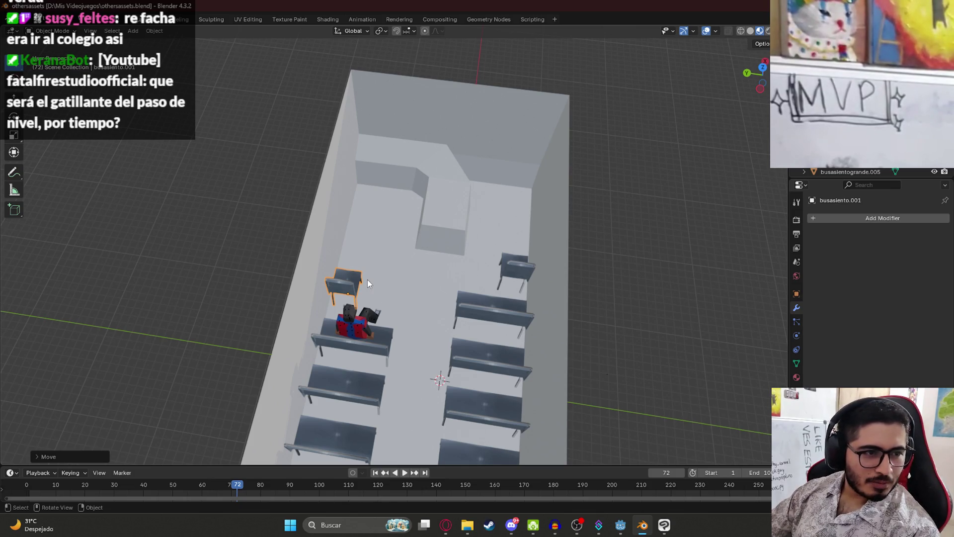
pyautogui.scroll(-3, 633, 263)
pyautogui.moveTo(633, 227)
pyautogui.mouseDown(button='middle')
pyautogui.moveTo(396, 232)
pyautogui.moveTo(484, 245)
pyautogui.moveTo(502, 215)
pyautogui.mouseUp(button='middle')
pyautogui.scroll(5, 446, 199)
pyautogui.click(449, 202)
pyautogui.moveTo(464, 183)
pyautogui.mouseDown(button='middle')
pyautogui.moveTo(415, 252)
pyautogui.moveTo(451, 278)
pyautogui.mouseUp(button='middle')
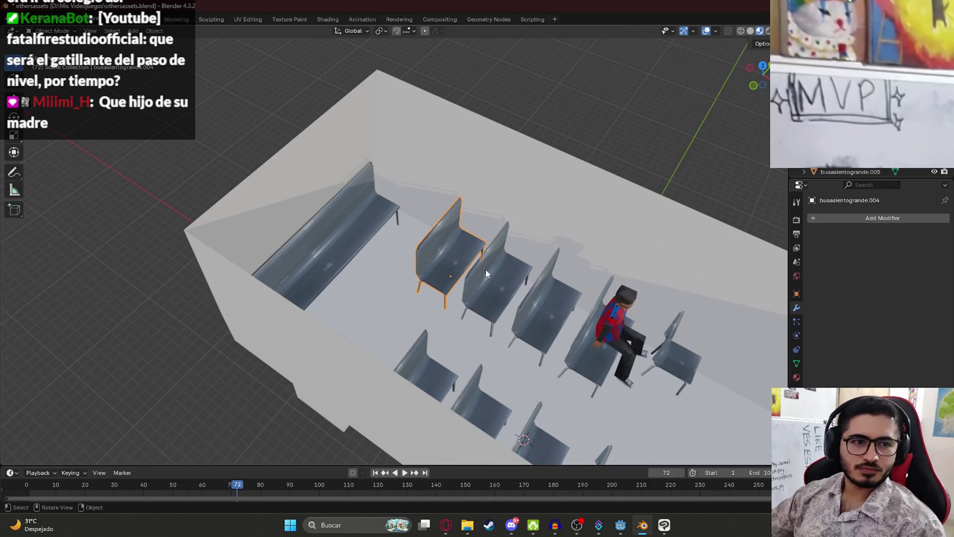
pyautogui.scroll(-2, 487, 269)
pyautogui.moveTo(500, 269); pyautogui.dragTo(503, 279, button='middle')
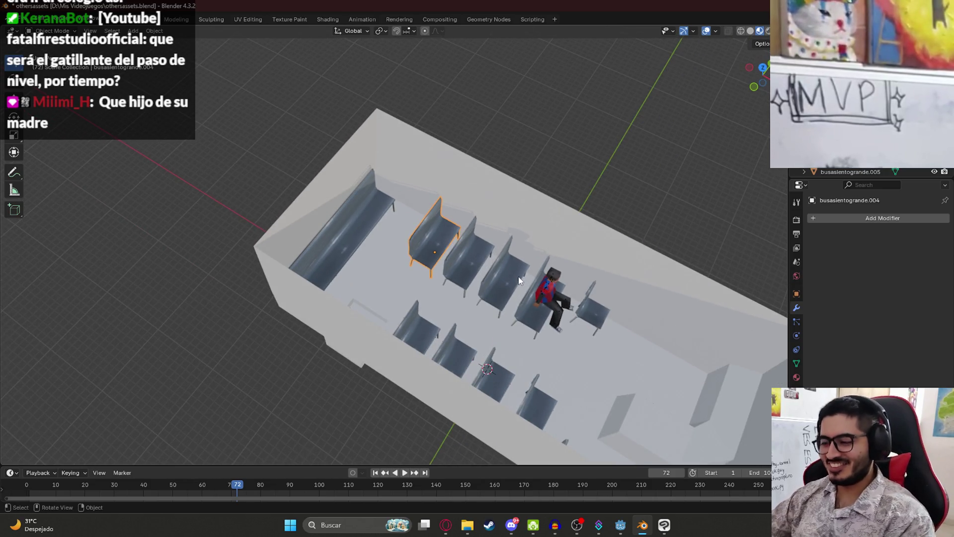
pyautogui.press('KP_7')
pyautogui.keyDown('shift'); pyautogui.moveTo(505, 272); pyautogui.dragTo(415, 261, button='middle'); pyautogui.keyUp('shift')
pyautogui.click(473, 199)
pyautogui.scroll(5, 473, 199)
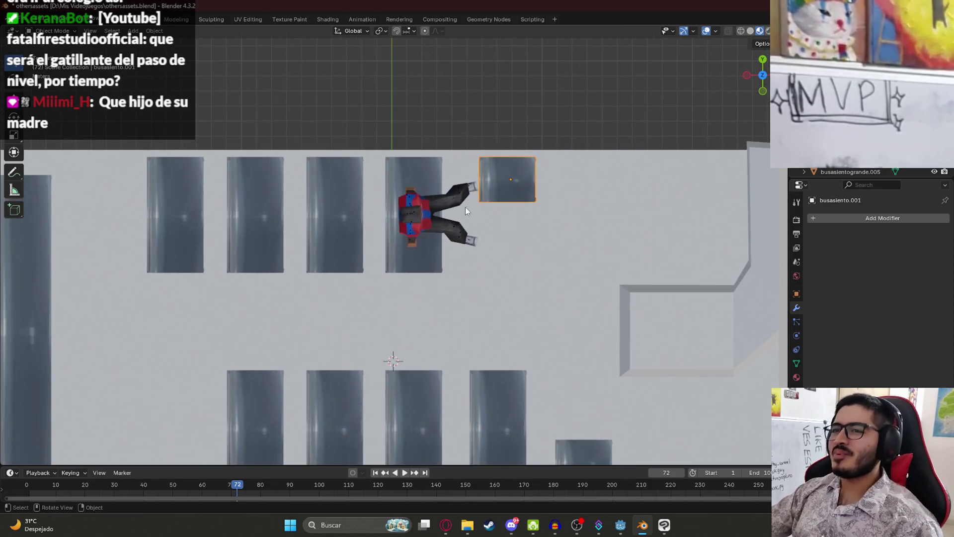
# Slide the small chair along X toward the seated character's feet.
pyautogui.press('g')
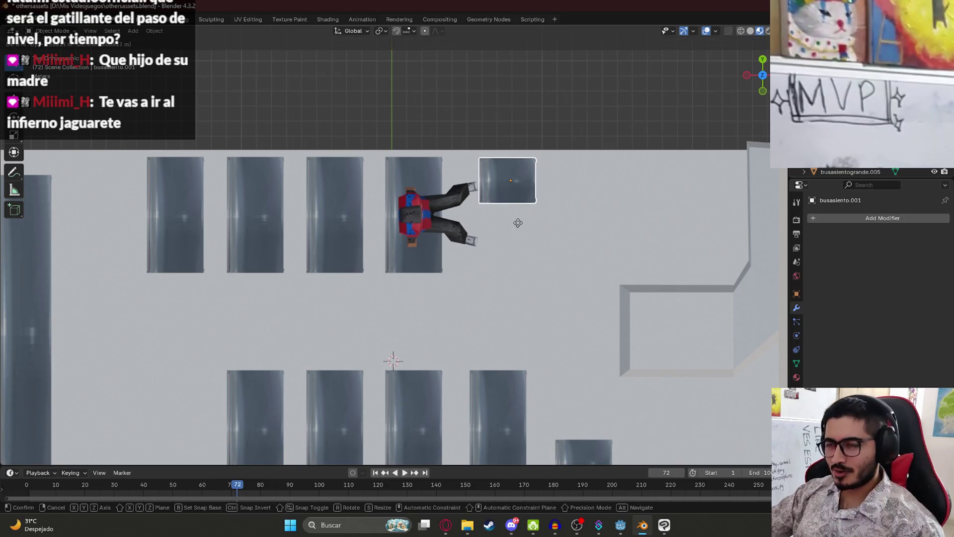
pyautogui.press('x')
pyautogui.click(513, 222)
pyautogui.moveTo(514, 221)
pyautogui.mouseDown(button='middle')
pyautogui.moveTo(401, 279)
pyautogui.moveTo(438, 251)
pyautogui.moveTo(429, 320)
pyautogui.moveTo(477, 258)
pyautogui.moveTo(497, 266)
pyautogui.moveTo(588, 239)
pyautogui.moveTo(562, 219)
pyautogui.moveTo(485, 276)
pyautogui.moveTo(422, 291)
pyautogui.mouseUp(button='middle')
# Save, then check the chair from top-down and tilted views and save again.
pyautogui.hotkey('ctrl', 's')
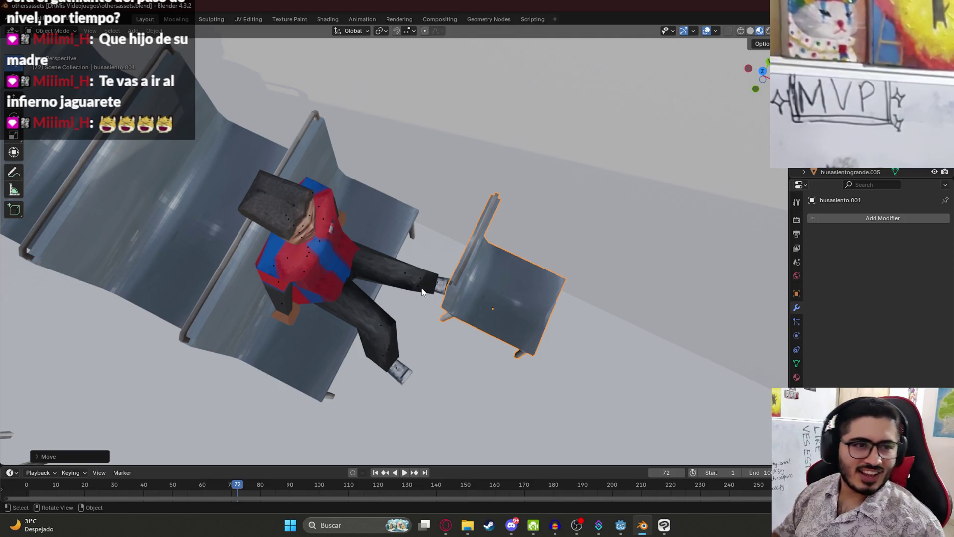
pyautogui.scroll(-5, 452, 254)
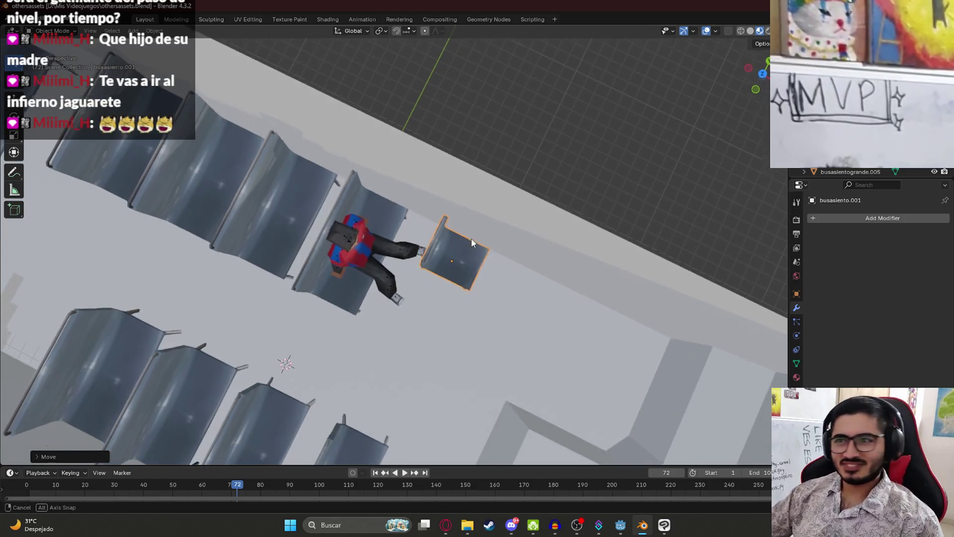
pyautogui.press('KP_7')
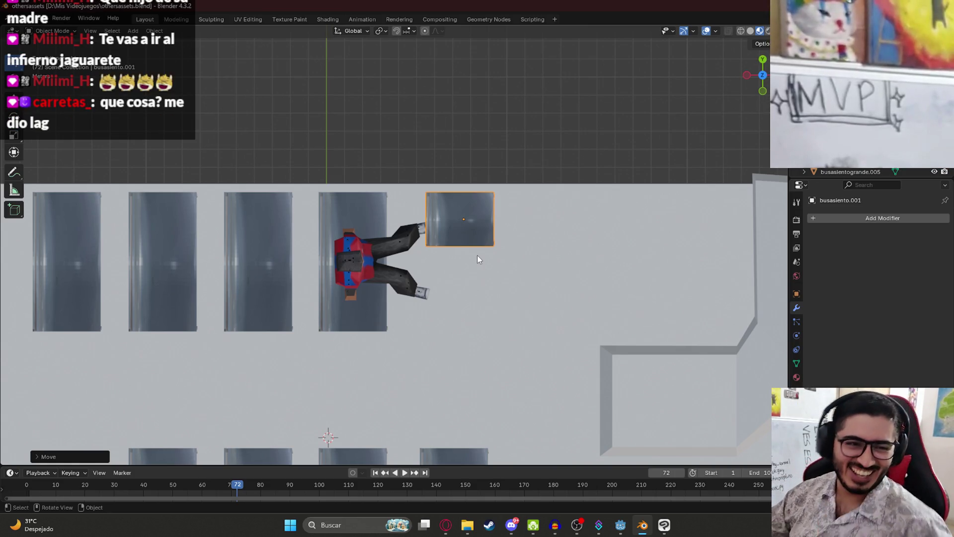
pyautogui.scroll(-5, 531, 274)
pyautogui.moveTo(527, 297)
pyautogui.mouseDown(button='middle')
pyautogui.moveTo(436, 268)
pyautogui.moveTo(444, 243)
pyautogui.mouseUp(button='middle')
pyautogui.scroll(-4, 444, 242)
pyautogui.hotkey('ctrl', 's')
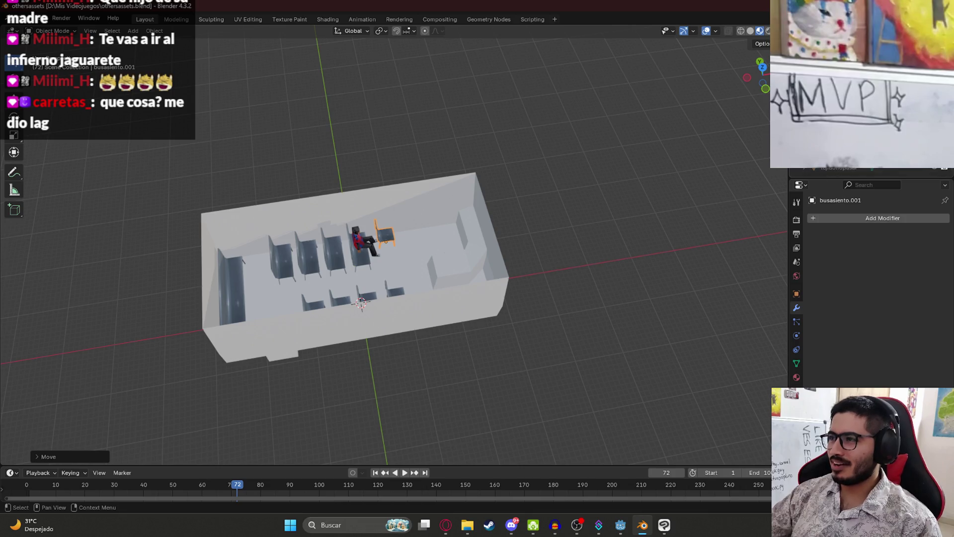
# Select the platodechipas object and save the file.
pyautogui.click(845, 119)
pyautogui.scroll(4, 400, 229)
pyautogui.hotkey('ctrl', 's')
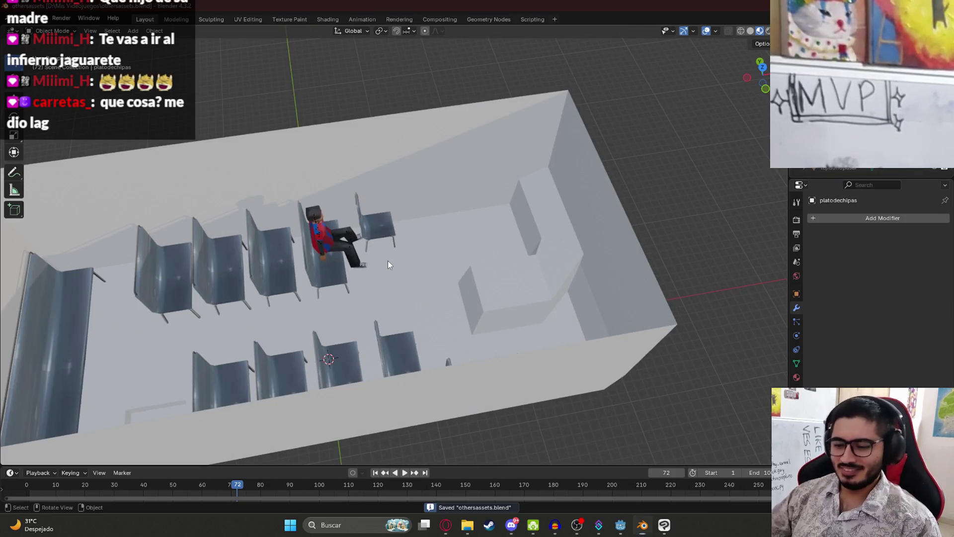
# Launch a second Blender from the system search, then return to the bus scene window.
pyautogui.press('super')
pyautogui.write('blen')
pyautogui.press('Escape')
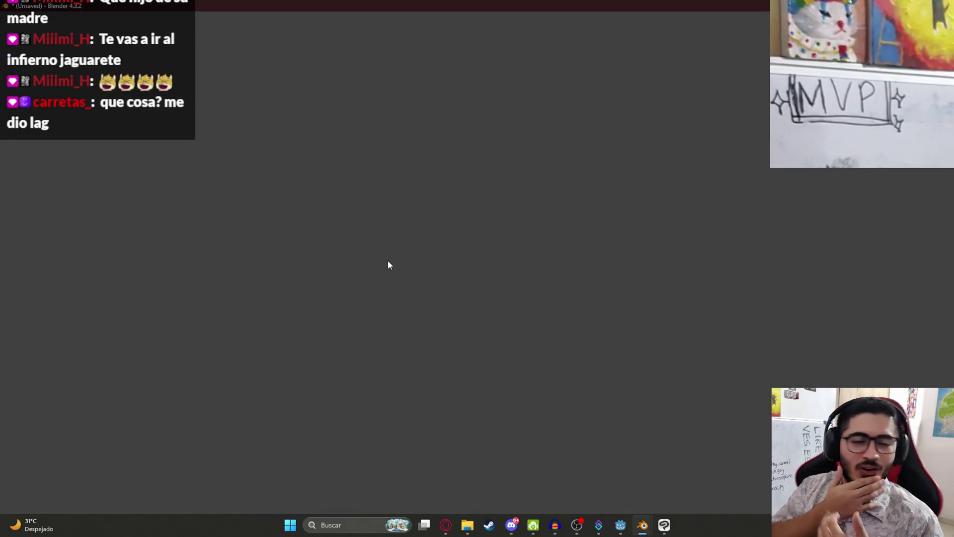
pyautogui.moveTo(643, 525)
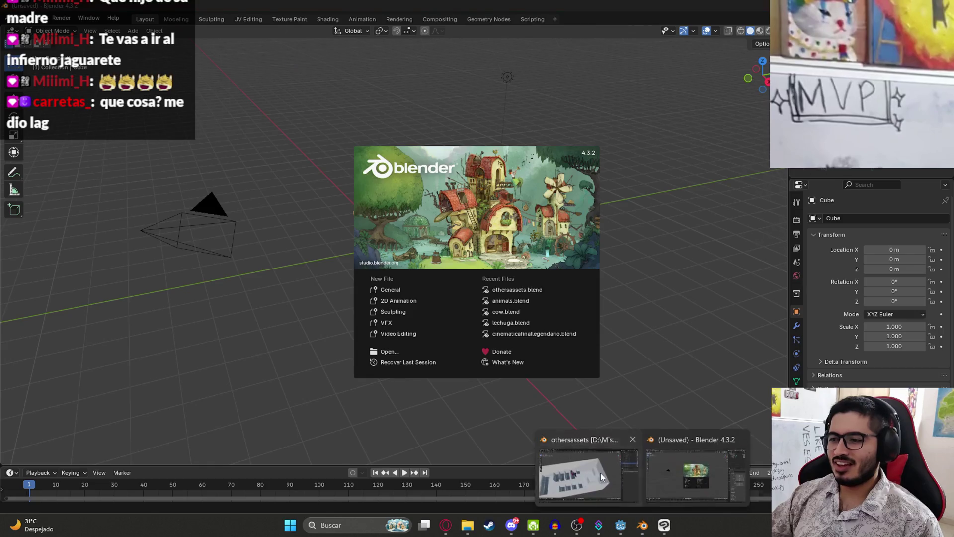
pyautogui.click(600, 476)
# Select the seated character's skeleton and move it along the Y axis.
pyautogui.moveTo(425, 206); pyautogui.dragTo(395, 237, button='middle')
pyautogui.scroll(-1, 465, 178)
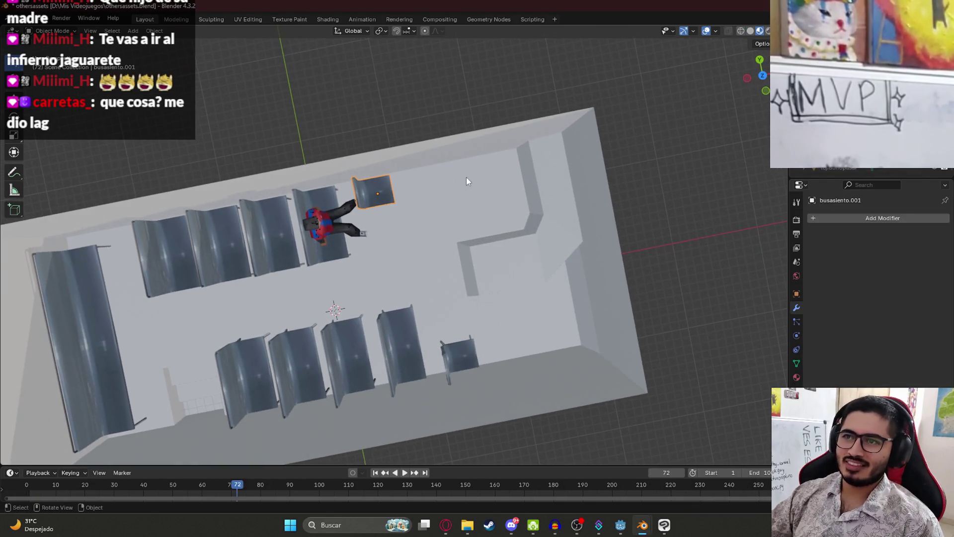
pyautogui.moveTo(403, 207)
pyautogui.mouseDown(button='middle')
pyautogui.moveTo(347, 222)
pyautogui.moveTo(428, 175)
pyautogui.moveTo(462, 183)
pyautogui.moveTo(415, 238)
pyautogui.moveTo(330, 190)
pyautogui.moveTo(394, 152)
pyautogui.moveTo(379, 172)
pyautogui.moveTo(485, 221)
pyautogui.mouseUp(button='middle')
pyautogui.scroll(2, 422, 249)
pyautogui.click(383, 253)
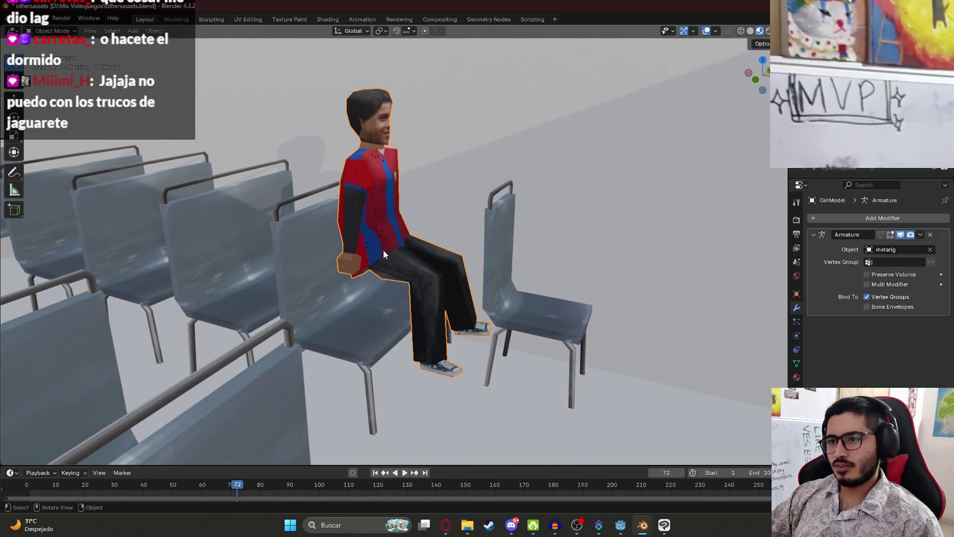
pyautogui.click(371, 237)
pyautogui.keyDown('shift'); pyautogui.click(382, 250); pyautogui.keyUp('shift')
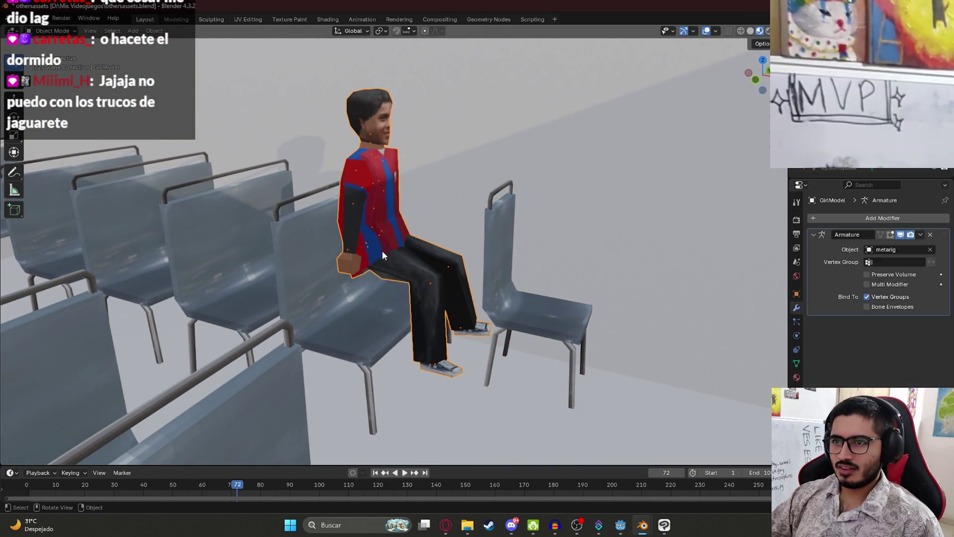
pyautogui.moveTo(387, 285); pyautogui.dragTo(398, 289, button='middle')
pyautogui.press('g')
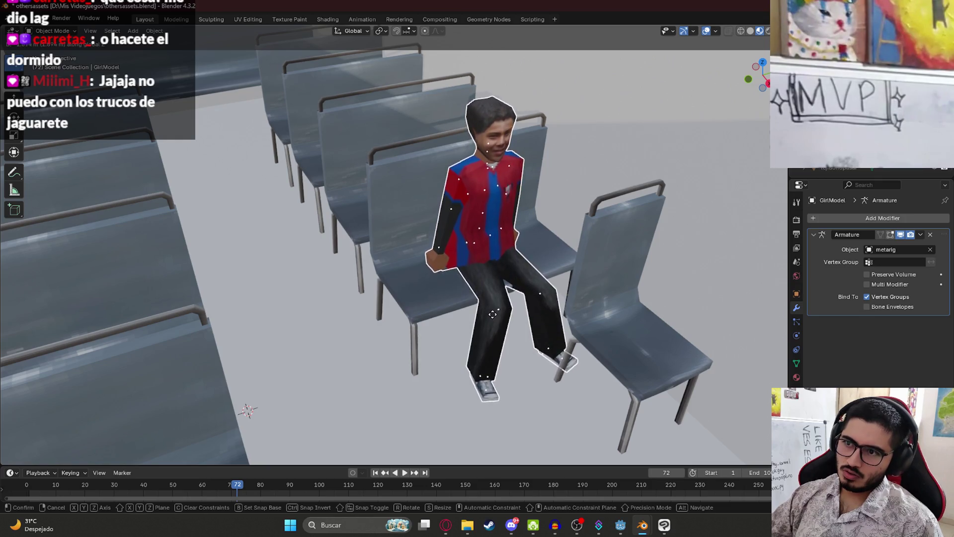
pyautogui.press('y')
pyautogui.moveTo(590, 287)
pyautogui.mouseDown(button='middle')
pyautogui.moveTo(568, 291)
pyautogui.moveTo(552, 257)
pyautogui.moveTo(449, 229)
pyautogui.moveTo(547, 204)
pyautogui.mouseUp(button='middle')
pyautogui.click(552, 257)
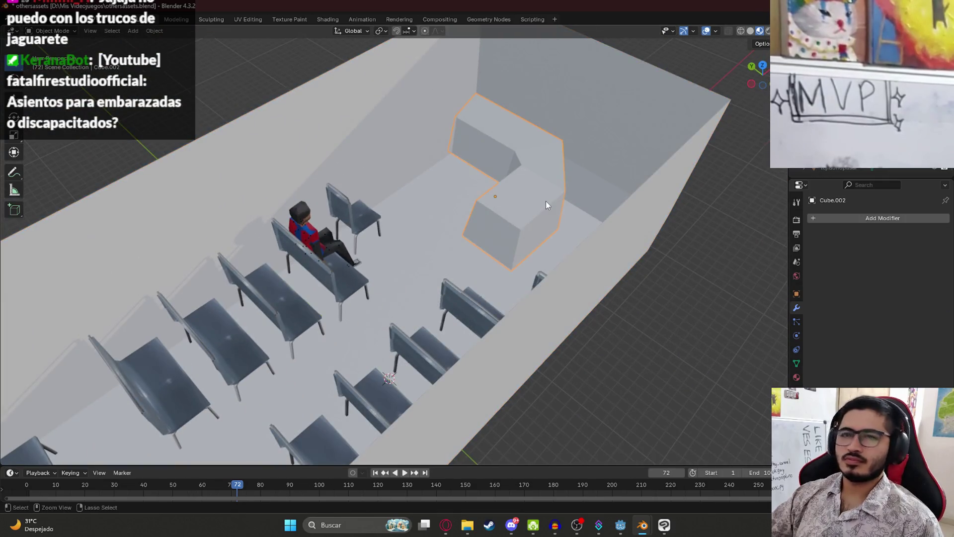
# Save, inspect busasiento.006, busdentro and busasiento.001, then save othersassets.blend again.
pyautogui.hotkey('ctrl', 's')
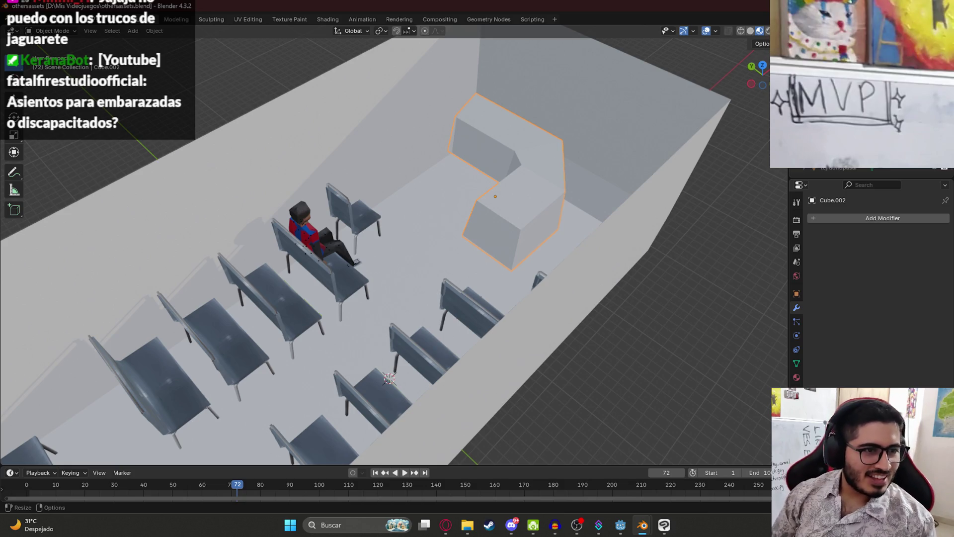
pyautogui.moveTo(377, 150); pyautogui.dragTo(481, 169, button='middle')
pyautogui.click(481, 163)
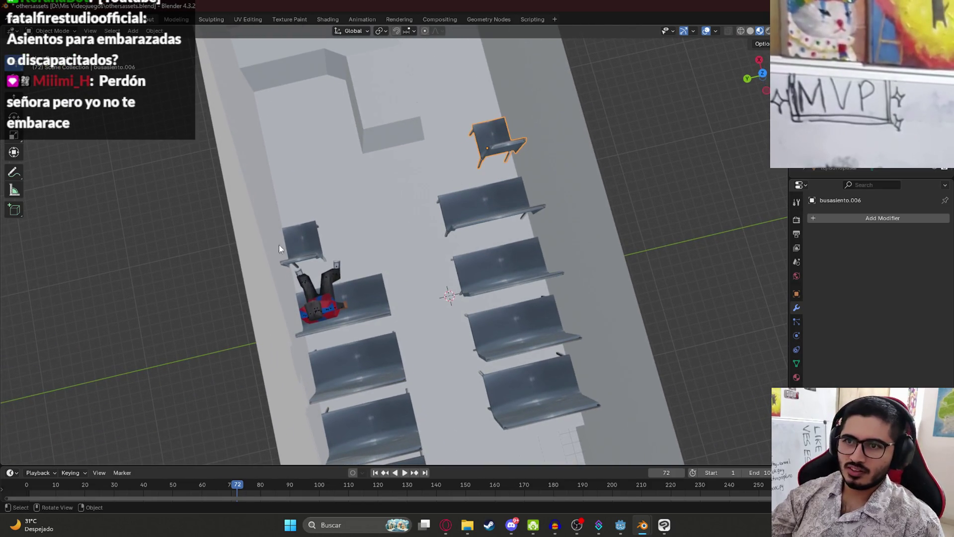
pyautogui.click(332, 234)
pyautogui.moveTo(332, 234)
pyautogui.mouseDown(button='middle')
pyautogui.moveTo(348, 232)
pyautogui.moveTo(343, 209)
pyautogui.moveTo(446, 184)
pyautogui.mouseUp(button='middle')
pyautogui.click(506, 199)
pyautogui.moveTo(506, 198)
pyautogui.mouseDown(button='middle')
pyautogui.moveTo(494, 204)
pyautogui.moveTo(492, 251)
pyautogui.mouseUp(button='middle')
pyautogui.click(478, 170)
pyautogui.click(306, 305)
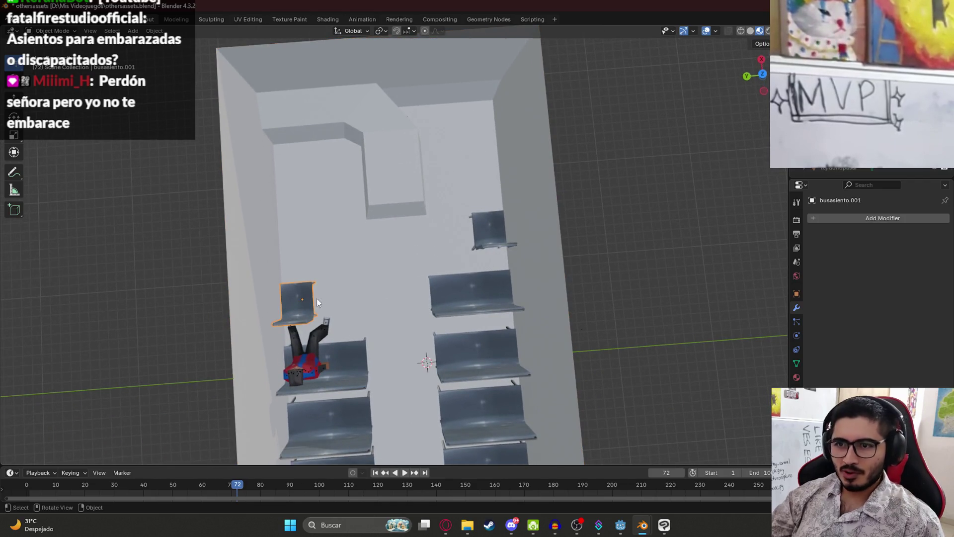
pyautogui.hotkey('ctrl', 's')
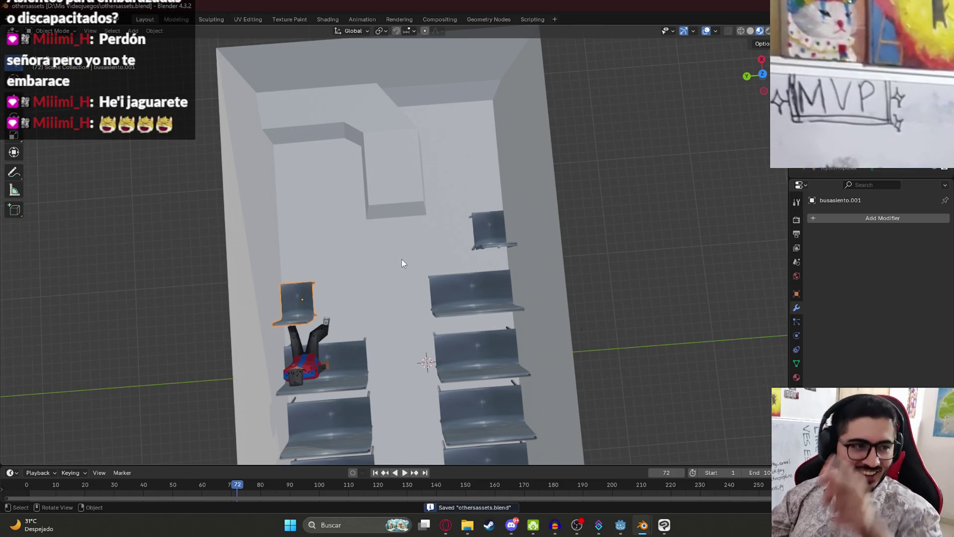
pyautogui.moveTo(514, 226)
pyautogui.mouseDown(button='middle')
pyautogui.moveTo(444, 160)
pyautogui.moveTo(515, 118)
pyautogui.mouseUp(button='middle')
# Select the L-shaped counter Cube.002, frame it, and inspect its mesh in Edit Mode.
pyautogui.scroll(3, 407, 265)
pyautogui.click(401, 283)
pyautogui.scroll(4, 400, 283)
pyautogui.hotkey('ctrl', 's')
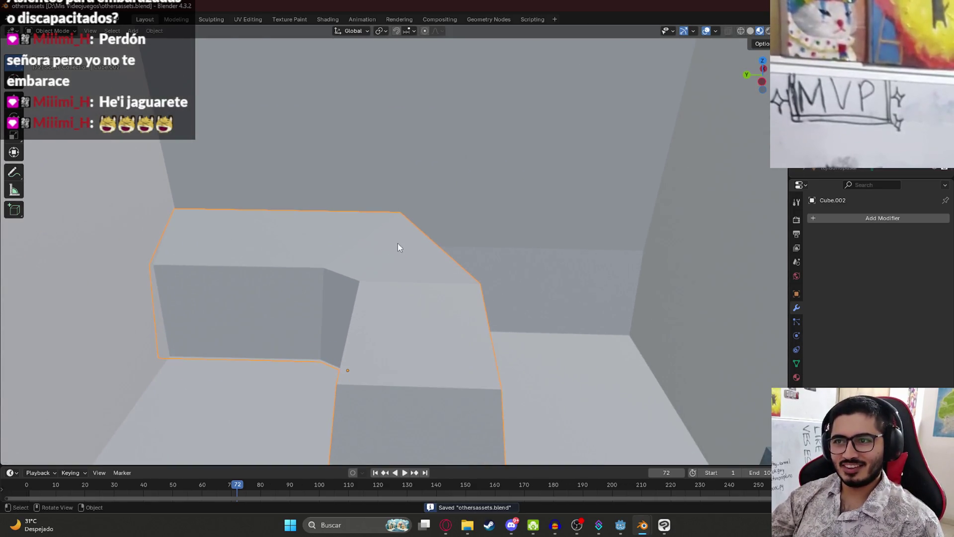
pyautogui.press('Tab')
pyautogui.scroll(-2, 381, 306)
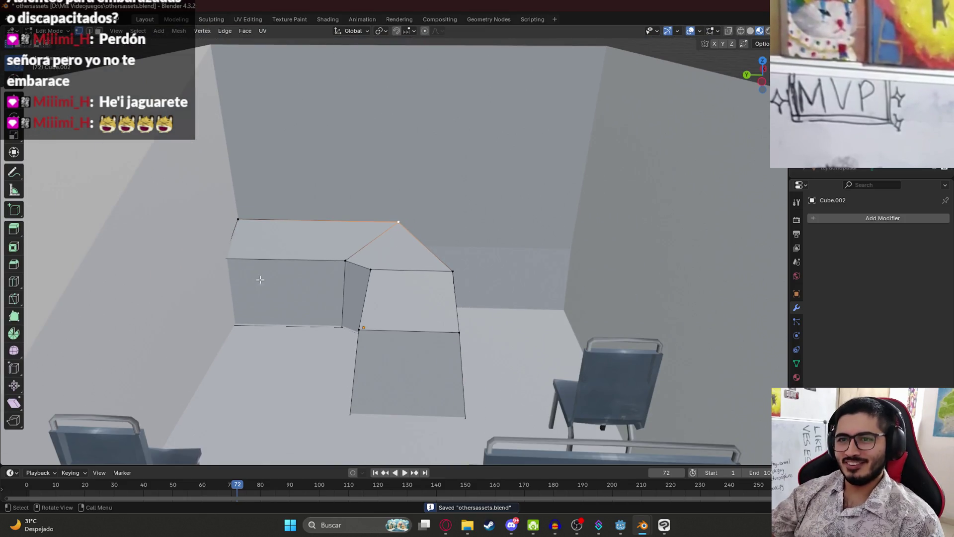
pyautogui.press('Tab')
# Orbit above the counter and bring up the recently opened files list.
pyautogui.scroll(-3, 350, 292)
pyautogui.moveTo(352, 294)
pyautogui.mouseDown(button='middle')
pyautogui.moveTo(344, 302)
pyautogui.moveTo(365, 294)
pyautogui.mouseUp(button='middle')
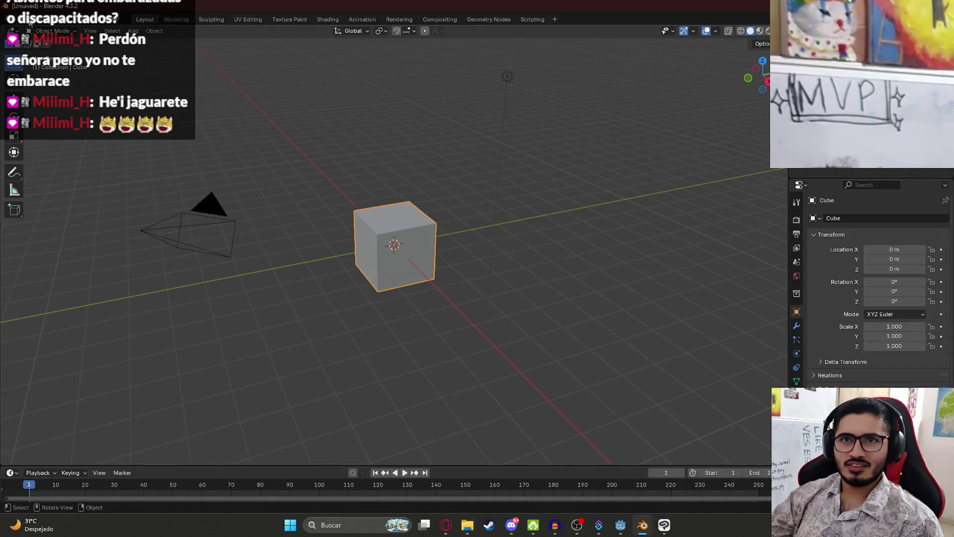
pyautogui.click(26, 20)
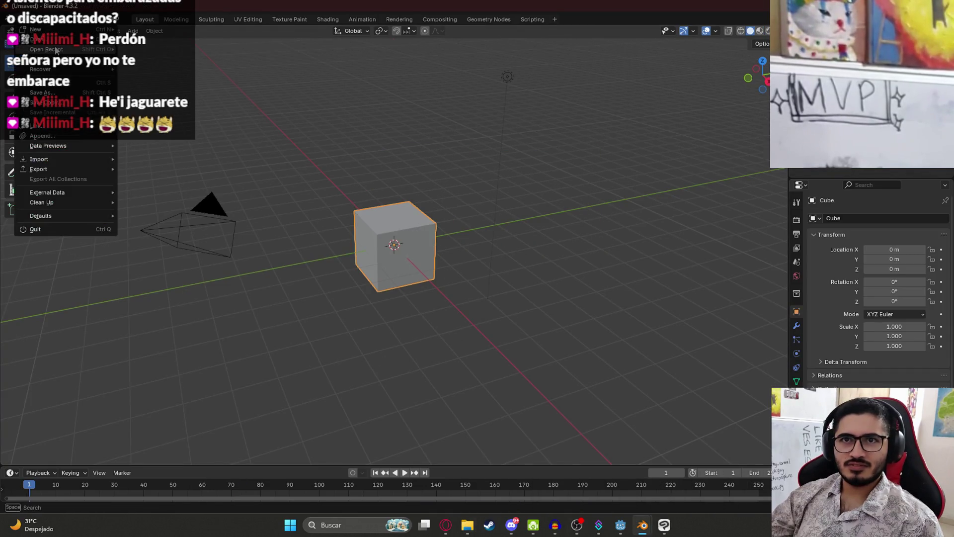
# Open casajuegodeterror.blend and switch to the Layout workspace.
pyautogui.moveTo(50, 49)
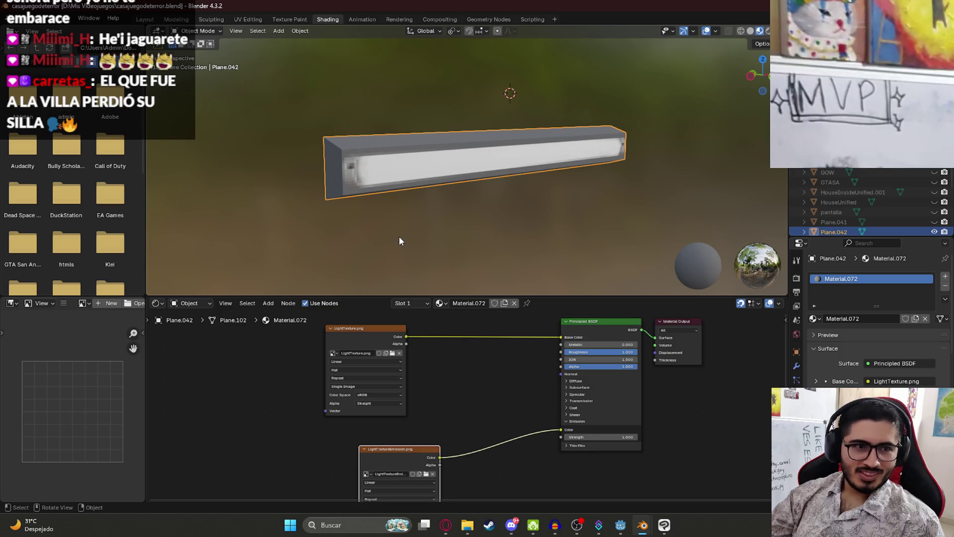
pyautogui.scroll(-5, 400, 236)
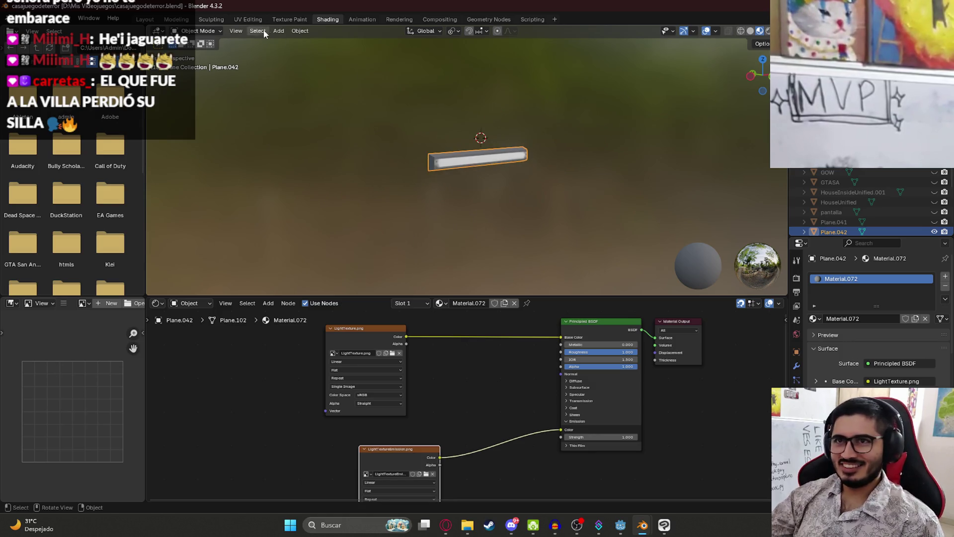
pyautogui.click(148, 21)
pyautogui.scroll(-5, 458, 226)
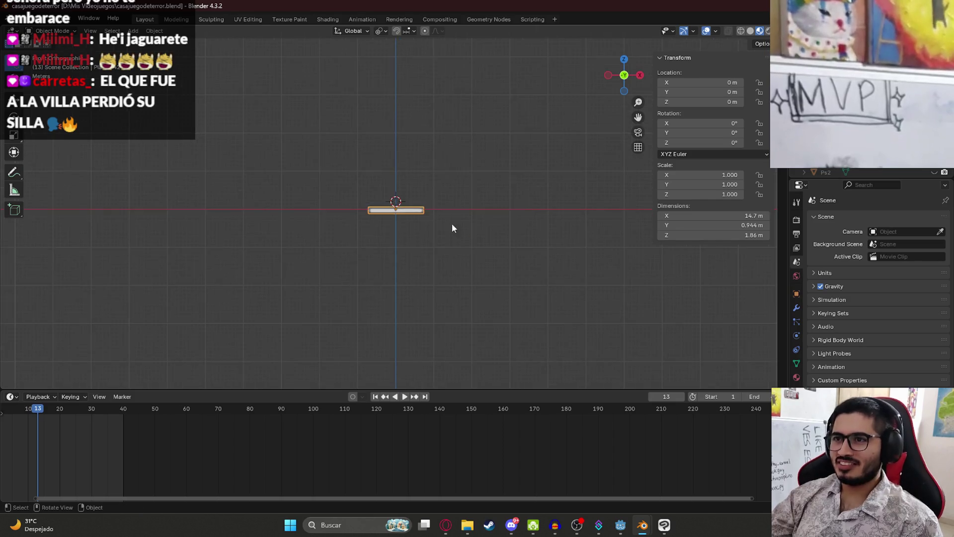
pyautogui.scroll(6, 417, 233)
# Unhide all house objects, then hide the walls, fence and trees from a top-down view.
pyautogui.hotkey('alt', 'h')
pyautogui.scroll(-4, 426, 201)
pyautogui.scroll(2, 426, 201)
pyautogui.moveTo(419, 132)
pyautogui.mouseDown(button='middle')
pyautogui.moveTo(398, 130)
pyautogui.moveTo(422, 260)
pyautogui.moveTo(390, 250)
pyautogui.moveTo(313, 163)
pyautogui.mouseUp(button='middle')
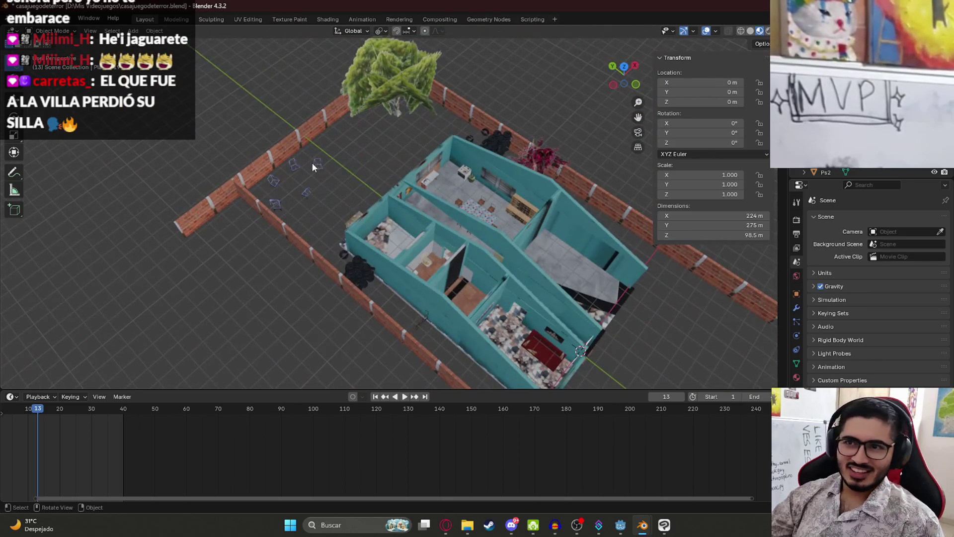
pyautogui.moveTo(439, 247)
pyautogui.mouseDown(button='middle')
pyautogui.moveTo(486, 258)
pyautogui.moveTo(500, 232)
pyautogui.mouseUp(button='middle')
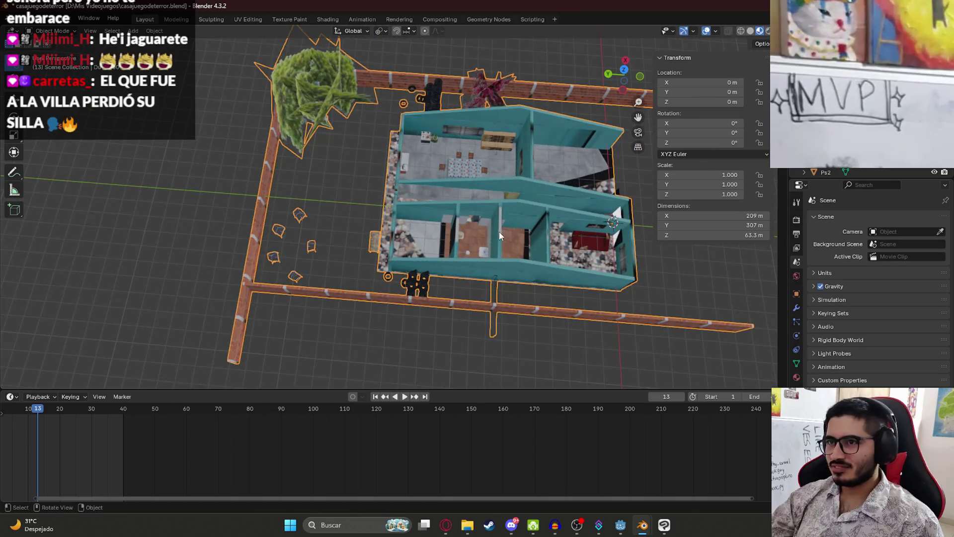
pyautogui.press('h')
# Select a wire chair and try copying it into the bus scene with Ctrl+C and Ctrl+V.
pyautogui.click(303, 214)
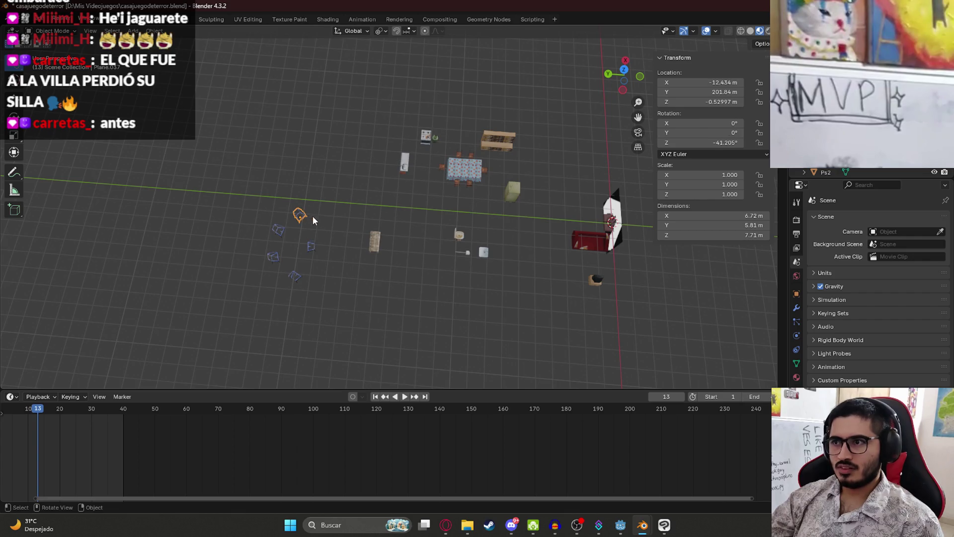
pyautogui.scroll(3, 314, 216)
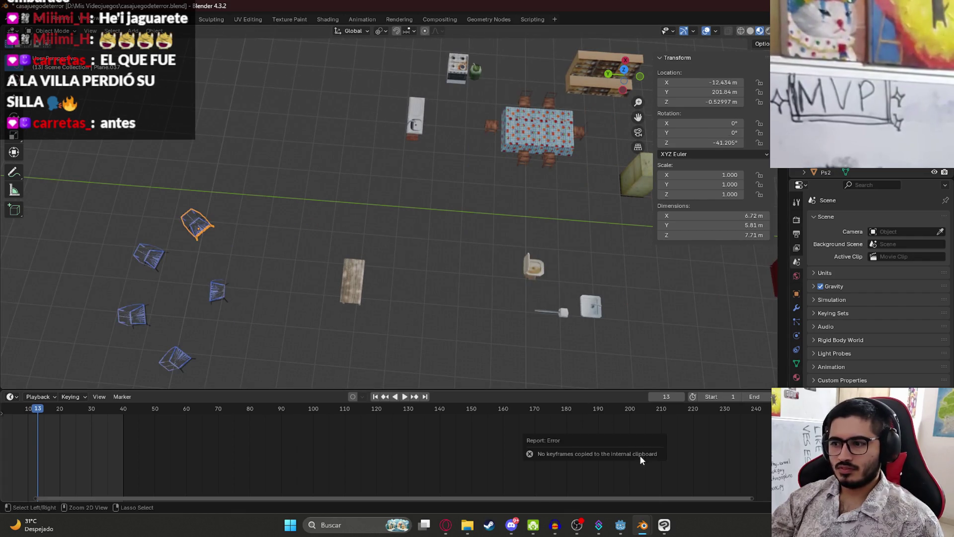
pyautogui.hotkey('ctrl', 'c')
pyautogui.moveTo(643, 524)
pyautogui.click(580, 486)
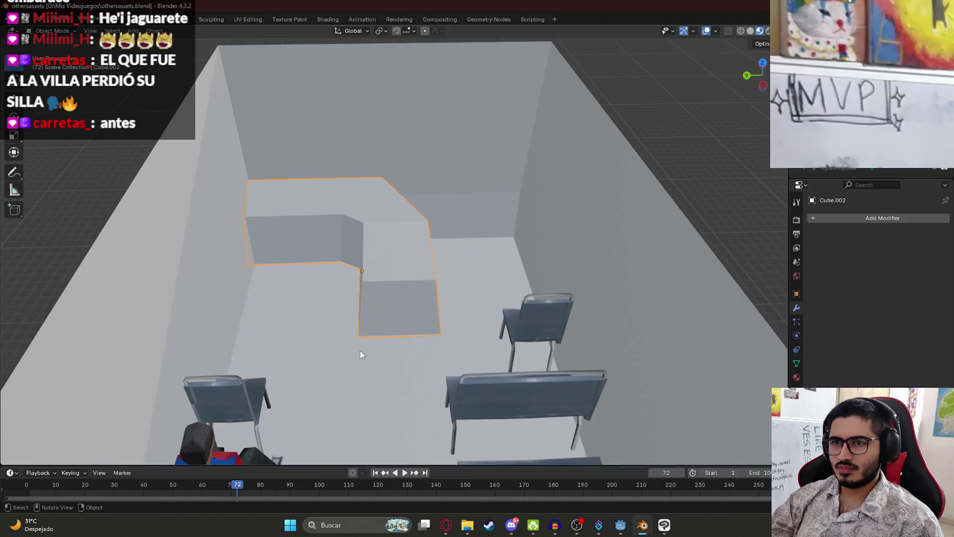
pyautogui.hotkey('ctrl', 'v')
pyautogui.scroll(-6, 440, 271)
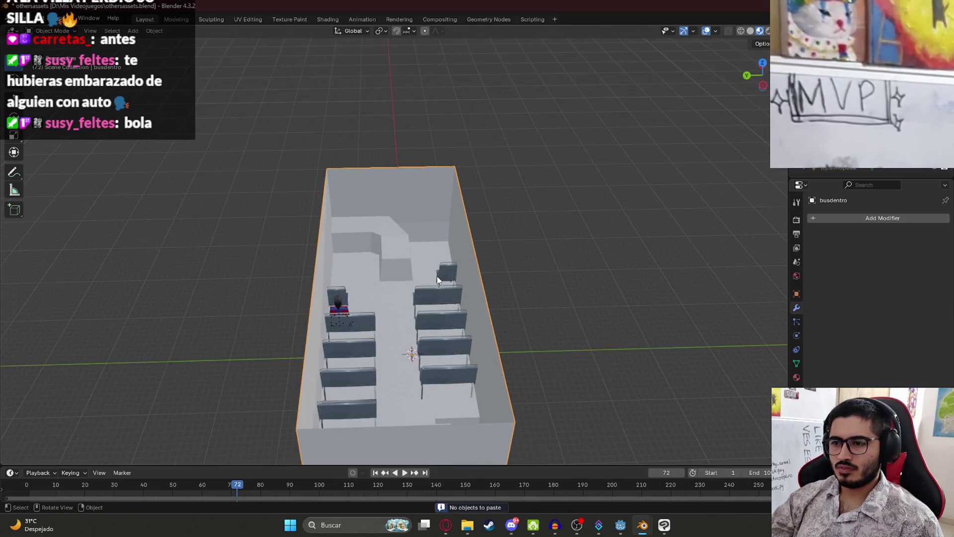
# In the horror-house file, select the right wire chair and copy it with Copy Objects.
pyautogui.moveTo(647, 527)
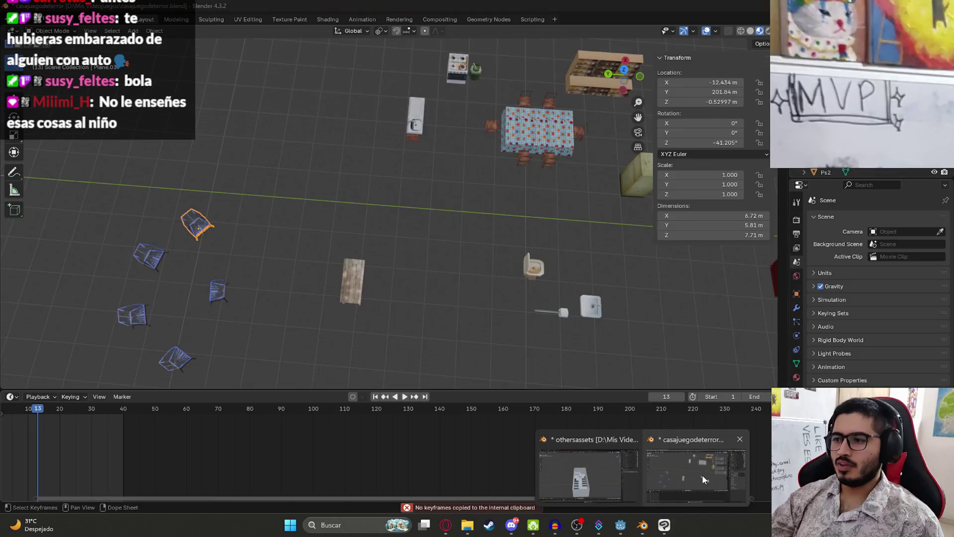
pyautogui.click(694, 477)
pyautogui.scroll(5, 496, 271)
pyautogui.moveTo(496, 271); pyautogui.dragTo(417, 192, button='middle')
pyautogui.scroll(4, 463, 226)
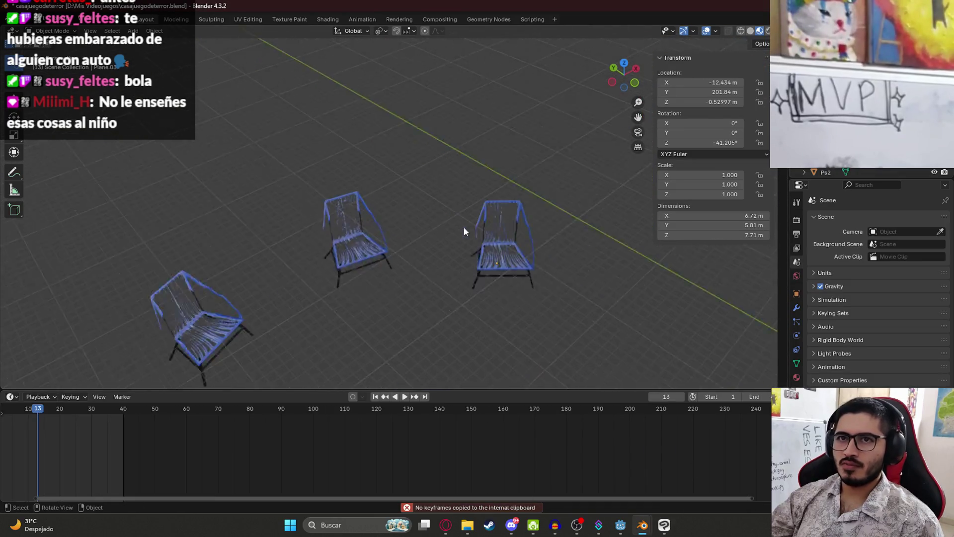
pyautogui.click(532, 215)
pyautogui.rightClick(482, 211)
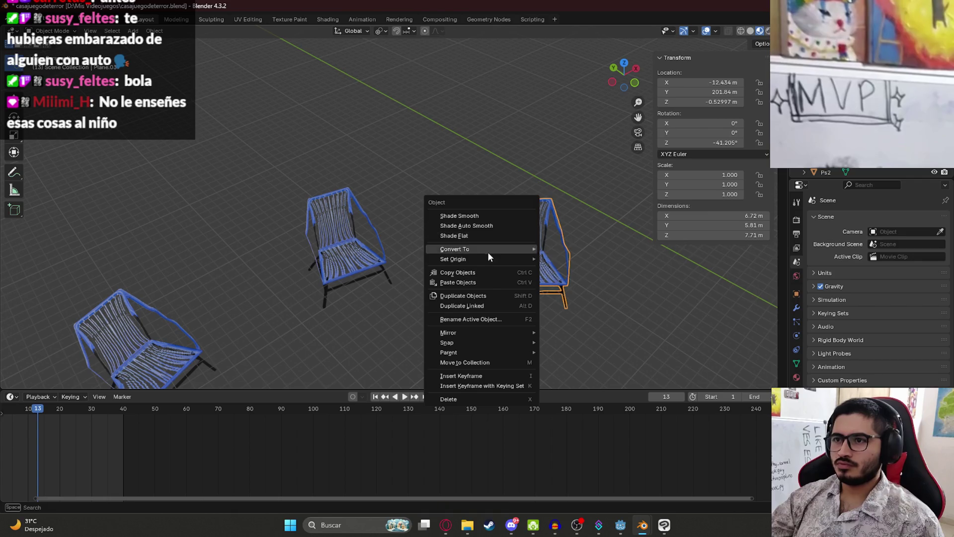
pyautogui.click(472, 272)
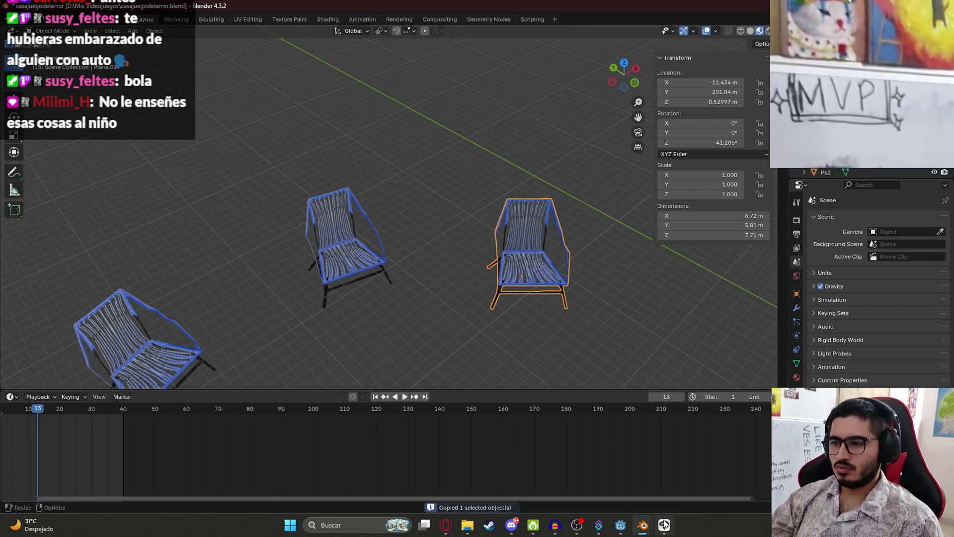
# Paste the copied wire chair into the bus scene window.
pyautogui.click(587, 489)
pyautogui.hotkey('ctrl', 'v')
pyautogui.scroll(-8, 491, 310)
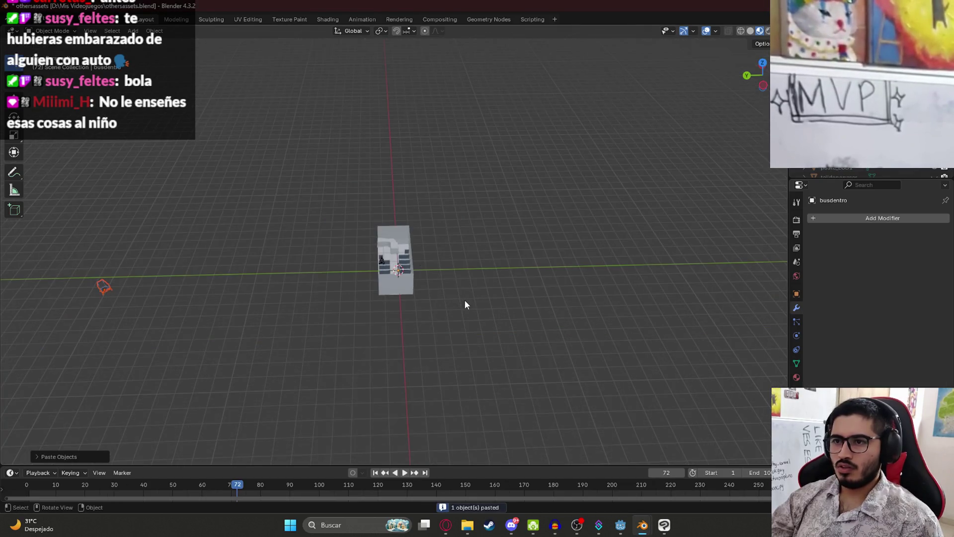
# Move the pasted chair in top view, then switch to a front orthographic view.
pyautogui.press('KP_7')
pyautogui.press('g')
pyautogui.click(390, 253)
pyautogui.scroll(5, 403, 249)
pyautogui.scroll(3, 402, 249)
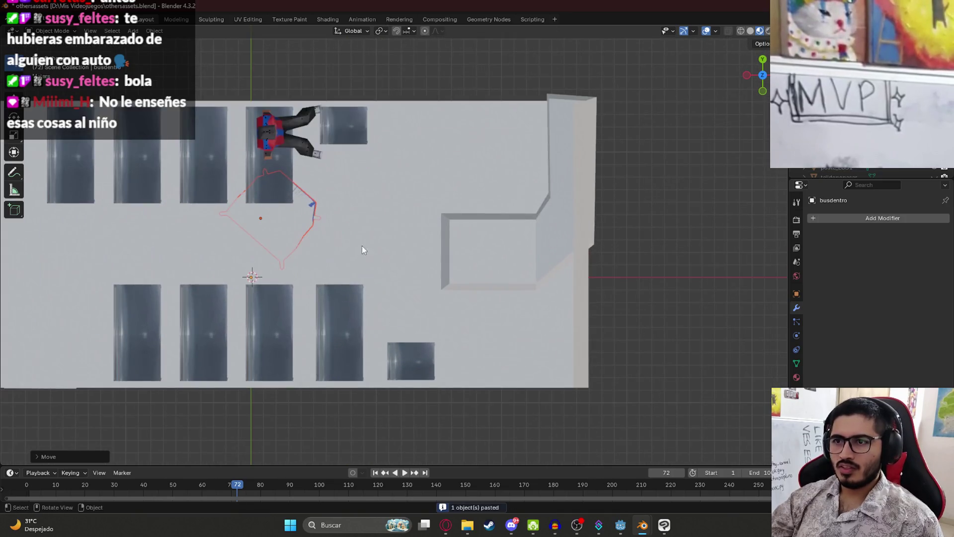
pyautogui.press('KP_1')
pyautogui.scroll(-3, 319, 244)
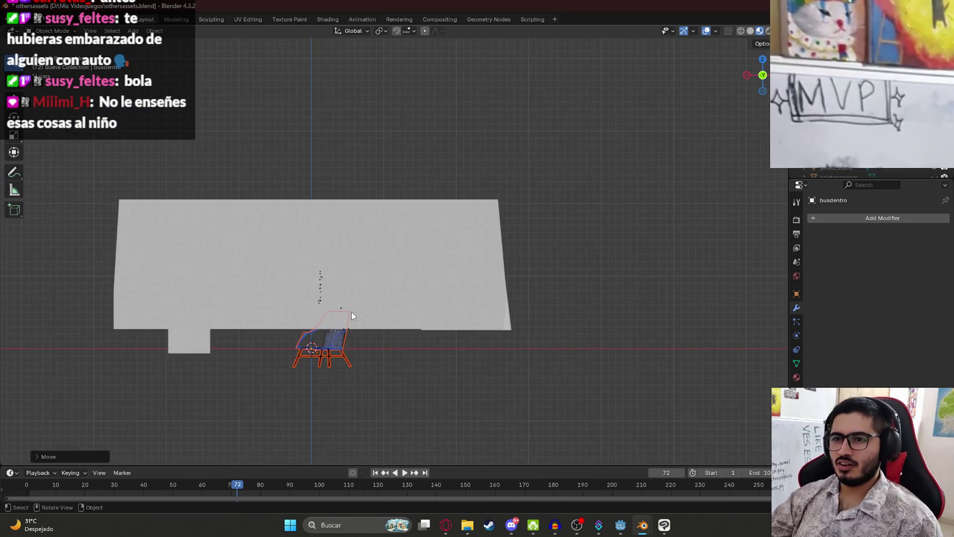
# Try moving and rotating the chair, reset its location with Alt+G, and save the bus scene.
pyautogui.press('g')
pyautogui.press('x')
pyautogui.press('z')
pyautogui.press('r')
pyautogui.click(619, 300)
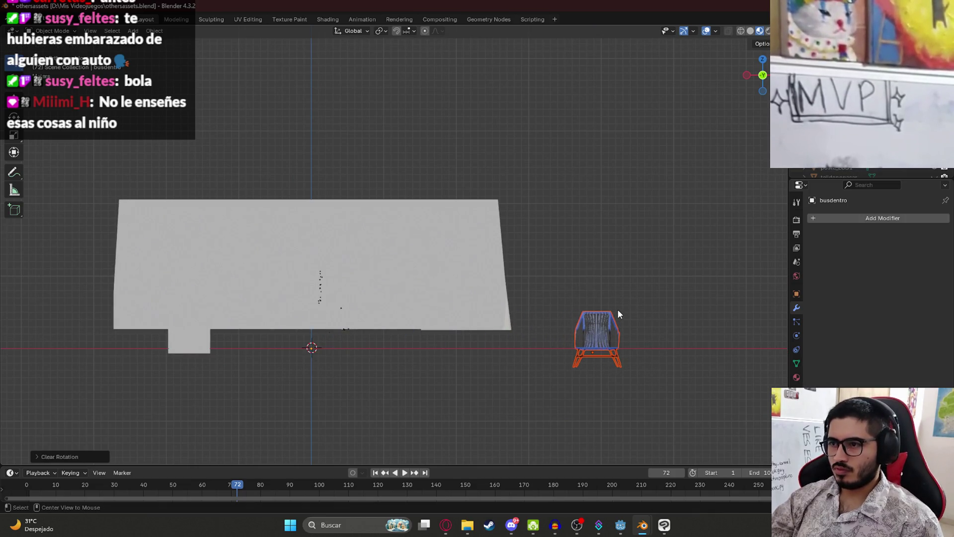
pyautogui.hotkey('alt', 'g')
pyautogui.hotkey('ctrl', 's')
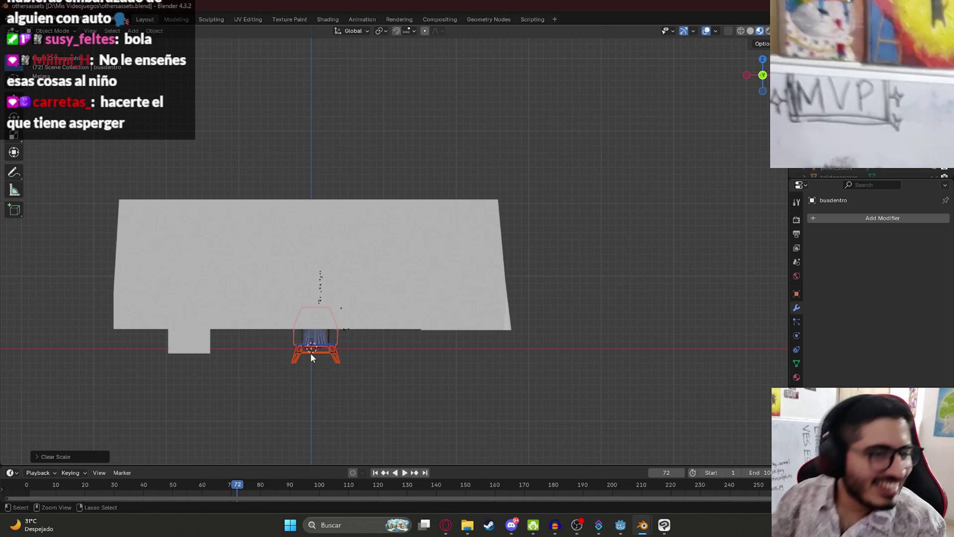
# Recentre the view over the bus and place the chair beside the driver counter in top view.
pyautogui.scroll(3, 337, 298)
pyautogui.keyDown('shift'); pyautogui.moveTo(313, 352); pyautogui.dragTo(365, 255, button='middle'); pyautogui.keyUp('shift')
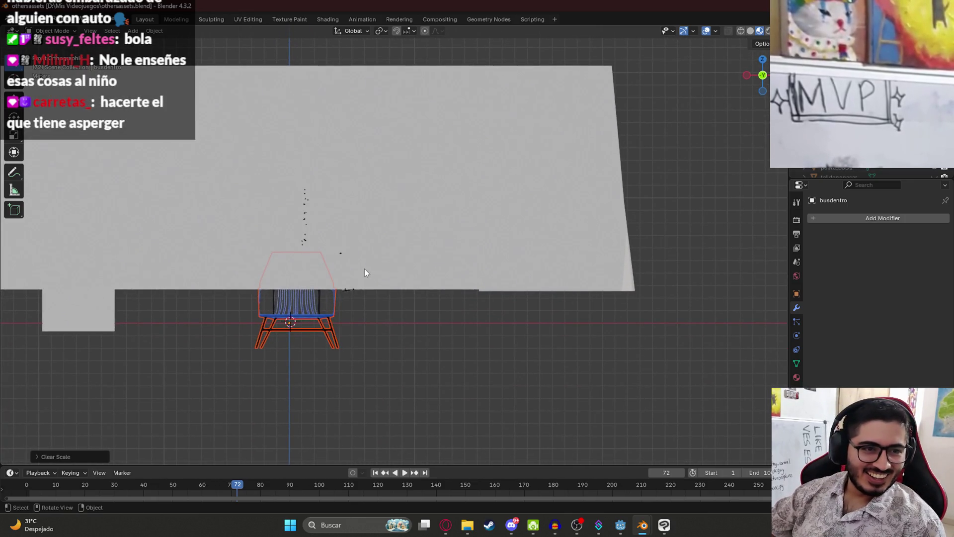
pyautogui.scroll(-3, 365, 274)
pyautogui.scroll(4, 338, 320)
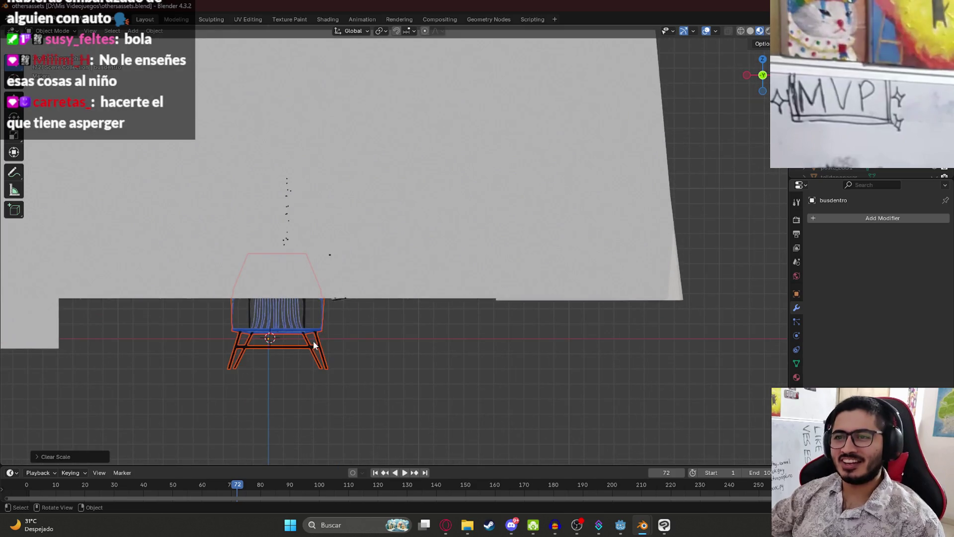
pyautogui.scroll(-5, 313, 345)
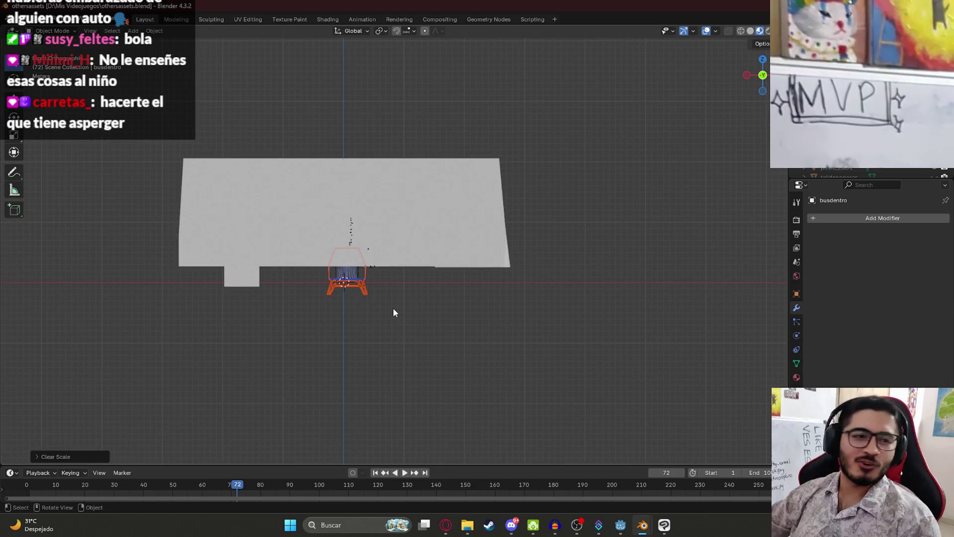
pyautogui.moveTo(393, 312)
pyautogui.keyDown('shift'); pyautogui.mouseDown(button='middle')
pyautogui.moveTo(281, 366)
pyautogui.moveTo(241, 362)
pyautogui.mouseUp(button='middle'); pyautogui.keyUp('shift')
pyautogui.moveTo(278, 266)
pyautogui.mouseDown(button='middle')
pyautogui.moveTo(292, 341)
pyautogui.moveTo(315, 319)
pyautogui.mouseUp(button='middle')
pyautogui.press('KP_7')
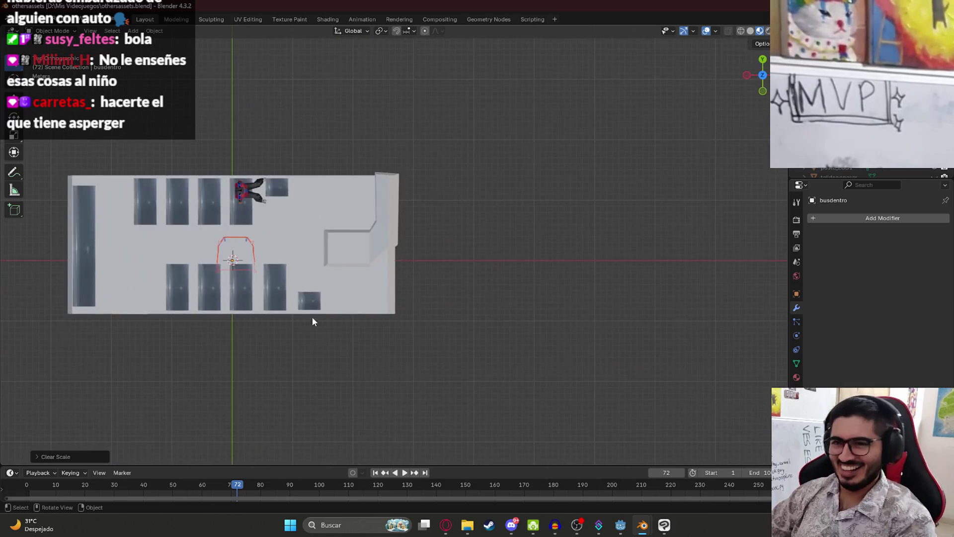
pyautogui.press('g')
pyautogui.click(339, 207)
# After cancelling a trial move and Z scale, rotate the chair 90 degrees about Z (rz90).
pyautogui.press('g')
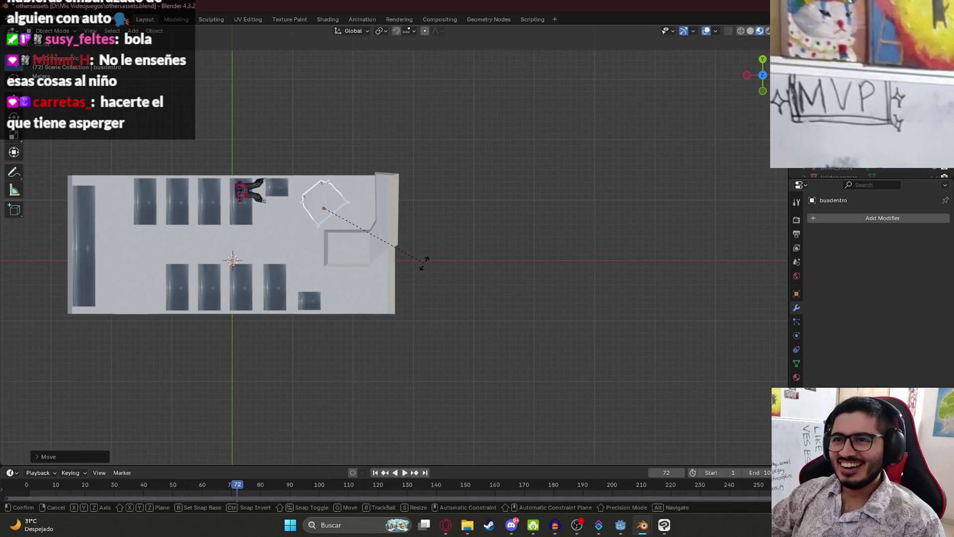
pyautogui.rightClick(457, 255)
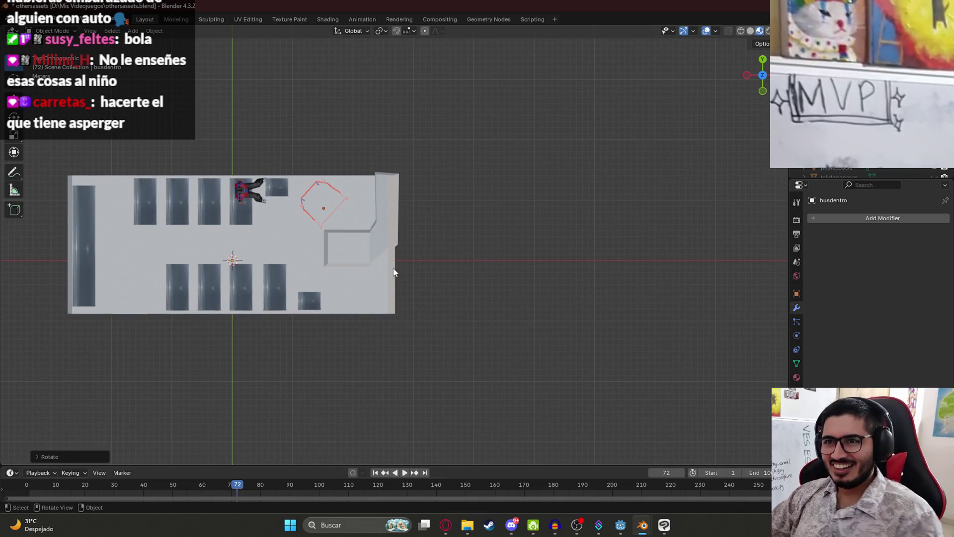
pyautogui.press('s')
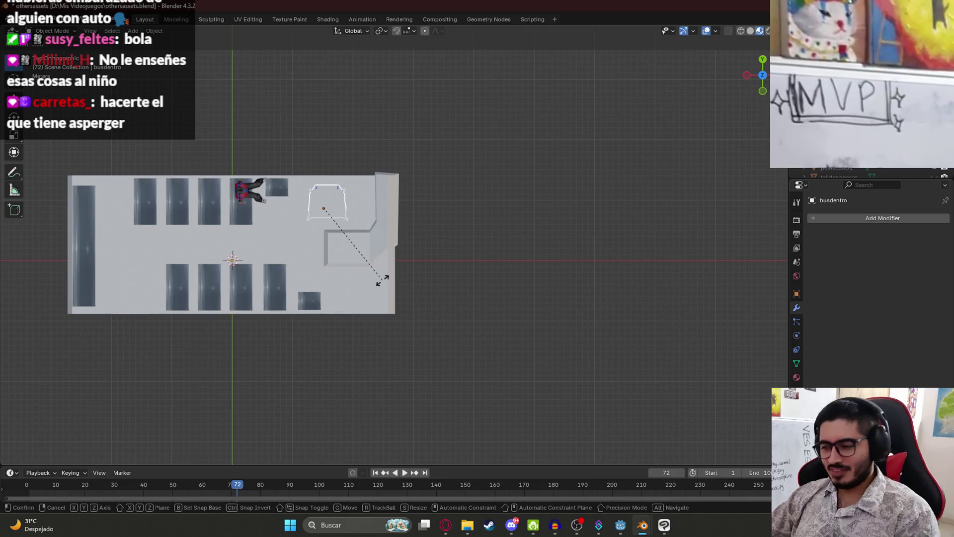
pyautogui.press('z')
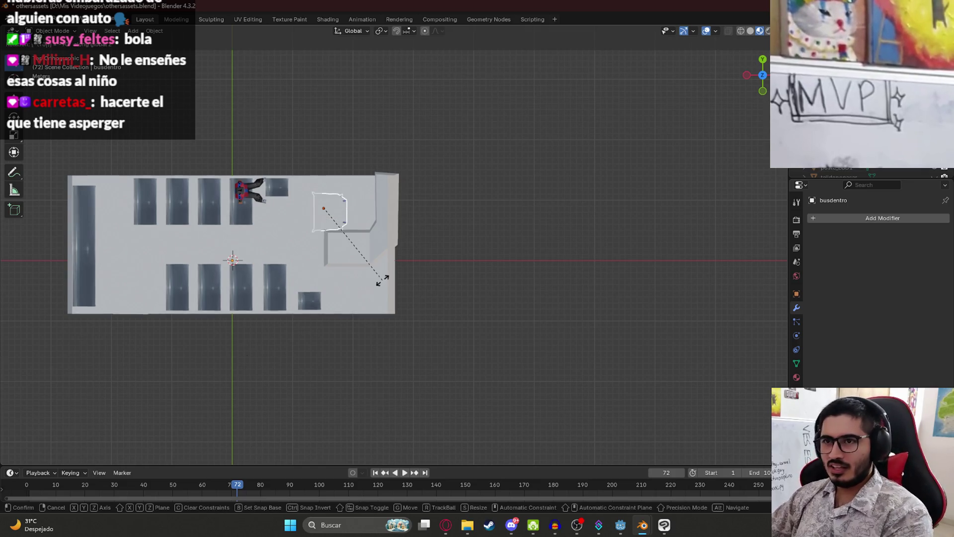
pyautogui.rightClick(383, 279)
pyautogui.moveTo(384, 281)
pyautogui.mouseDown(button='middle')
pyautogui.moveTo(315, 169)
pyautogui.moveTo(329, 227)
pyautogui.mouseUp(button='middle')
pyautogui.write('rz')
pyautogui.write('90')
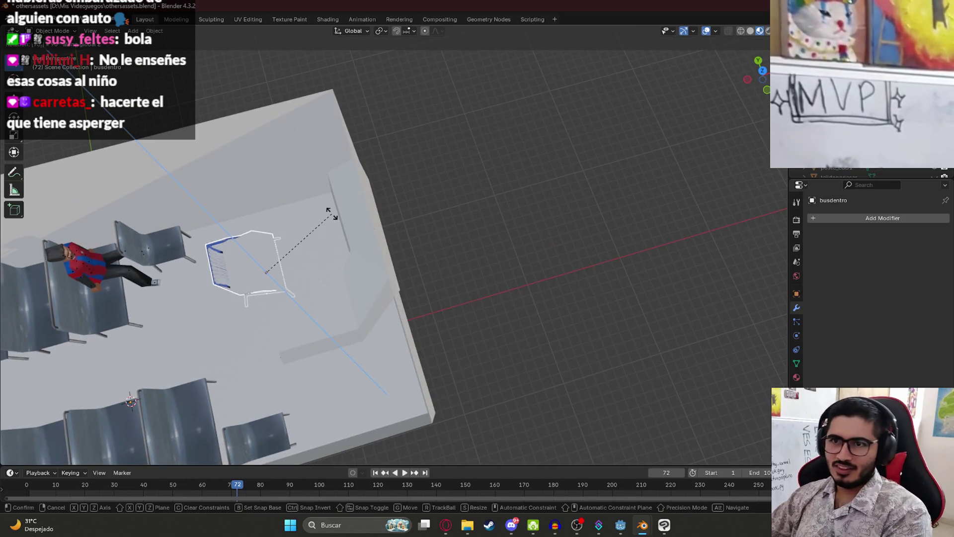
pyautogui.press('Return')
# Set the chair's height along Z, then nudge it slightly right in top view.
pyautogui.moveTo(295, 318)
pyautogui.mouseDown(button='middle')
pyautogui.moveTo(214, 293)
pyautogui.moveTo(338, 247)
pyautogui.moveTo(407, 281)
pyautogui.mouseUp(button='middle')
pyautogui.press('g')
pyautogui.press('z')
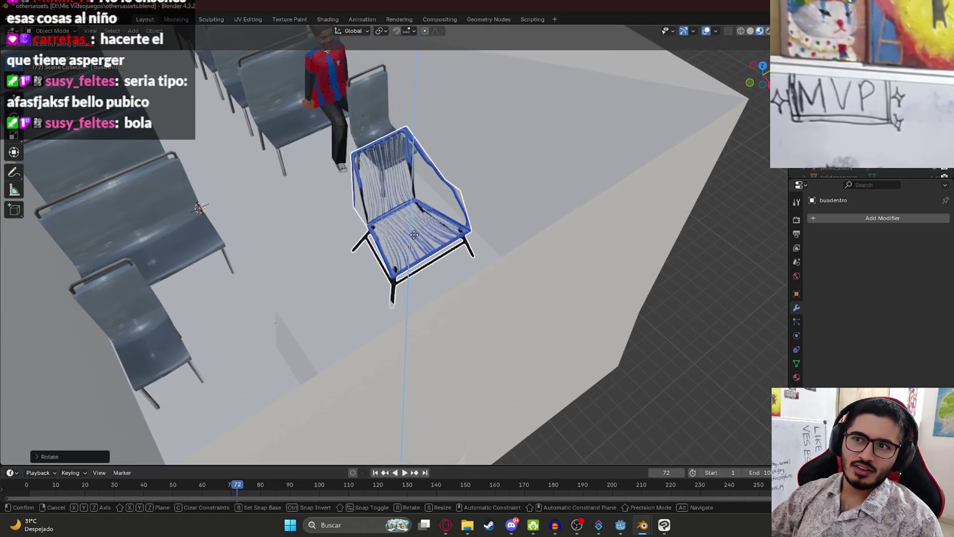
pyautogui.click(418, 229)
pyautogui.moveTo(418, 228)
pyautogui.mouseDown(button='middle')
pyautogui.moveTo(452, 214)
pyautogui.moveTo(460, 235)
pyautogui.mouseUp(button='middle')
pyautogui.press('KP_7')
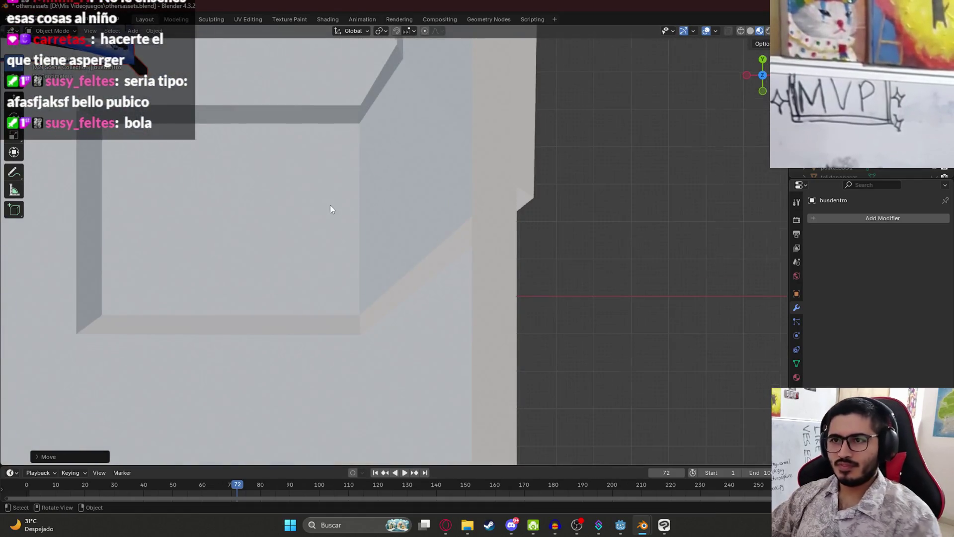
pyautogui.scroll(-3, 332, 205)
pyautogui.keyDown('shift'); pyautogui.moveTo(308, 235); pyautogui.dragTo(380, 291, button='middle'); pyautogui.keyUp('shift')
pyautogui.press('g')
pyautogui.click(428, 255)
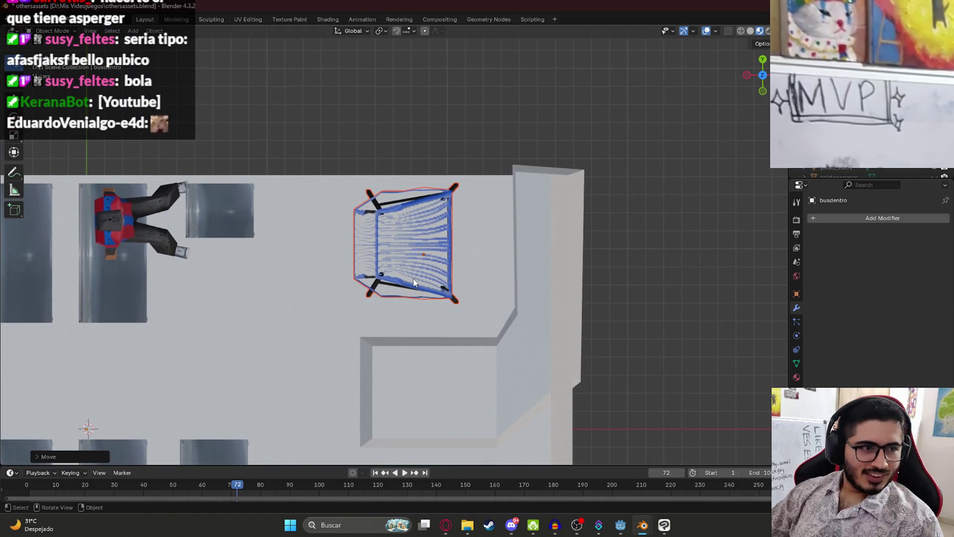
# Edit the wire chair's mesh, select three seat faces, and delete them as faces.
pyautogui.moveTo(419, 279)
pyautogui.mouseDown(button='middle')
pyautogui.moveTo(428, 305)
pyautogui.moveTo(441, 264)
pyautogui.moveTo(437, 356)
pyautogui.moveTo(503, 249)
pyautogui.moveTo(466, 293)
pyautogui.moveTo(381, 282)
pyautogui.moveTo(378, 305)
pyautogui.mouseUp(button='middle')
pyautogui.click(465, 293)
pyautogui.press('Tab')
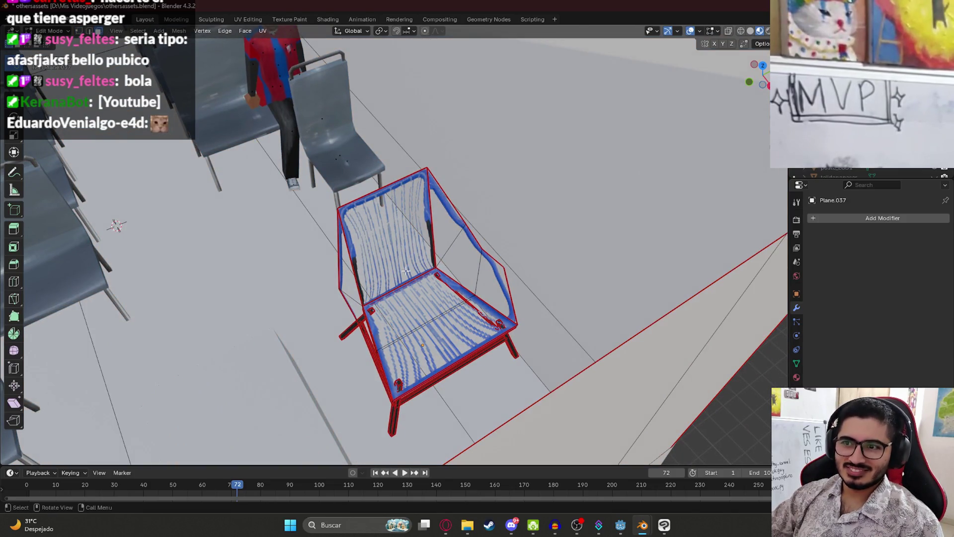
pyautogui.click(417, 311)
pyautogui.moveTo(417, 311)
pyautogui.mouseDown(button='middle')
pyautogui.moveTo(388, 318)
pyautogui.moveTo(487, 254)
pyautogui.mouseUp(button='middle')
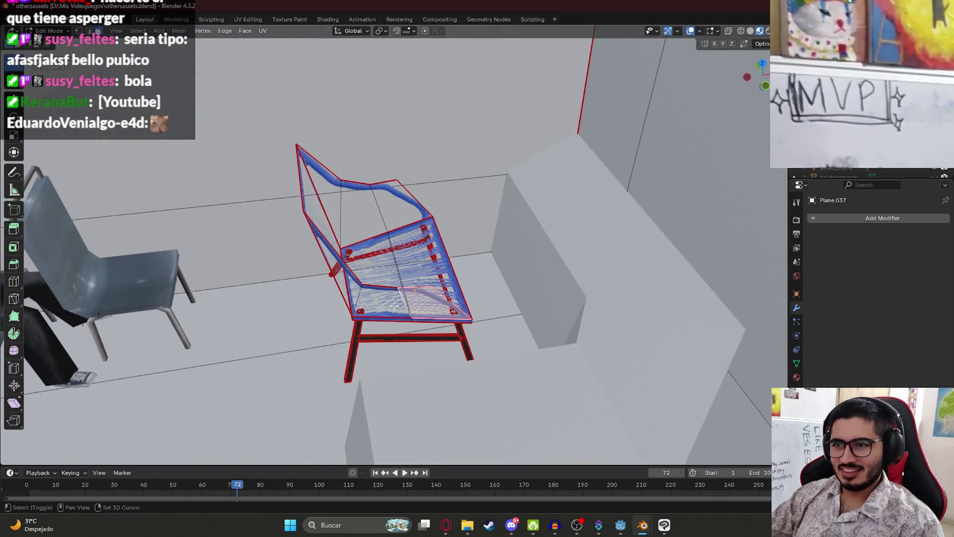
pyautogui.keyDown('shift'); pyautogui.click(394, 305); pyautogui.keyUp('shift')
pyautogui.keyDown('shift'); pyautogui.click(351, 270); pyautogui.keyUp('shift')
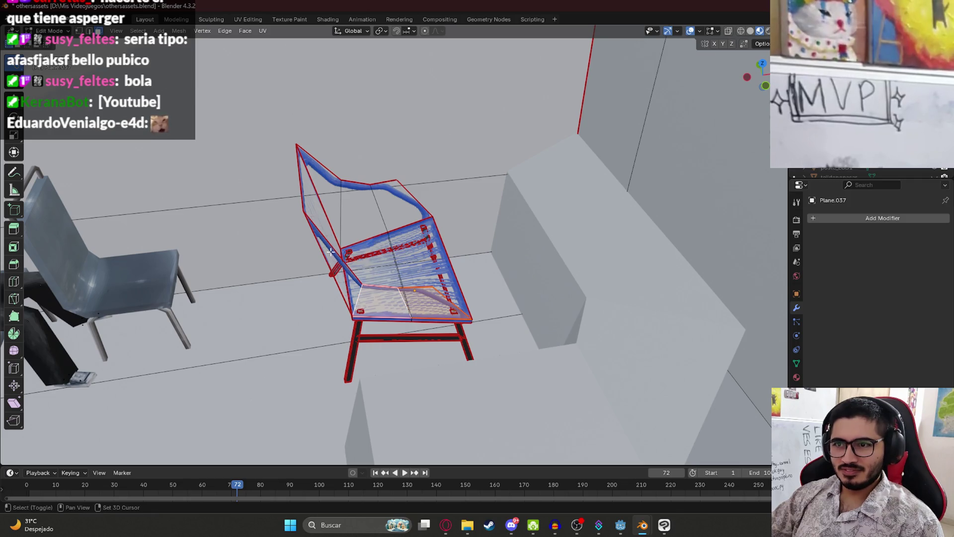
pyautogui.press('x')
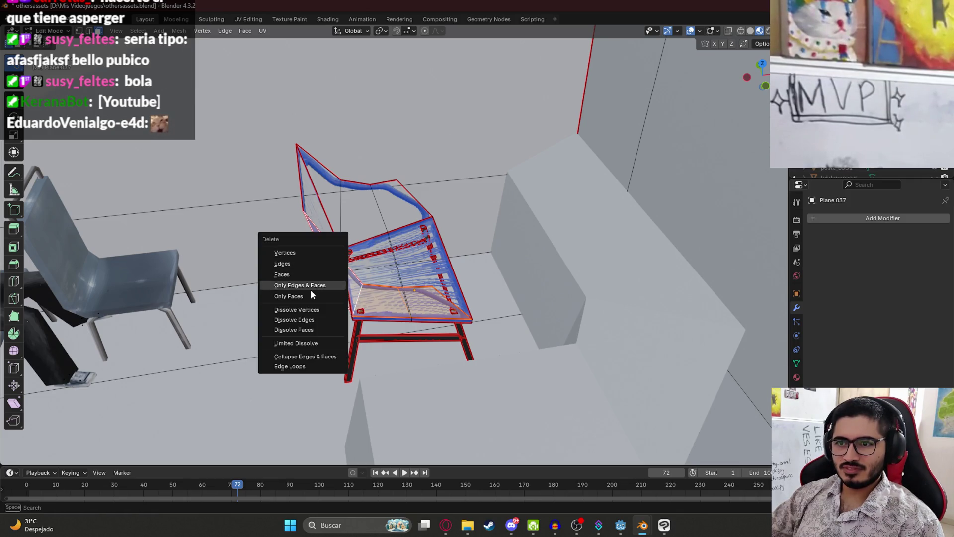
pyautogui.click(311, 294)
# Undo the face deletion and retry deleting the selected geometry, undoing each attempt.
pyautogui.hotkey('ctrl', 'z')
pyautogui.press('x')
pyautogui.moveTo(338, 261)
pyautogui.mouseDown(button='middle')
pyautogui.moveTo(244, 272)
pyautogui.moveTo(408, 320)
pyautogui.mouseUp(button='middle')
pyautogui.press('x')
pyautogui.click(458, 291)
pyautogui.hotkey('ctrl', 'z')
pyautogui.press('x')
pyautogui.click(457, 303)
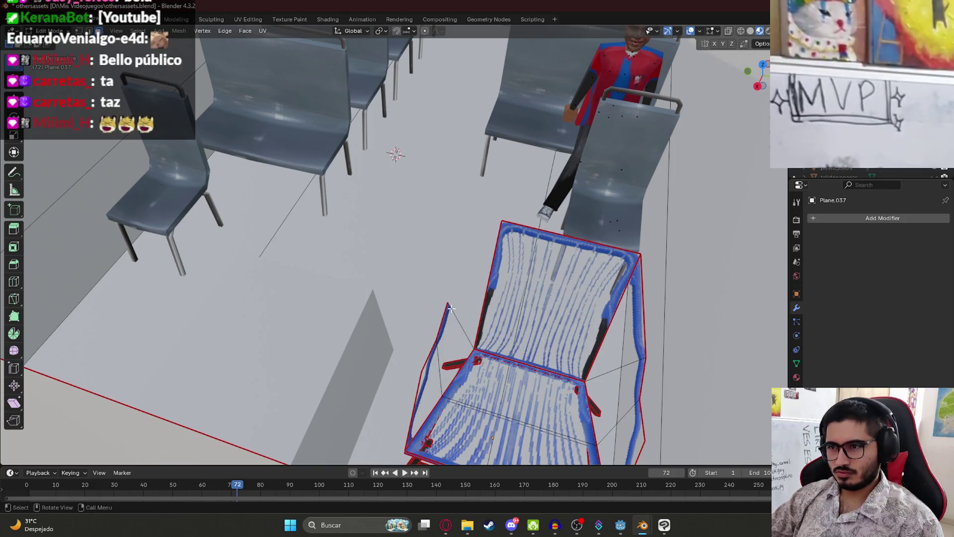
# Try deleting selected edges and the back's edges, undoing each mistaken deletion to restore the back.
pyautogui.press('x')
pyautogui.click(447, 344)
pyautogui.hotkey('ctrl', 'z')
pyautogui.press('x')
pyautogui.click(437, 326)
pyautogui.hotkey('ctrl', 'z')
pyautogui.press('x')
pyautogui.click(444, 349)
pyautogui.hotkey('ctrl', 'z')
pyautogui.press('x')
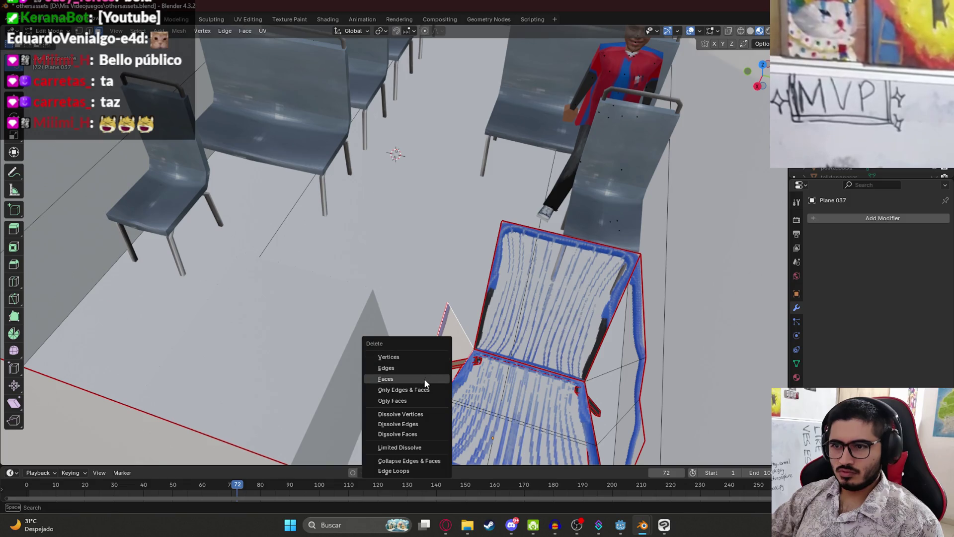
pyautogui.click(425, 378)
pyautogui.press('x')
# Delete the arm rail and back border faces, inspect the chair from several angles, and save.
pyautogui.moveTo(431, 389); pyautogui.dragTo(455, 254, button='middle')
pyautogui.press('x')
pyautogui.click(428, 211)
pyautogui.press('x')
pyautogui.click(410, 213)
pyautogui.press('x')
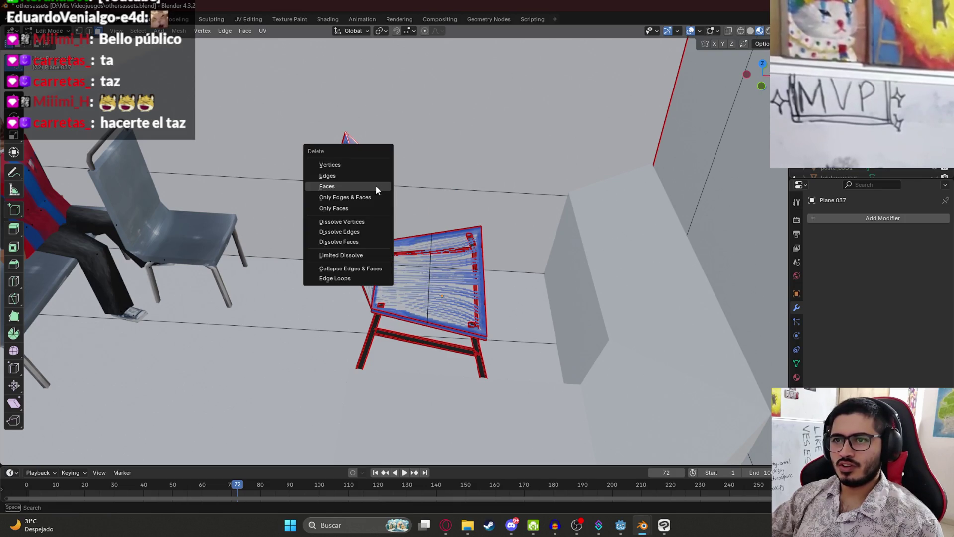
pyautogui.moveTo(393, 255); pyautogui.dragTo(477, 244, button='middle')
pyautogui.moveTo(432, 275)
pyautogui.mouseDown(button='middle')
pyautogui.moveTo(476, 265)
pyautogui.moveTo(379, 276)
pyautogui.mouseUp(button='middle')
pyautogui.hotkey('ctrl', 's')
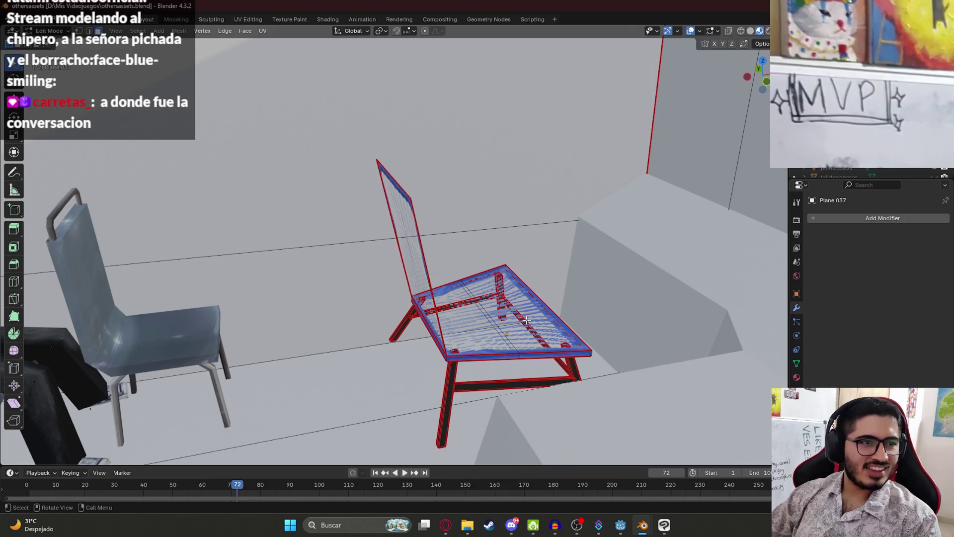
pyautogui.moveTo(591, 271); pyautogui.dragTo(521, 281, button='middle')
pyautogui.press('Tab')
pyautogui.scroll(-4, 521, 276)
pyautogui.moveTo(468, 235)
pyautogui.mouseDown(button='middle')
pyautogui.moveTo(458, 312)
pyautogui.moveTo(447, 288)
pyautogui.moveTo(366, 257)
pyautogui.moveTo(408, 371)
pyautogui.moveTo(497, 299)
pyautogui.moveTo(467, 243)
pyautogui.mouseUp(button='middle')
pyautogui.press('Tab')
pyautogui.scroll(3, 487, 279)
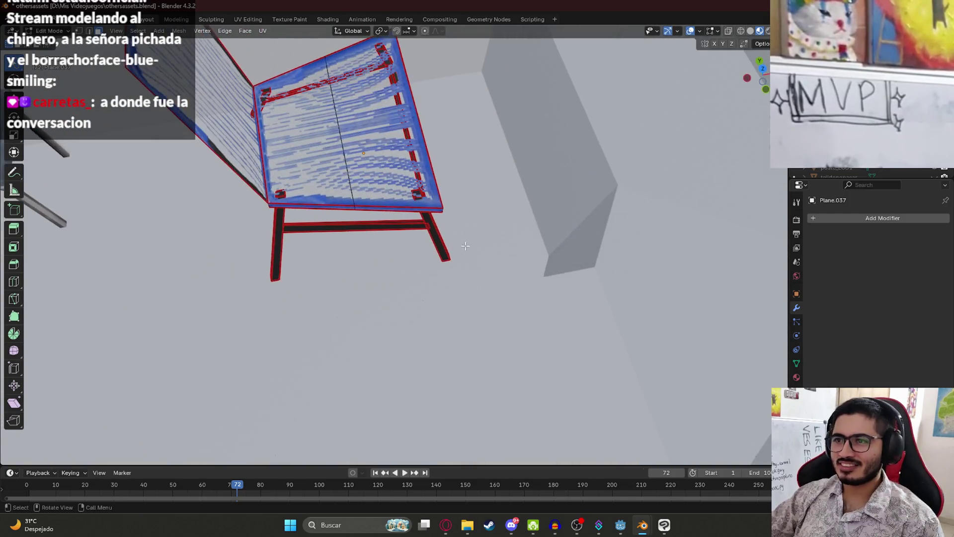
# Select the chair legs and crossbar, then tilt a leg about the X axis.
pyautogui.moveTo(262, 220)
pyautogui.mouseDown()
pyautogui.moveTo(492, 279)
pyautogui.moveTo(453, 226)
pyautogui.mouseUp()
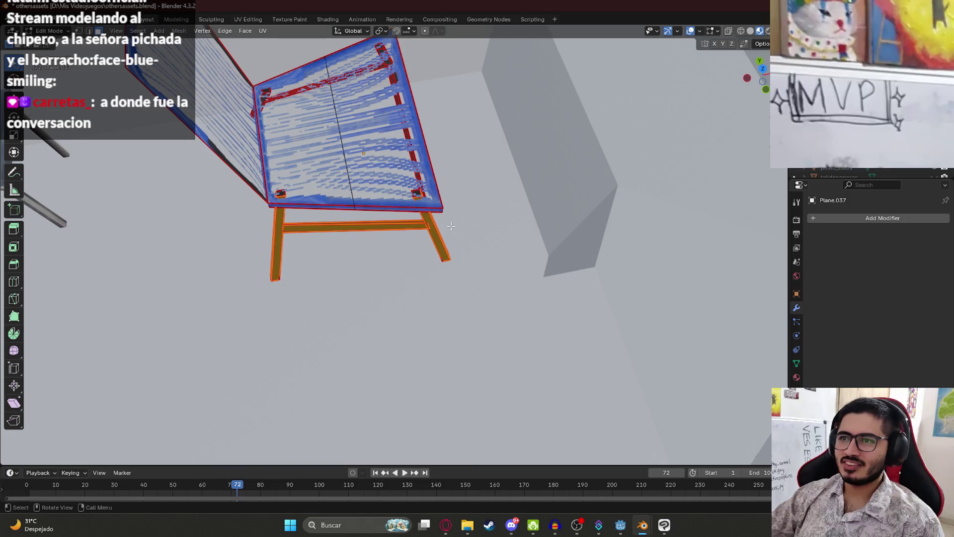
pyautogui.moveTo(506, 253); pyautogui.dragTo(527, 377, button='middle')
pyautogui.press('r')
pyautogui.press('x')
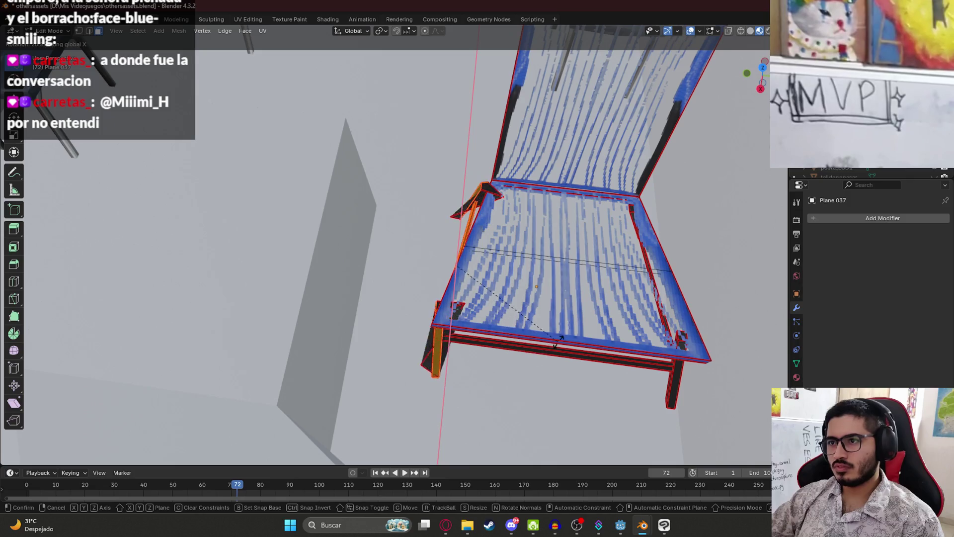
pyautogui.click(502, 313)
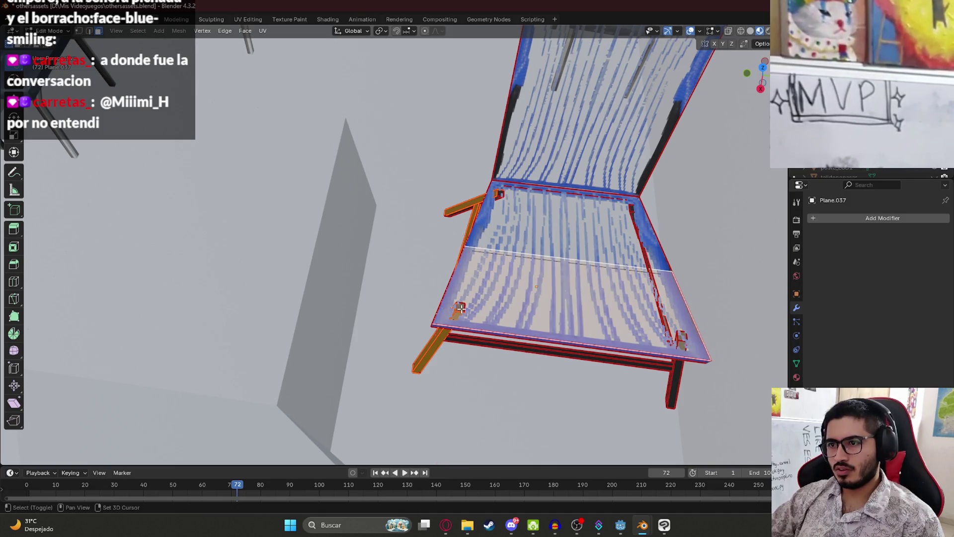
pyautogui.moveTo(461, 308)
pyautogui.mouseDown(button='middle')
pyautogui.moveTo(405, 132)
pyautogui.moveTo(410, 309)
pyautogui.moveTo(361, 342)
pyautogui.moveTo(394, 339)
pyautogui.mouseUp(button='middle')
pyautogui.scroll(-5, 394, 339)
# Isolate the wire chair in local view and return to editing its mesh.
pyautogui.press('Tab')
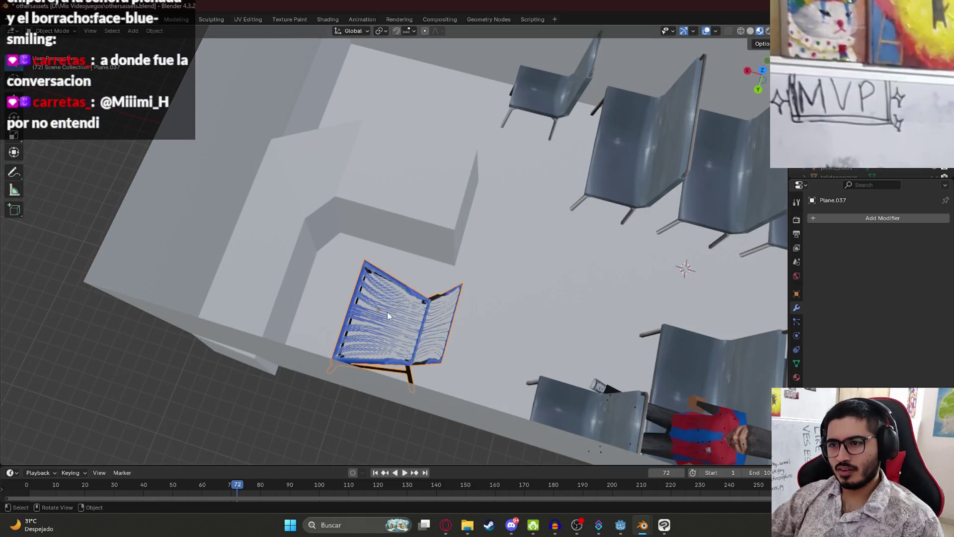
pyautogui.press('KP_Divide')
pyautogui.press('Tab')
pyautogui.moveTo(402, 353)
pyautogui.mouseDown(button='middle')
pyautogui.moveTo(423, 319)
pyautogui.moveTo(498, 304)
pyautogui.moveTo(479, 286)
pyautogui.moveTo(426, 281)
pyautogui.moveTo(482, 213)
pyautogui.mouseUp(button='middle')
pyautogui.scroll(1, 474, 289)
pyautogui.scroll(4, 428, 284)
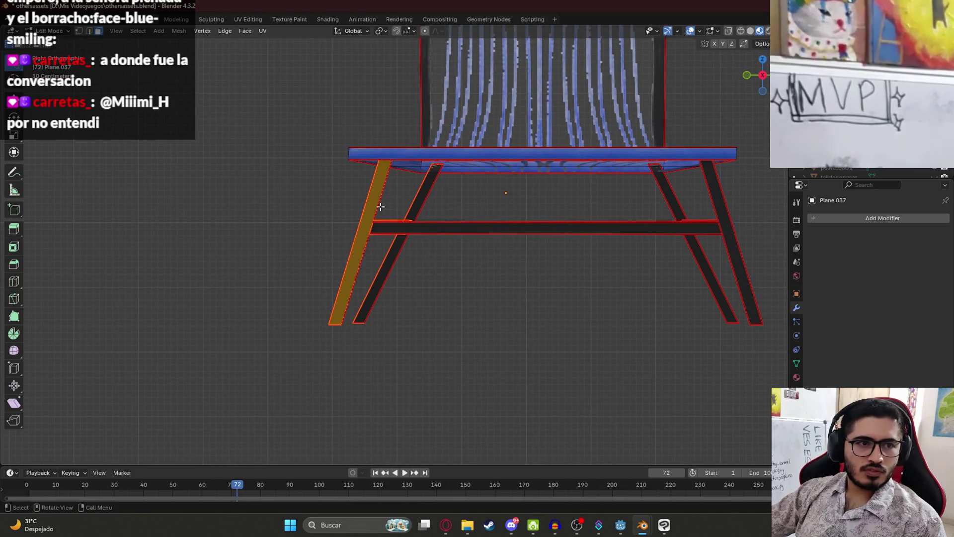
pyautogui.moveTo(351, 242)
pyautogui.mouseDown(button='middle')
pyautogui.moveTo(382, 214)
pyautogui.moveTo(353, 213)
pyautogui.moveTo(352, 227)
pyautogui.mouseUp(button='middle')
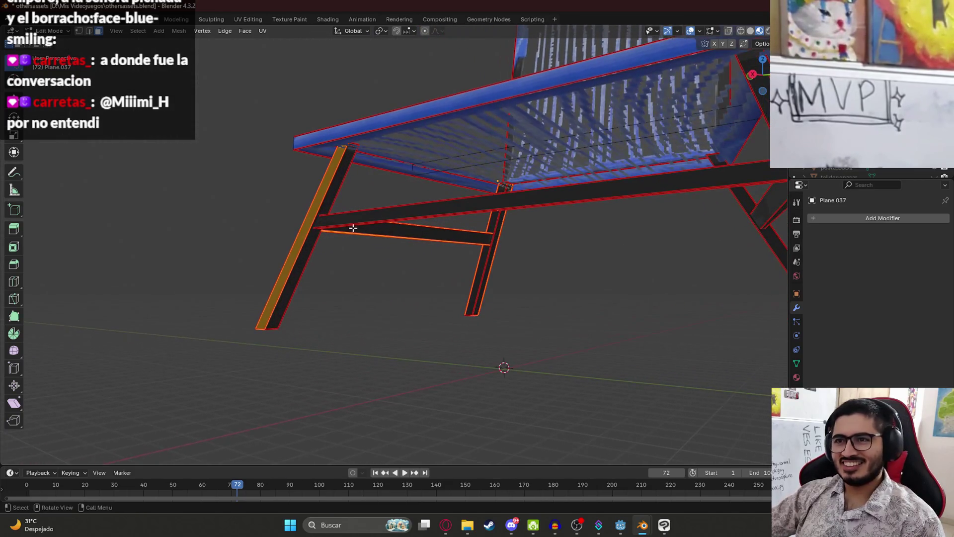
# Select the left and right front legs, then view them from the front and right side.
pyautogui.click(323, 201)
pyautogui.moveTo(255, 219); pyautogui.dragTo(467, 220, button='middle')
pyautogui.keyDown('shift'); pyautogui.click(472, 253); pyautogui.keyUp('shift')
pyautogui.press('l')
pyautogui.moveTo(486, 261)
pyautogui.mouseDown(button='middle')
pyautogui.moveTo(511, 245)
pyautogui.moveTo(606, 271)
pyautogui.mouseUp(button='middle')
pyautogui.moveTo(314, 300); pyautogui.dragTo(407, 315, button='middle')
pyautogui.press('KP_1')
pyautogui.scroll(2, 501, 243)
pyautogui.press('KP_6')
pyautogui.press('KP_6')
pyautogui.press('KP_6')
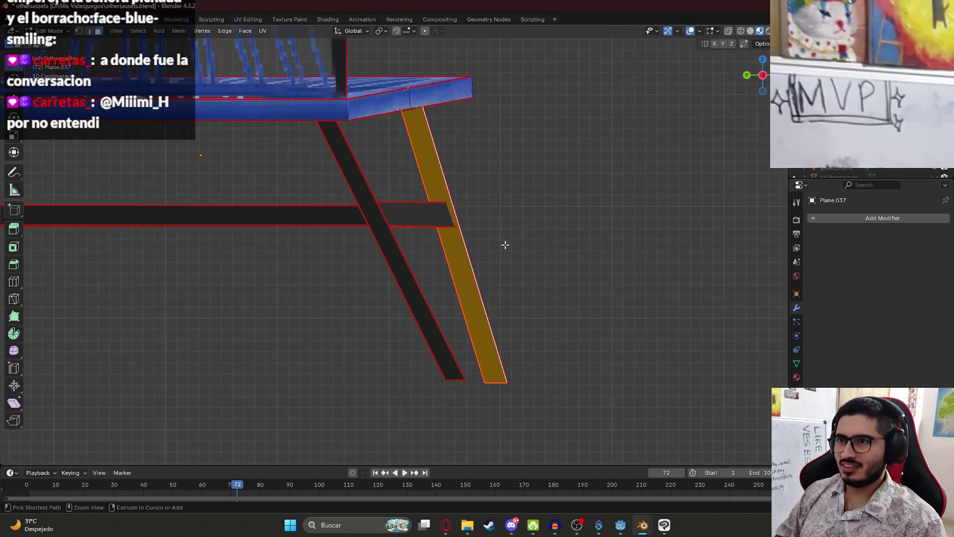